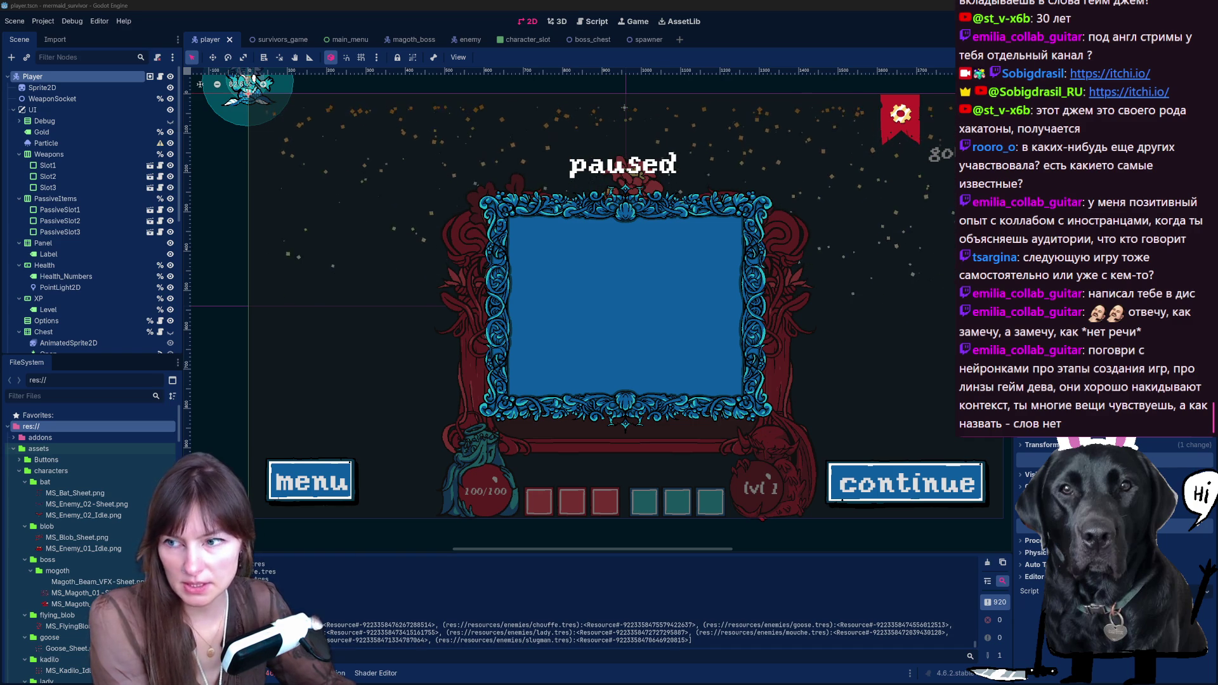
# Step: Switch to the UI_Buttons folder window and move it slightly higher on screen
pyautogui.hotkey('alt', 'Tab')
pyautogui.moveTo(667, 75); pyautogui.dragTo(667, 55)
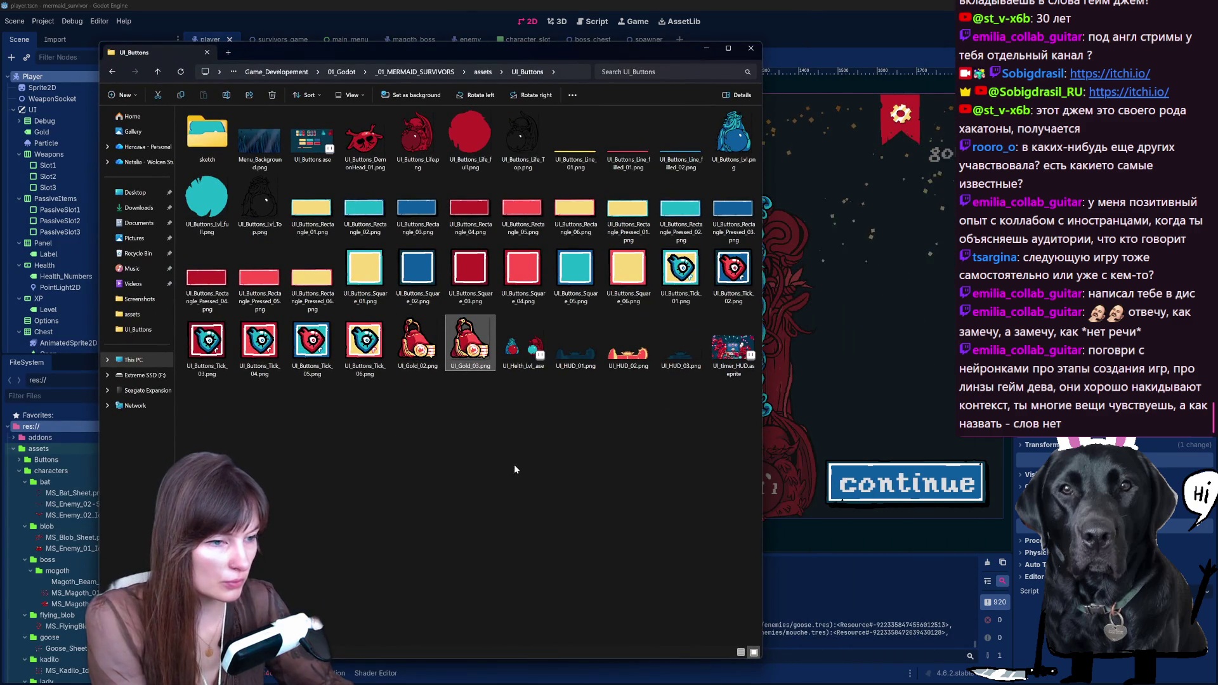
# Step: Delete UI_Gold_03.png, then preview UI_HUD_01 and UI_HUD_02 in the image viewer
pyautogui.press('Delete')
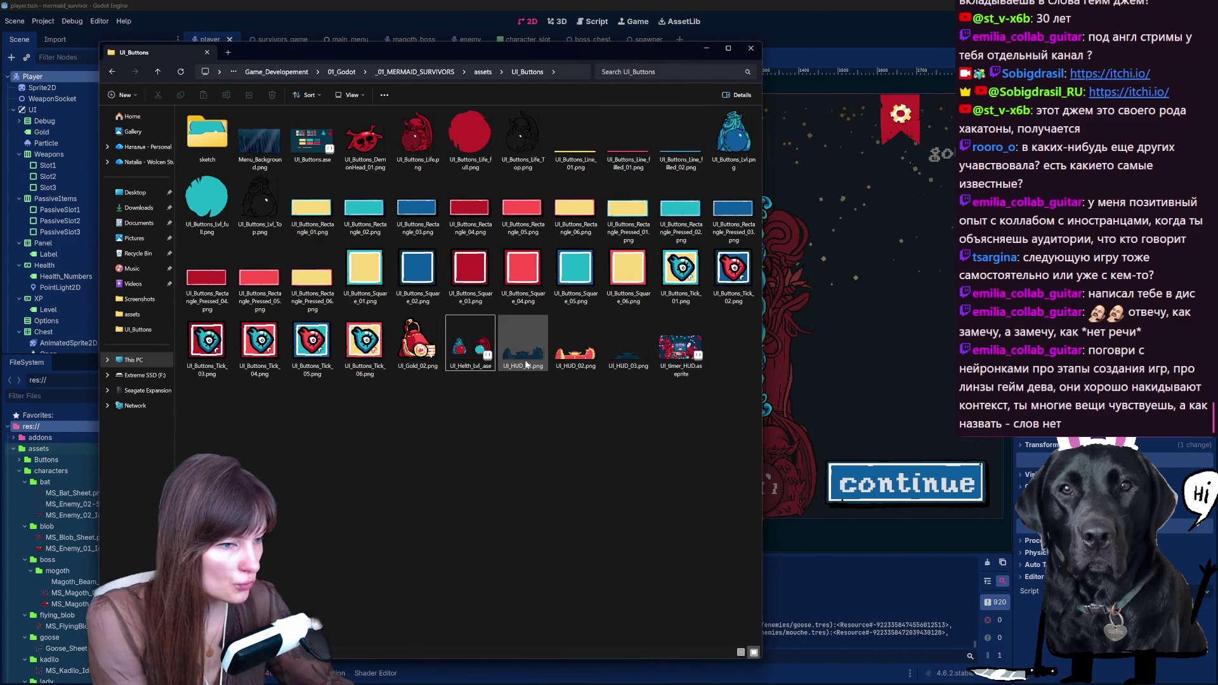
pyautogui.click(526, 363)
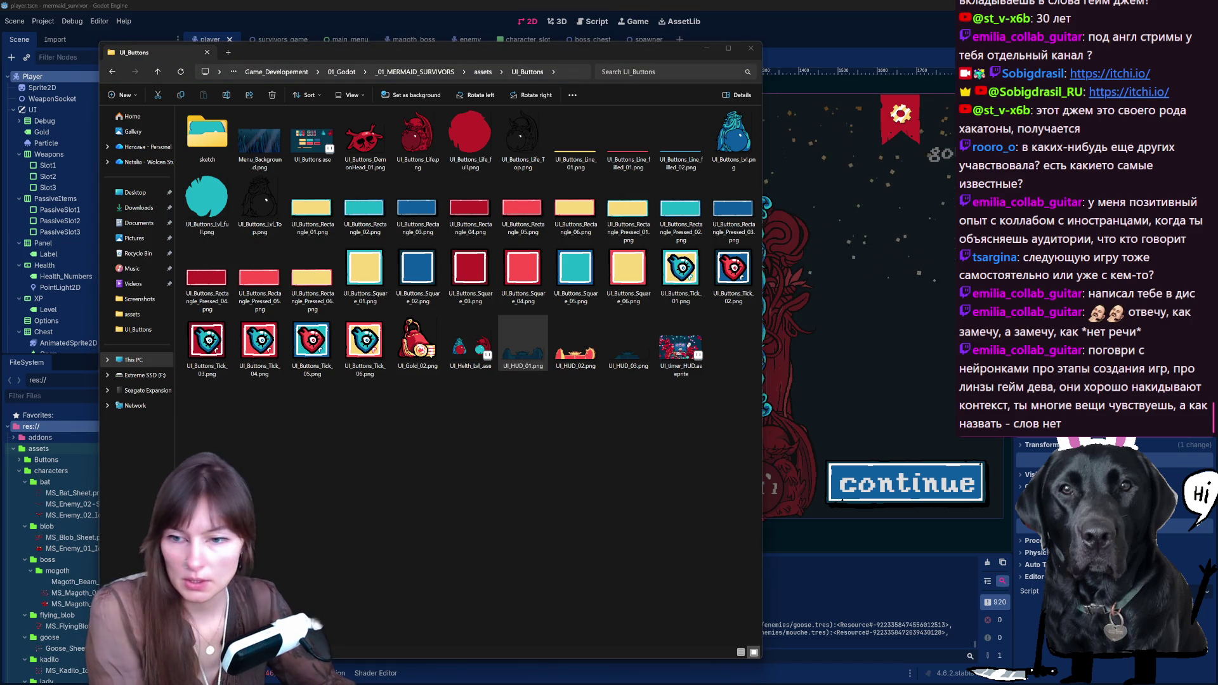
pyautogui.press('Return')
pyautogui.press('Right')
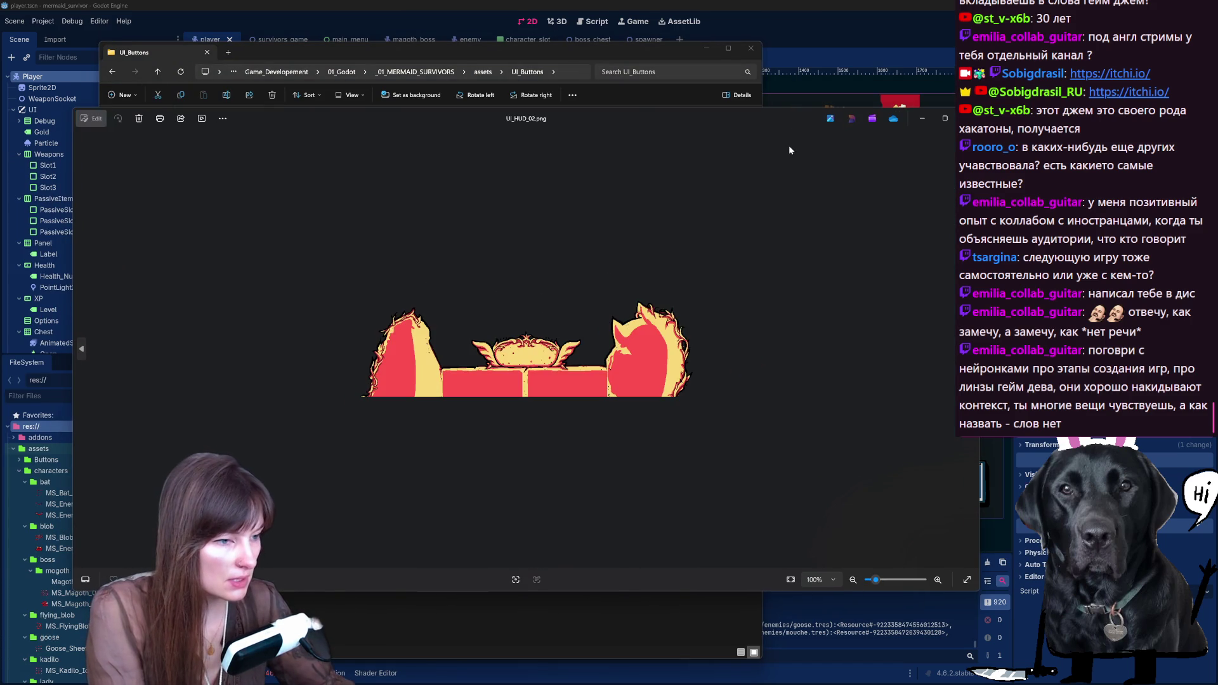
pyautogui.press('Right')
pyautogui.press('Left')
pyautogui.press('Right')
pyautogui.press('Left')
pyautogui.press('Escape')
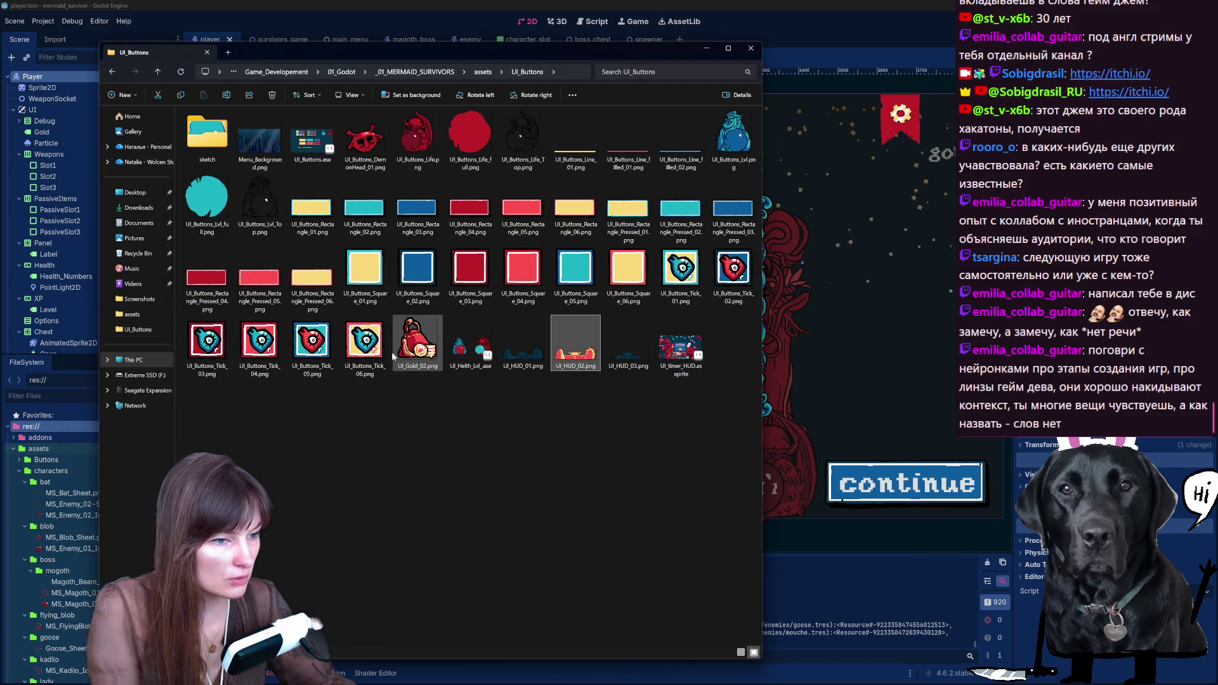
# Step: Select UI_Gold_02 and UI_HUD_02 together, then return to the Godot editor
pyautogui.click(583, 446)
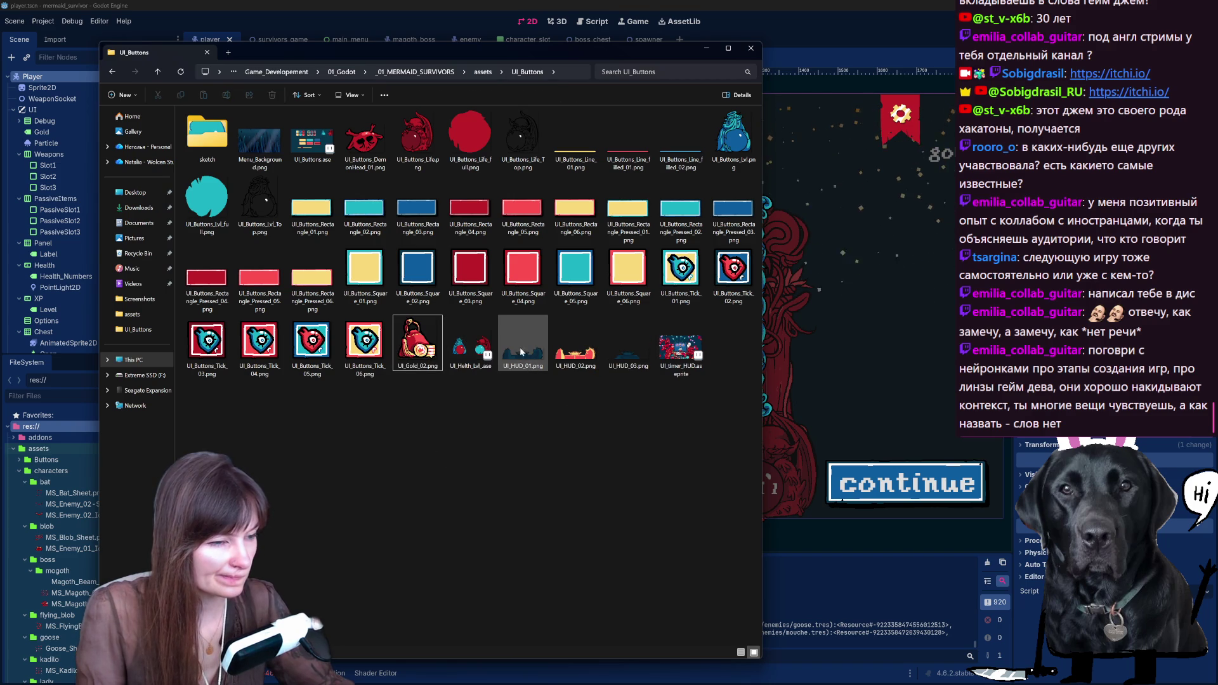
pyautogui.click(419, 343)
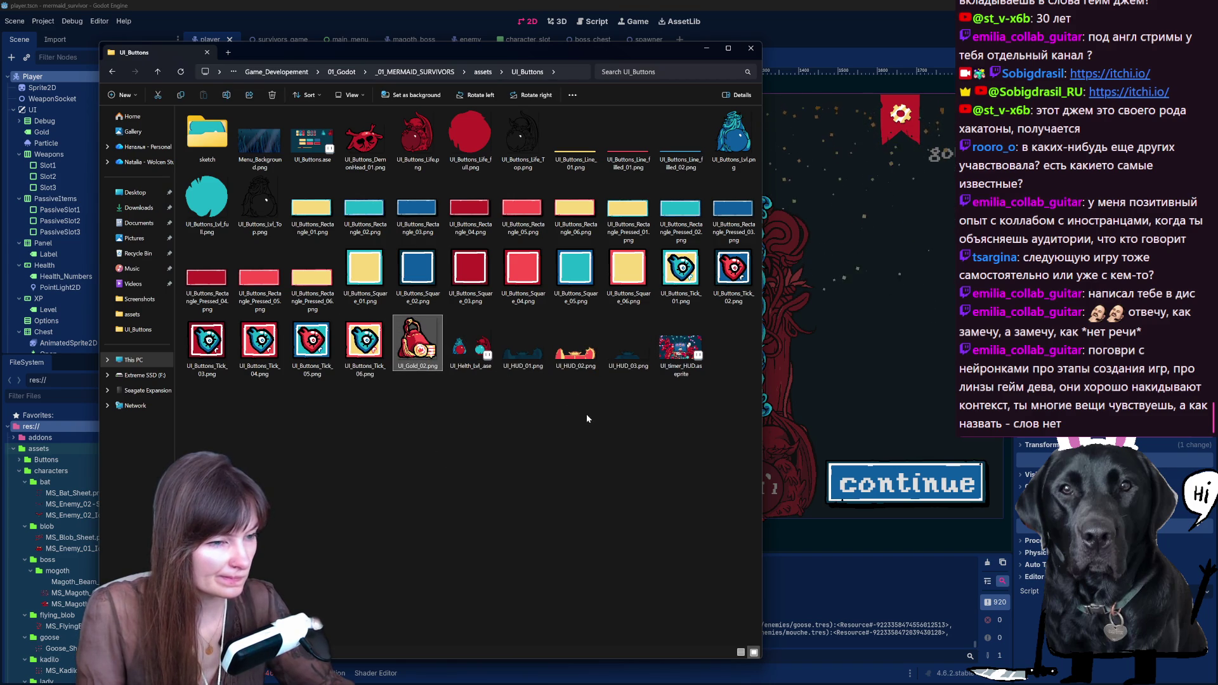
pyautogui.keyDown('ctrl'); pyautogui.click(576, 346); pyautogui.keyUp('ctrl')
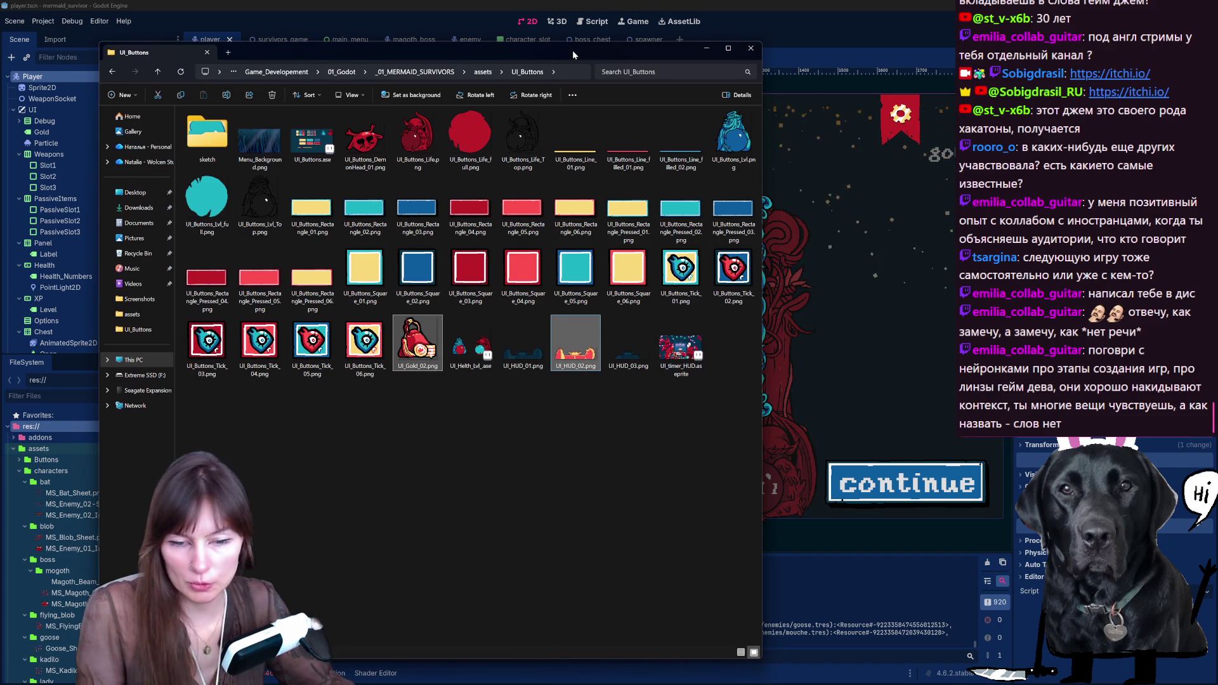
pyautogui.click(619, 108)
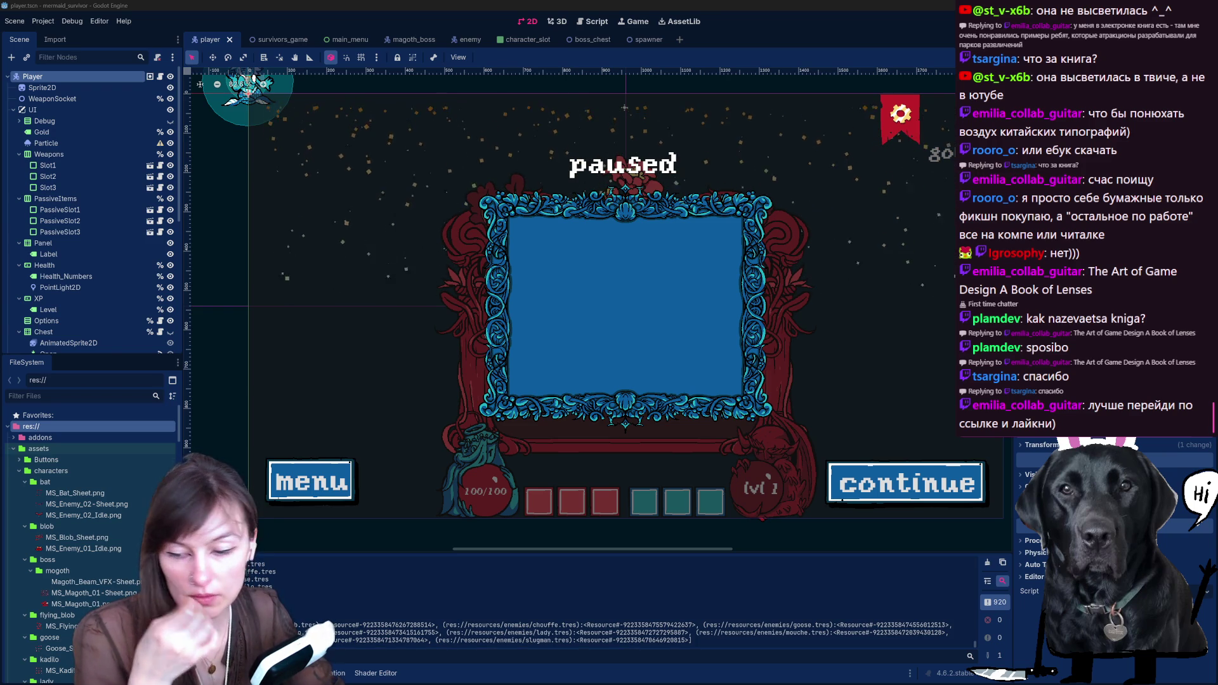
# Step: Switch from Godot to the Demons VS Mermaids Trello board in Firefox
pyautogui.hotkey('alt', 'Tab')
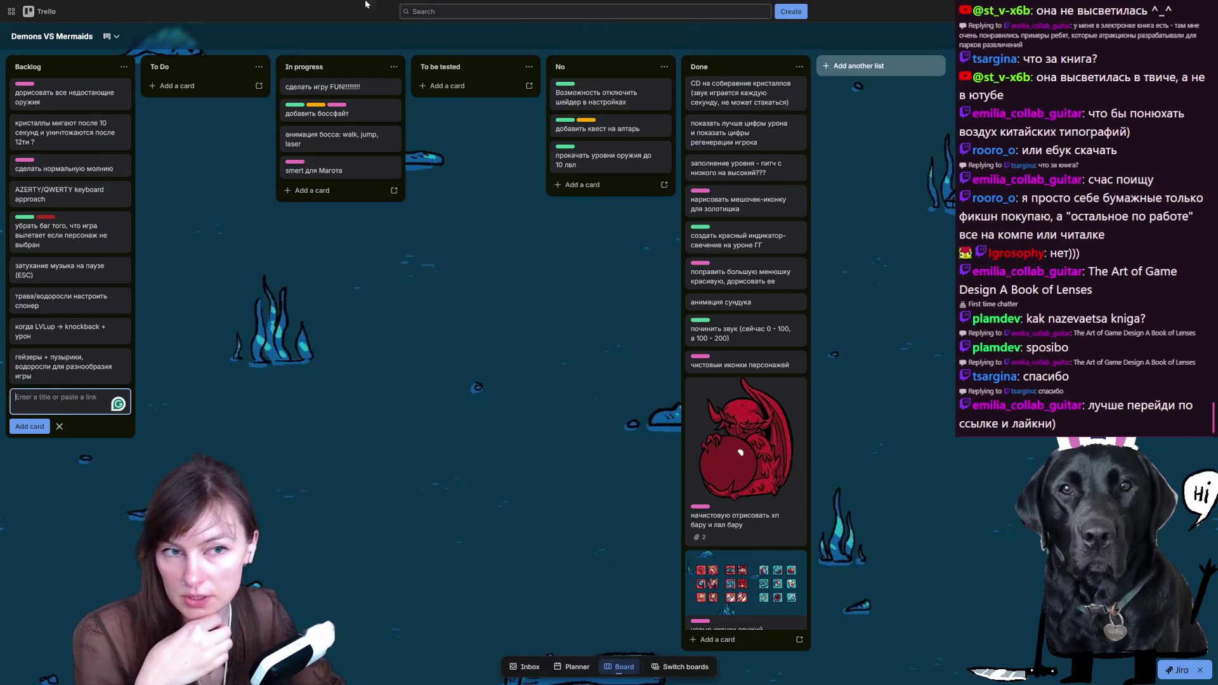
# Step: Search 'book of lenses на русском' in a new tab and open the VK result
pyautogui.click(137, 11)
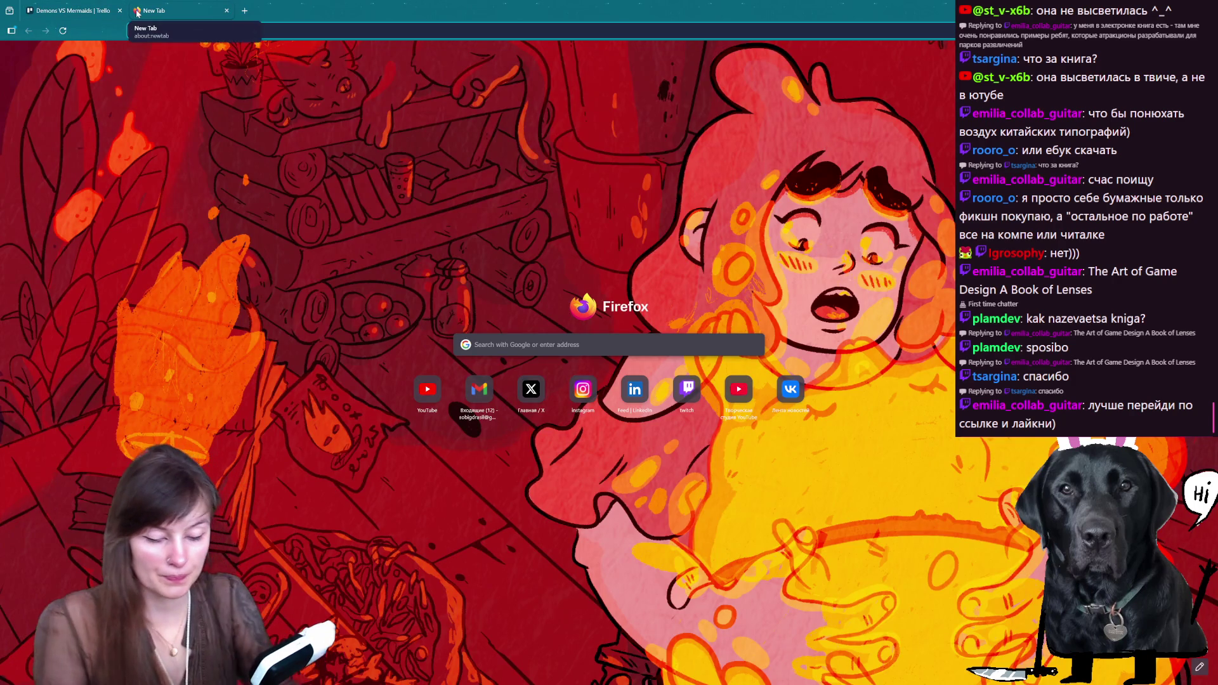
pyautogui.write('book of lenses ')
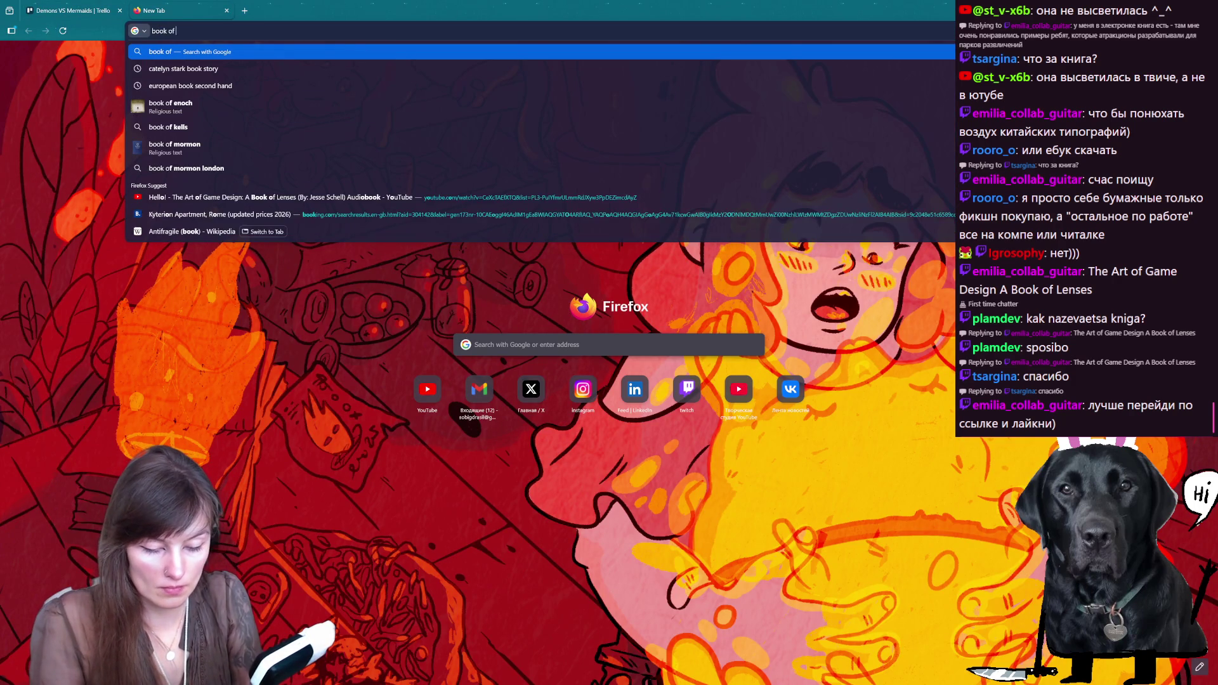
pyautogui.write('на русском')
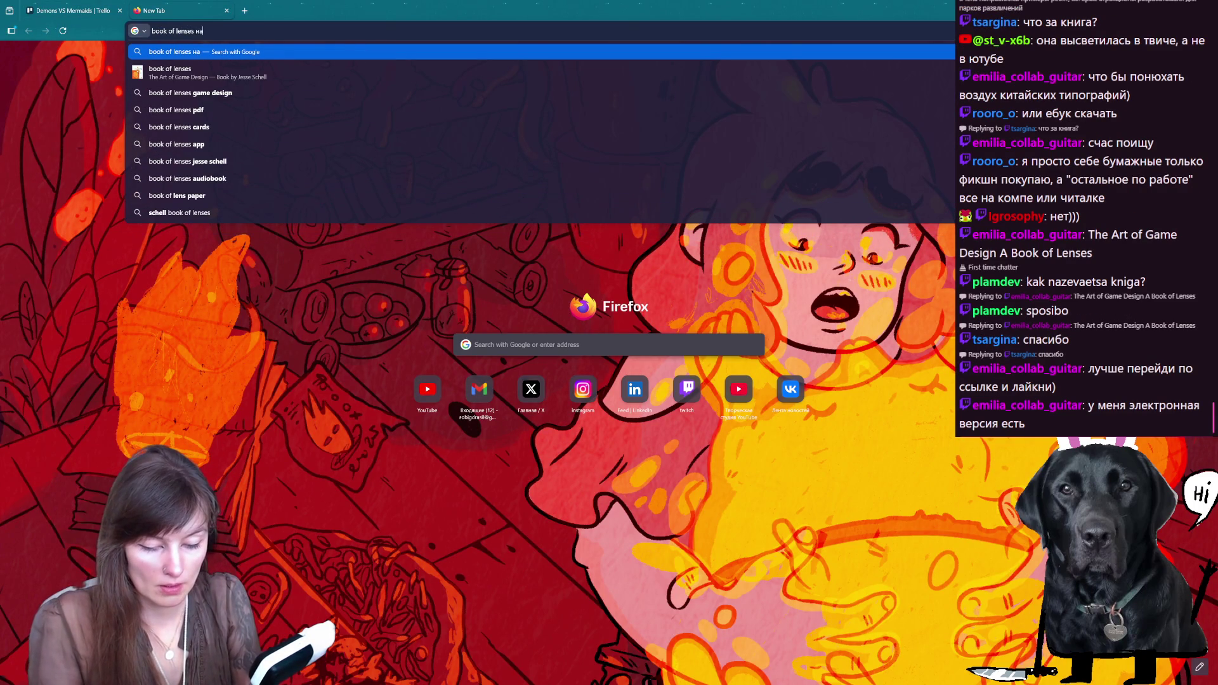
pyautogui.press('Return')
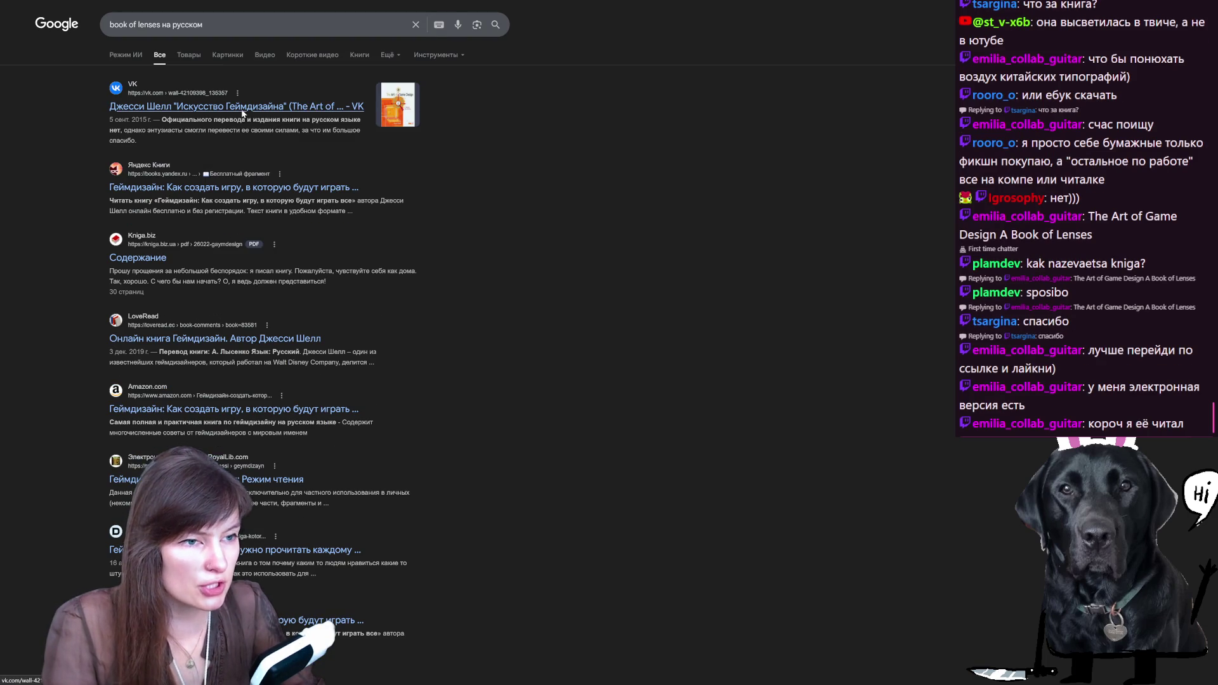
pyautogui.click(243, 109)
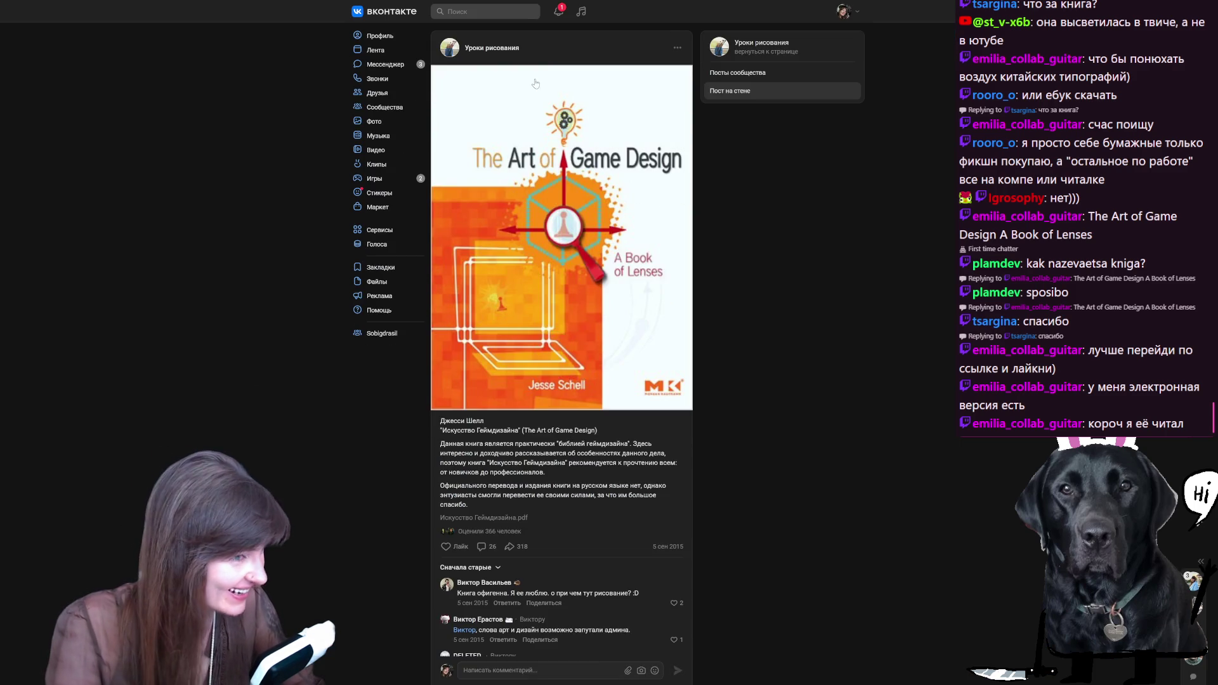
# Step: Go back to the Trello tab, then switch through Aseprite back to Godot
pyautogui.moveTo(490, 3)
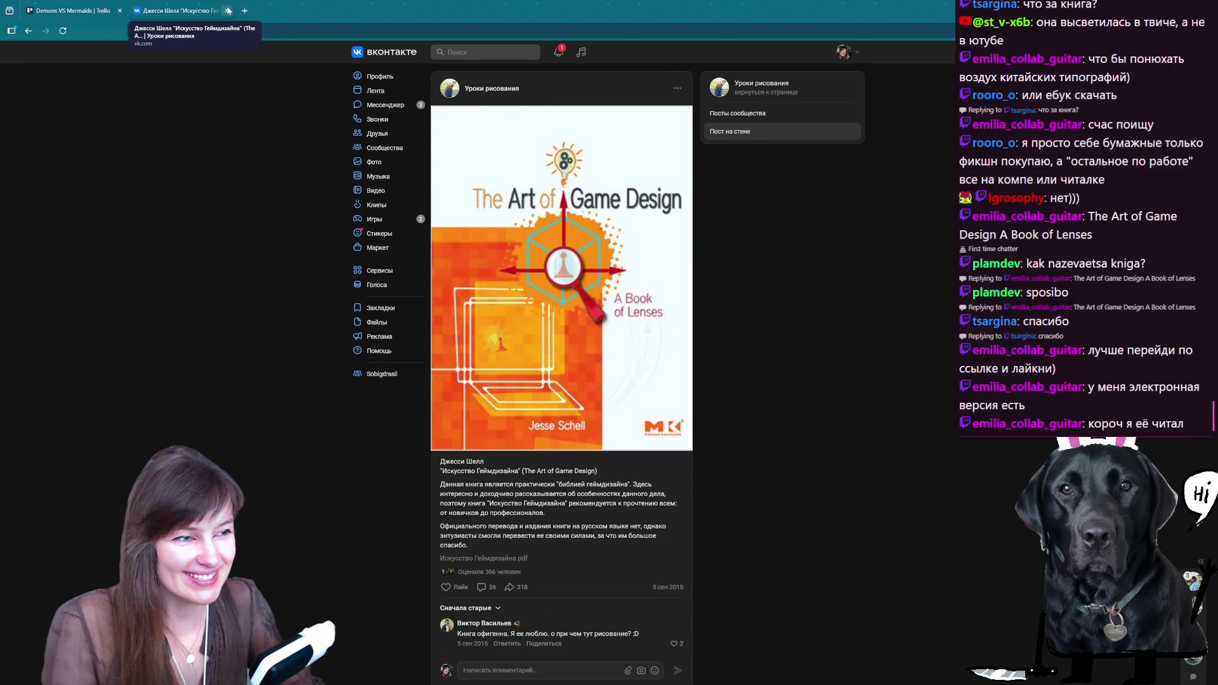
pyautogui.click(70, 10)
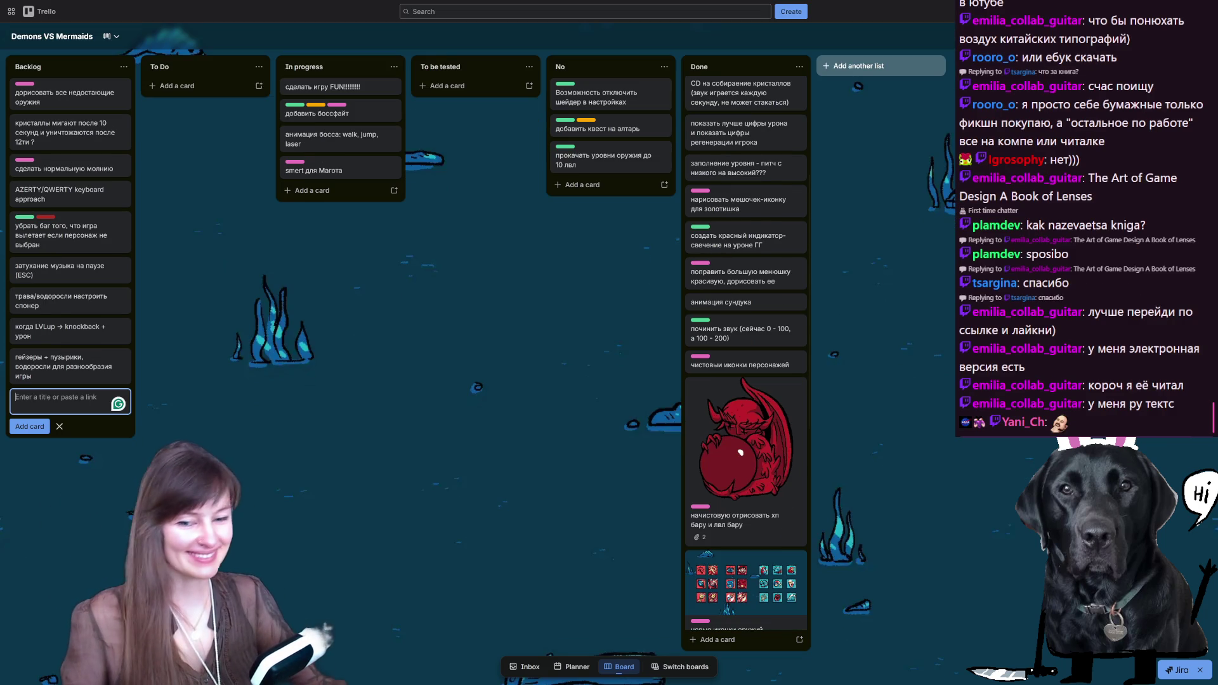
pyautogui.hotkey('alt', 'Tab')
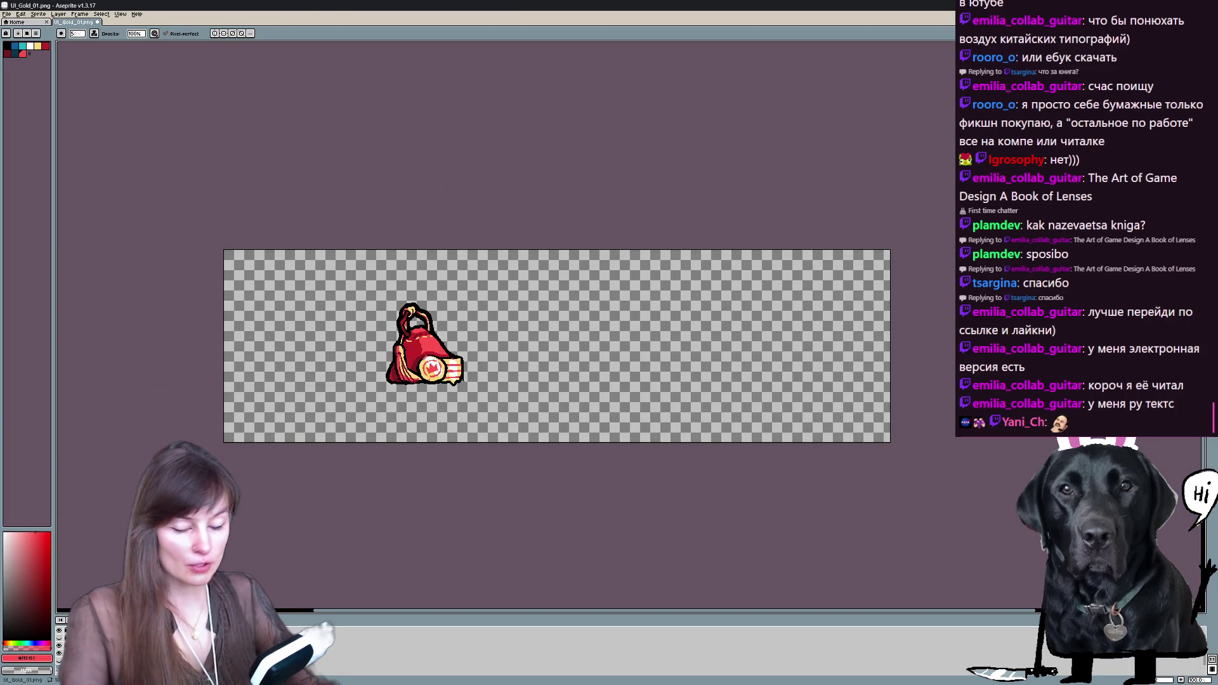
pyautogui.hotkey('alt', 'Tab')
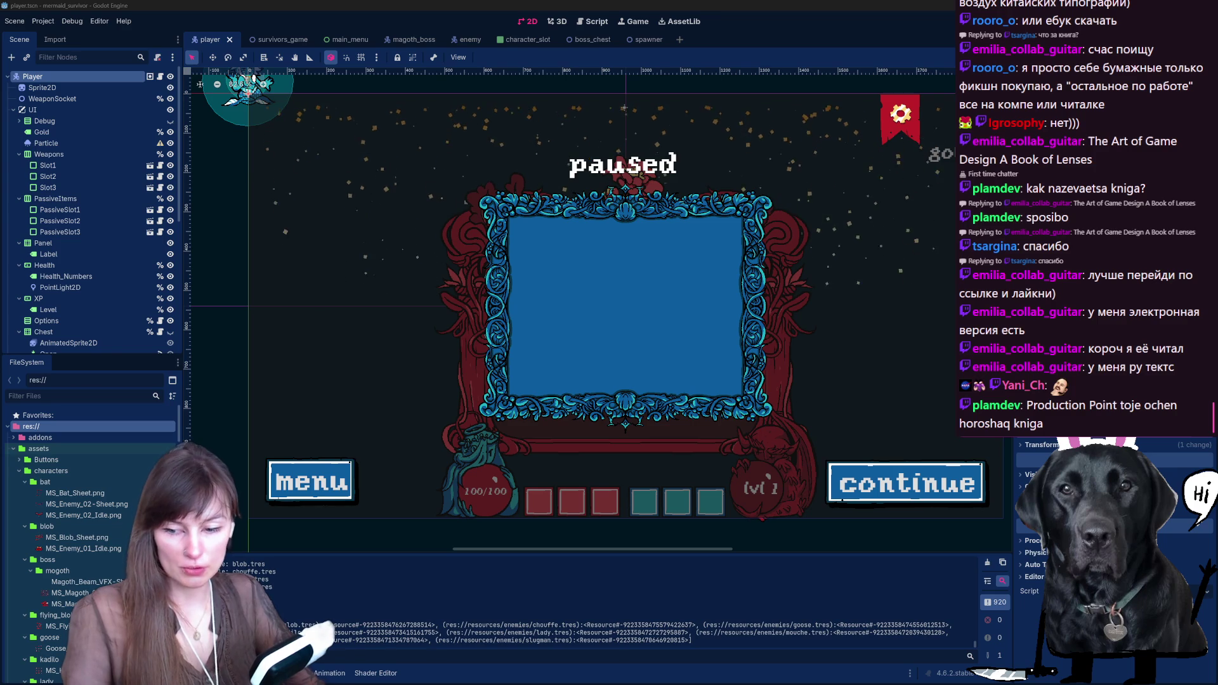
# Step: Search 'Production Point' in a new Firefox tab, close the book page, and return to Godot
pyautogui.hotkey('alt', 'Tab')
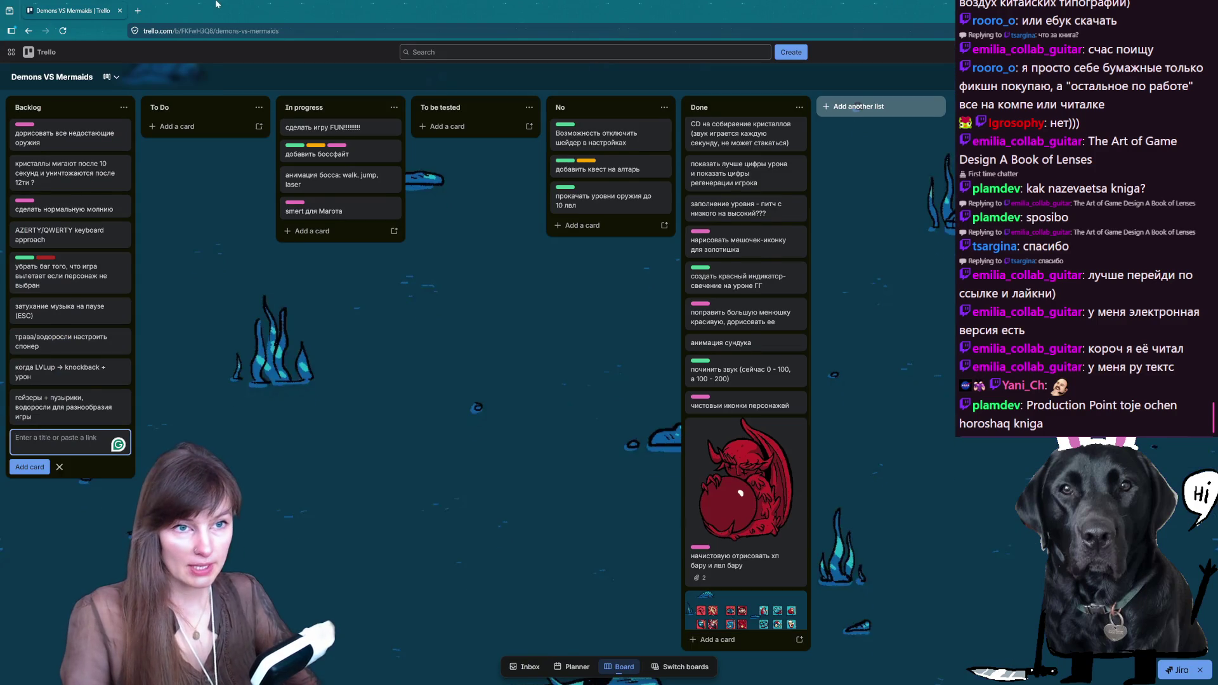
pyautogui.click(147, 13)
pyautogui.write('Production Point')
pyautogui.press('Return')
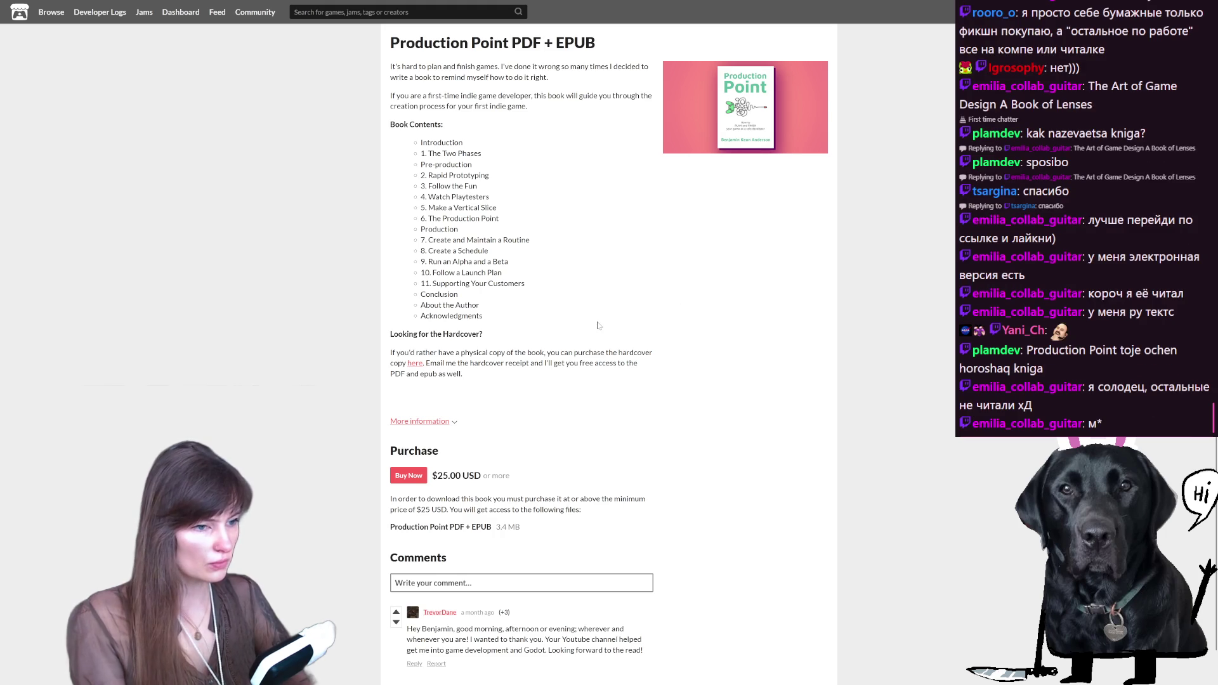
pyautogui.click(252, 5)
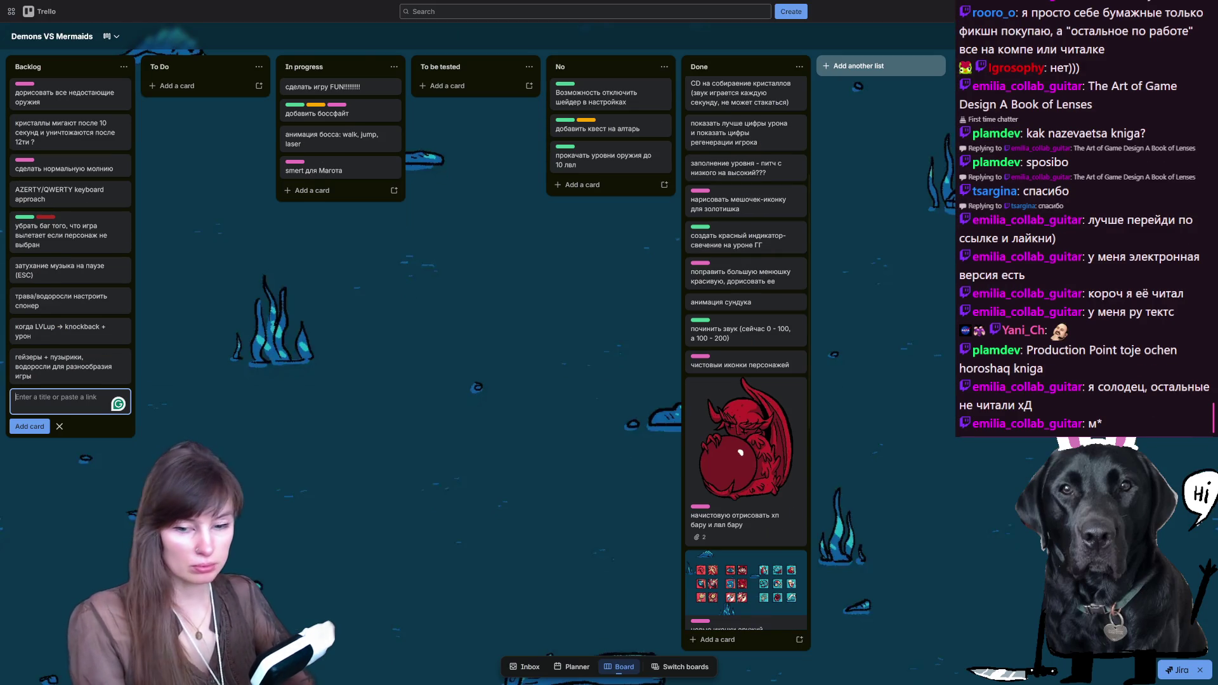
pyautogui.hotkey('alt', 'Tab')
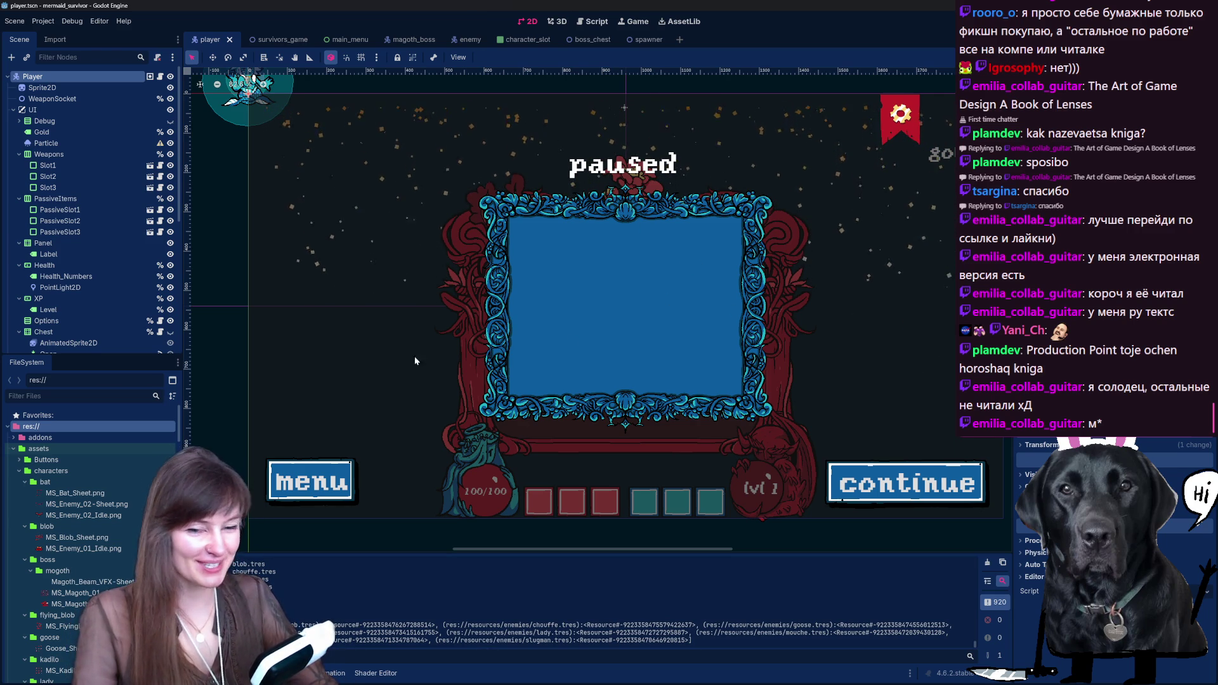
# Step: Look through the PassiveItems, Weapons, Debug and UI nodes in the Scene dock
pyautogui.scroll(-3, 81, 189)
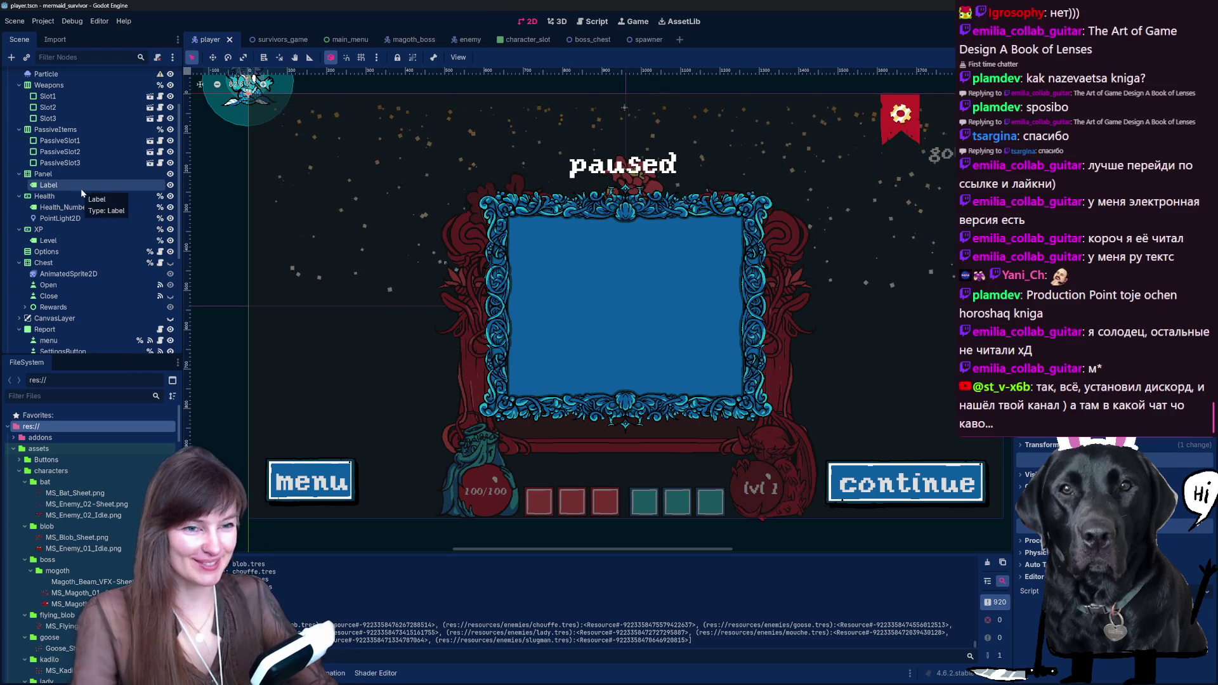
pyautogui.click(74, 134)
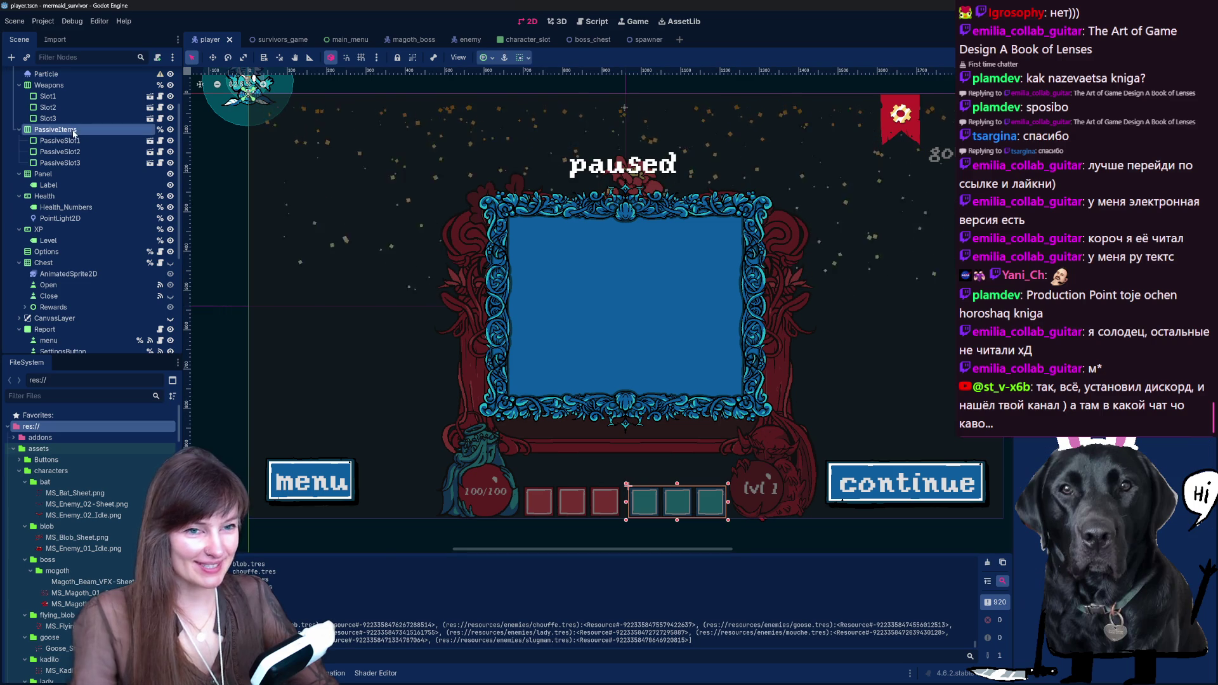
pyautogui.scroll(2, 64, 139)
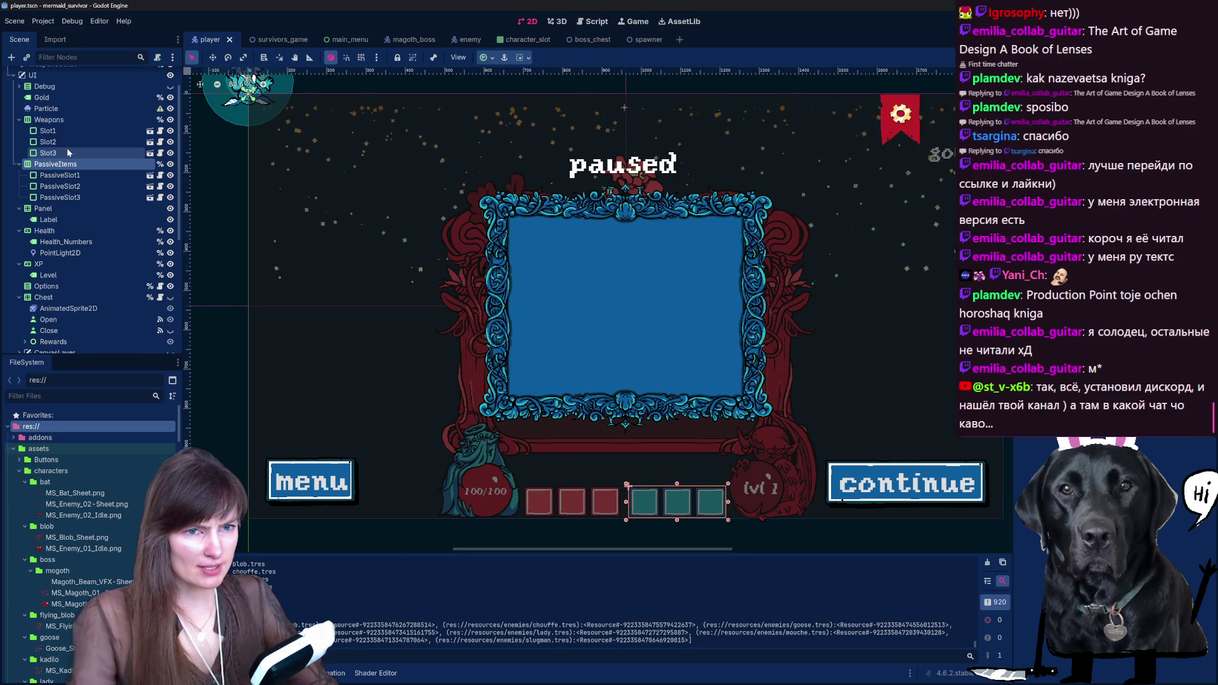
pyautogui.click(45, 120)
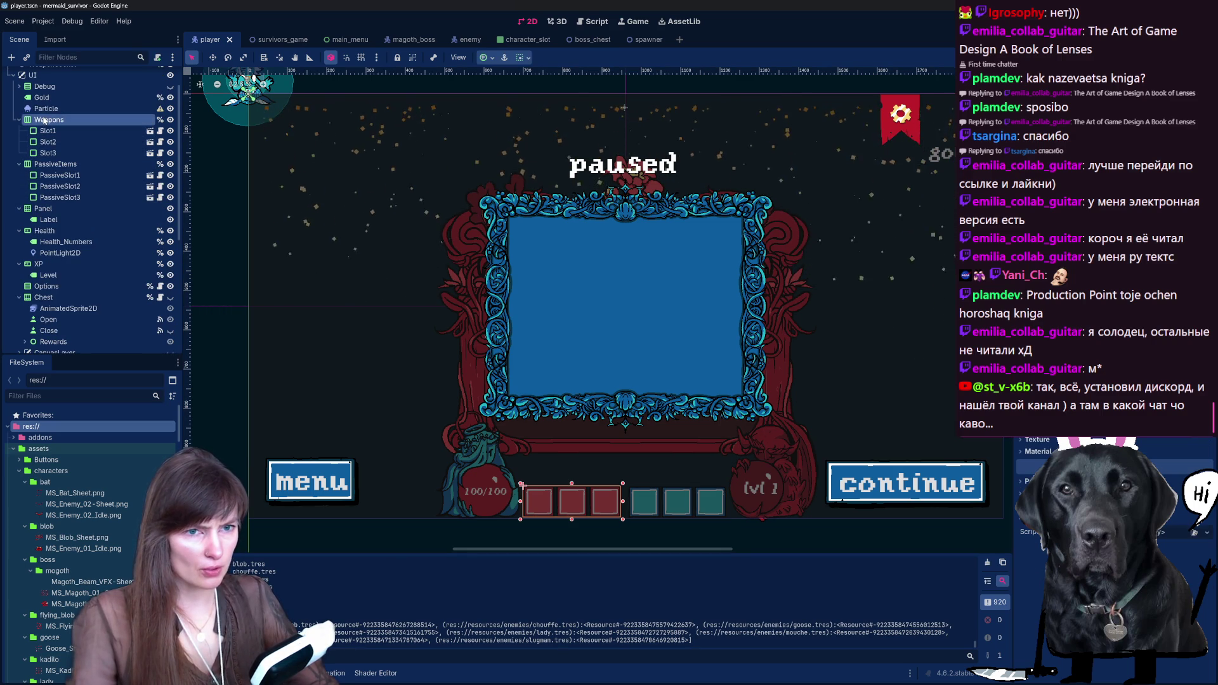
pyautogui.click(56, 86)
pyautogui.scroll(1, 70, 140)
pyautogui.click(49, 154)
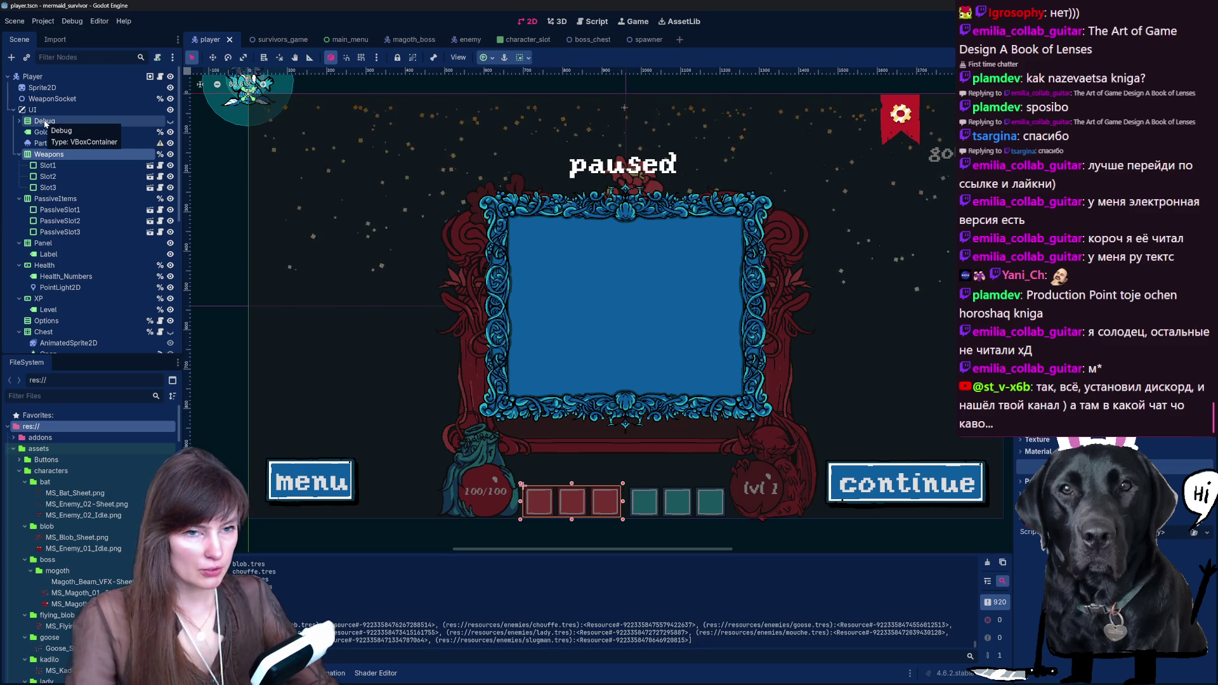
pyautogui.click(47, 121)
pyautogui.press('Up')
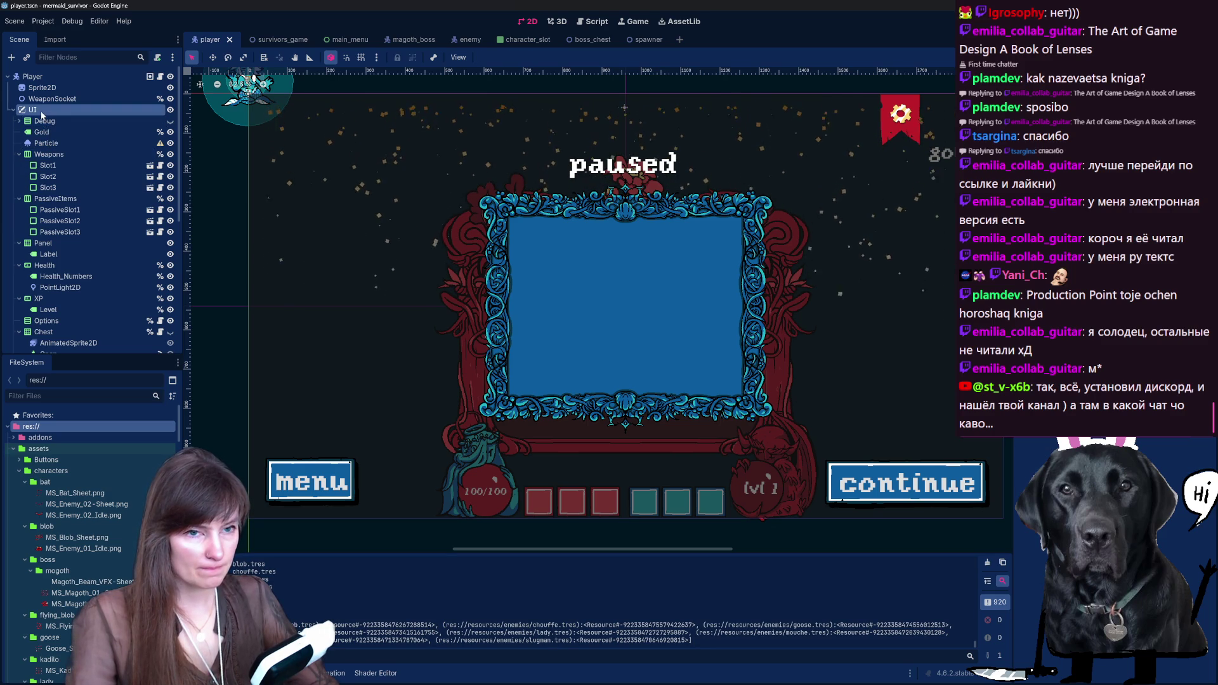
pyautogui.click(48, 124)
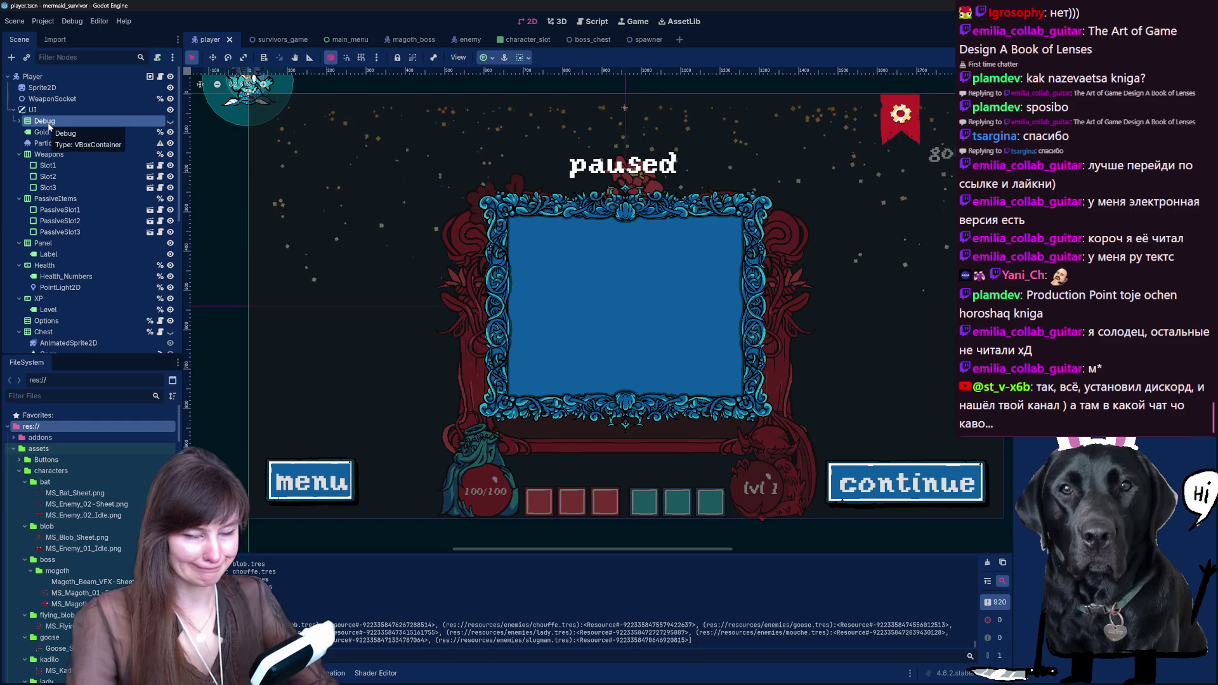
pyautogui.rightClick(48, 125)
pyautogui.click(36, 127)
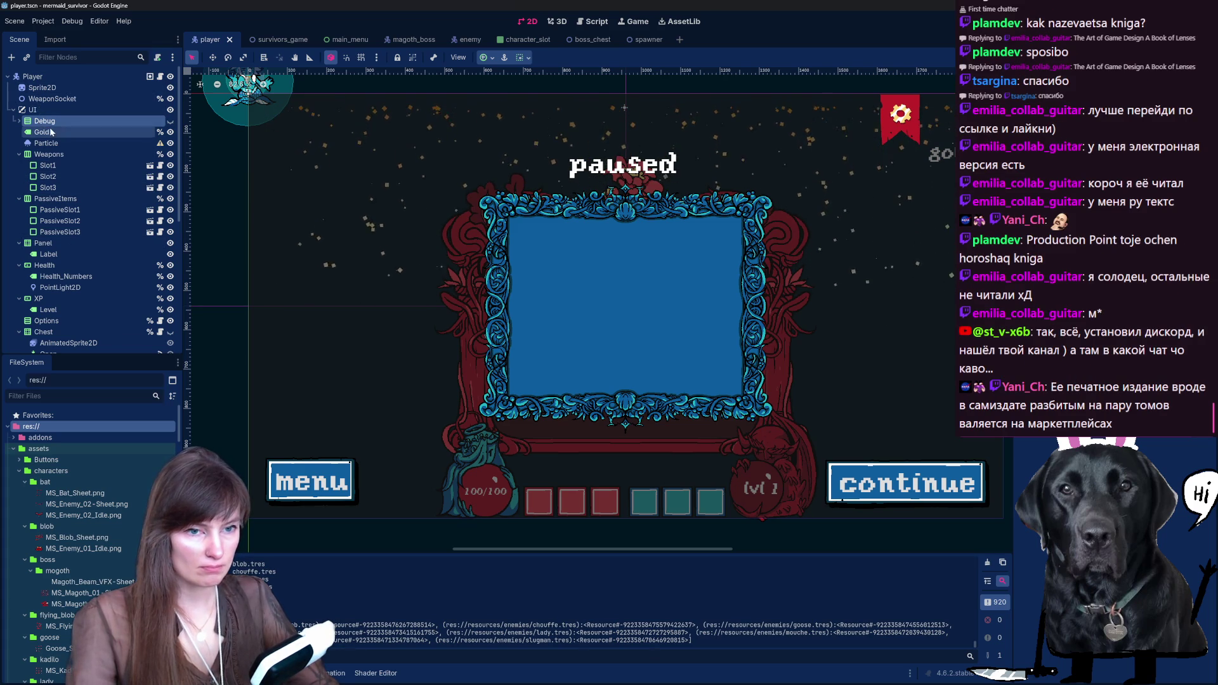
# Step: Choose Add Child Node from the UI node's context menu
pyautogui.scroll(-3, 71, 208)
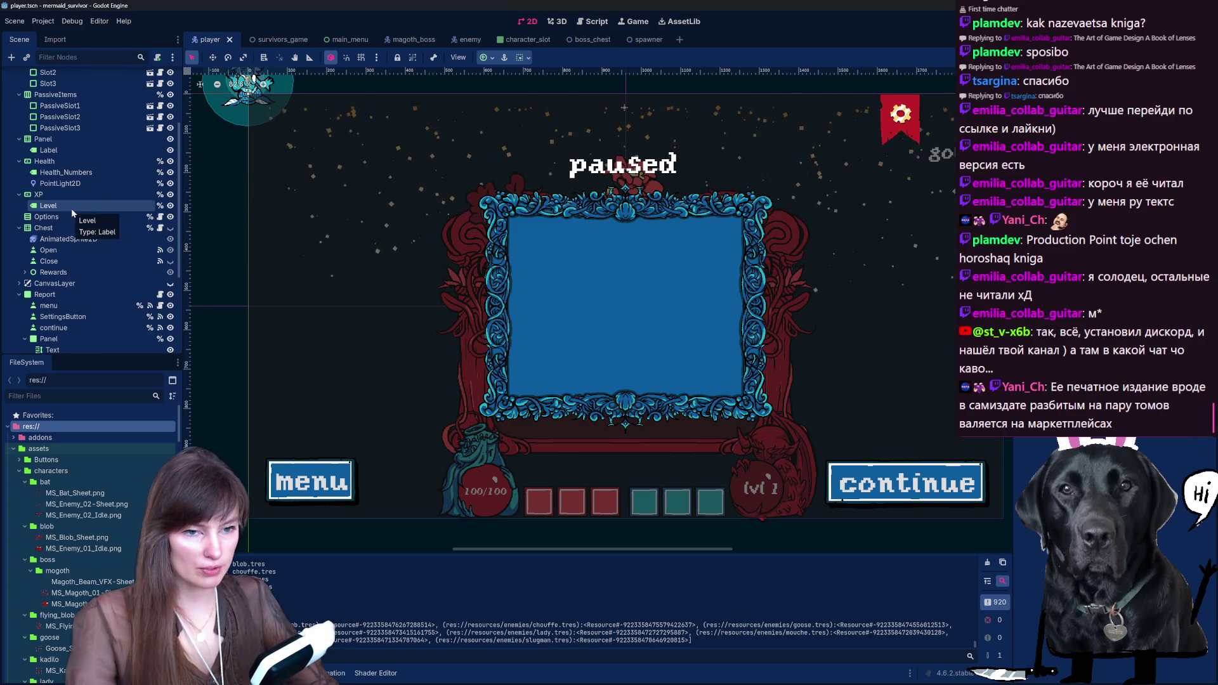
pyautogui.scroll(-1, 71, 210)
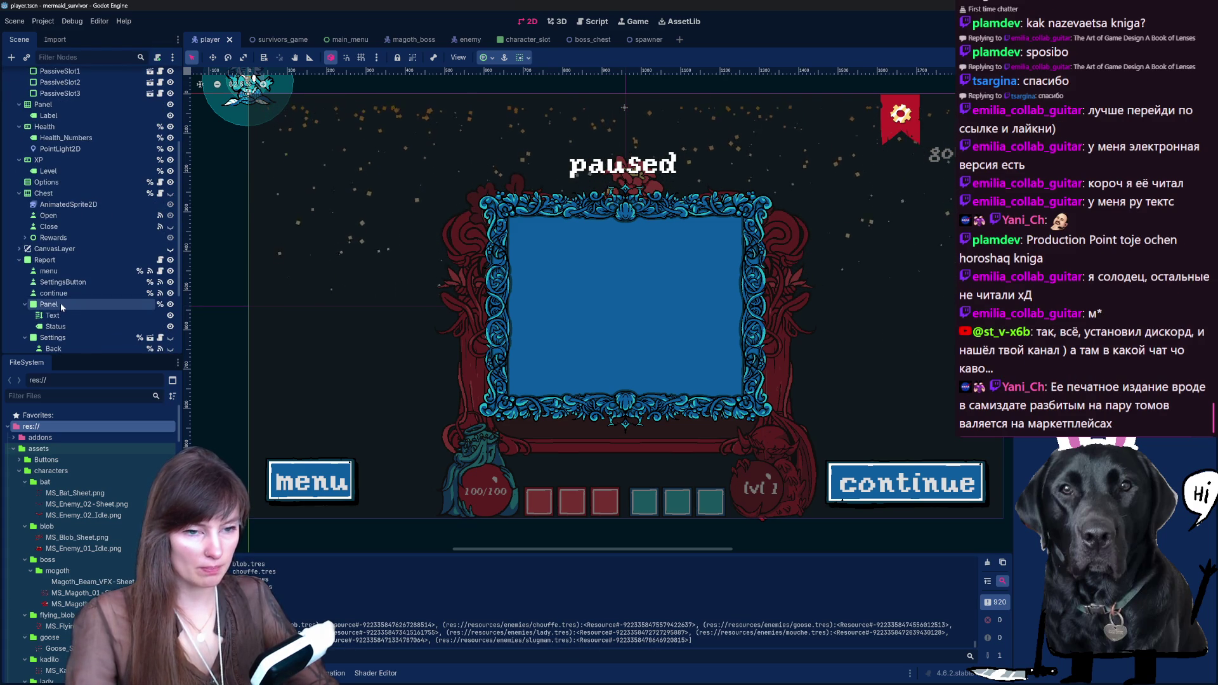
pyautogui.scroll(4, 60, 303)
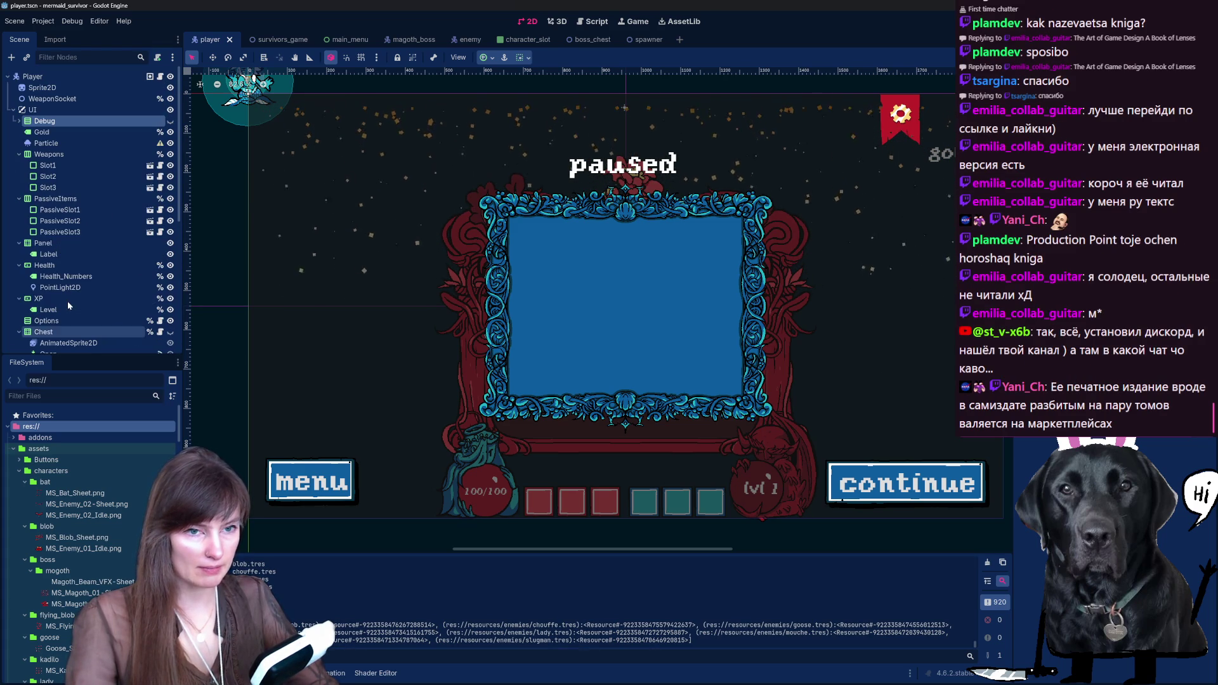
pyautogui.rightClick(37, 111)
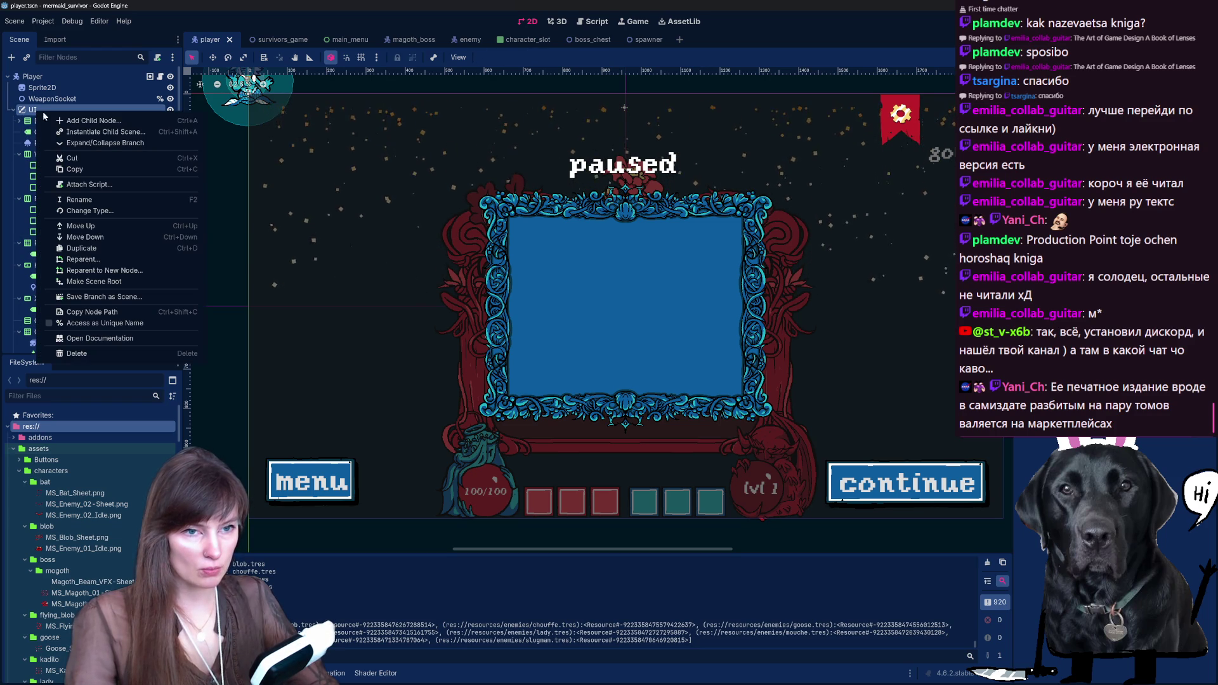
pyautogui.click(89, 120)
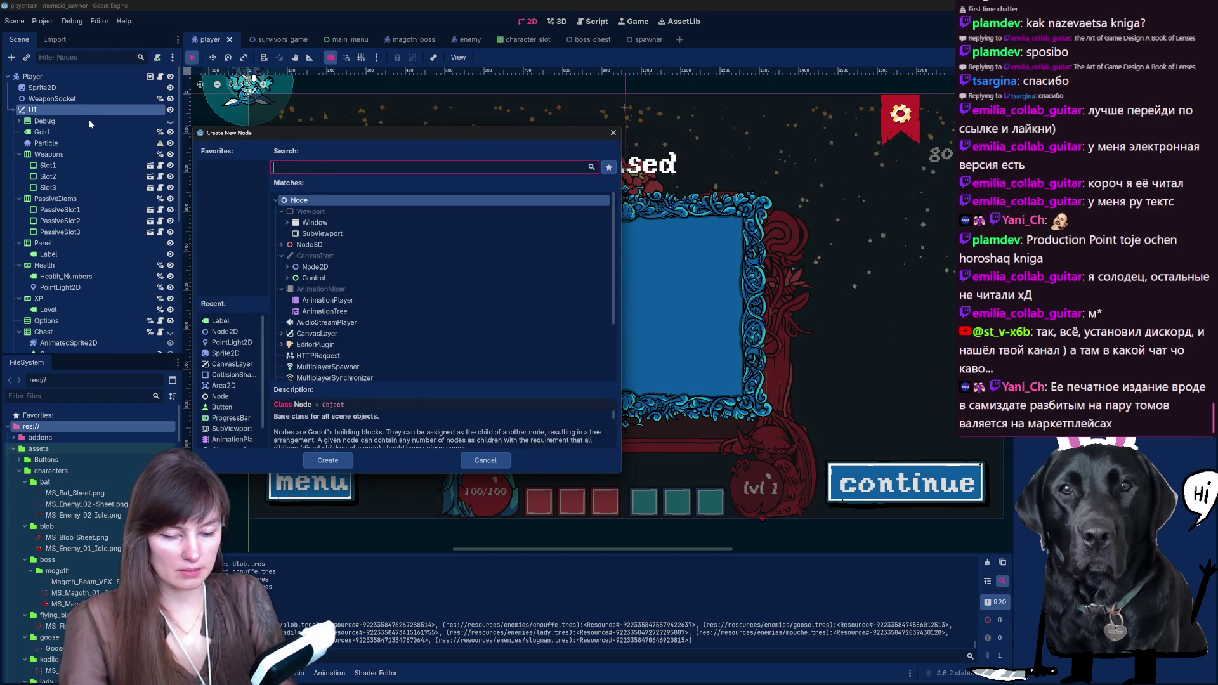
# Step: Create a Panel node from the 'panel' search and drag Panel2 above Debug under UI
pyautogui.write('зфт')
pyautogui.press('BackSpace')
pyautogui.press('BackSpace')
pyautogui.press('BackSpace')
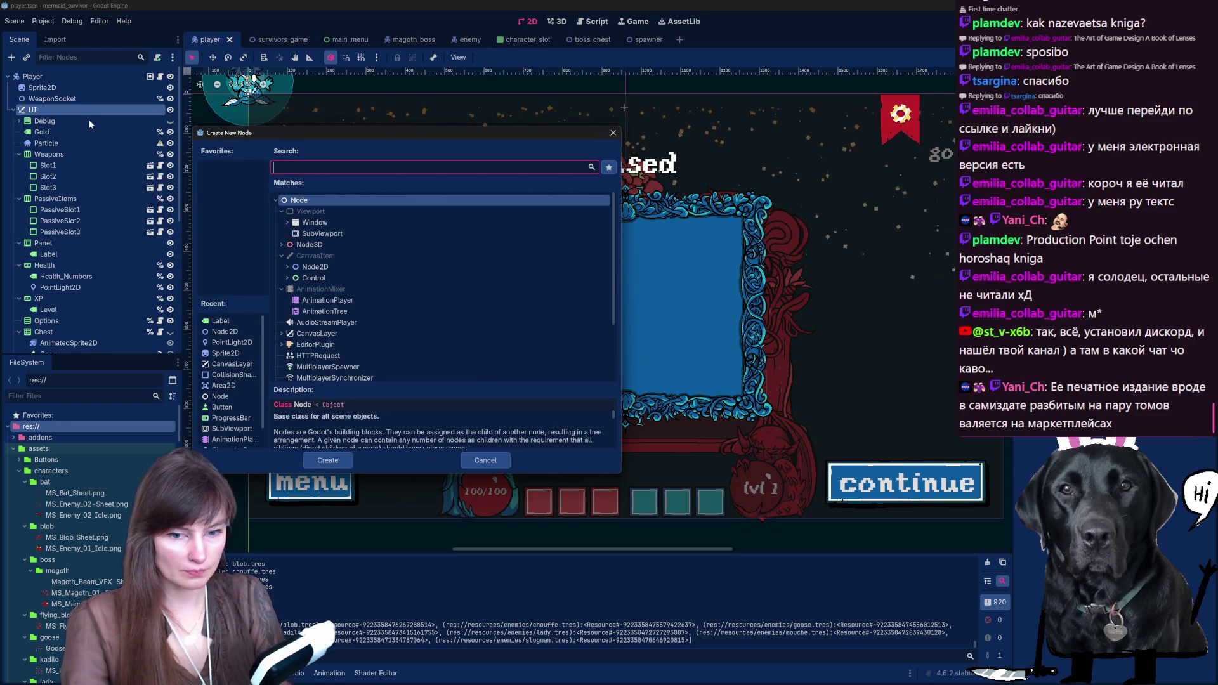
pyautogui.write('panel')
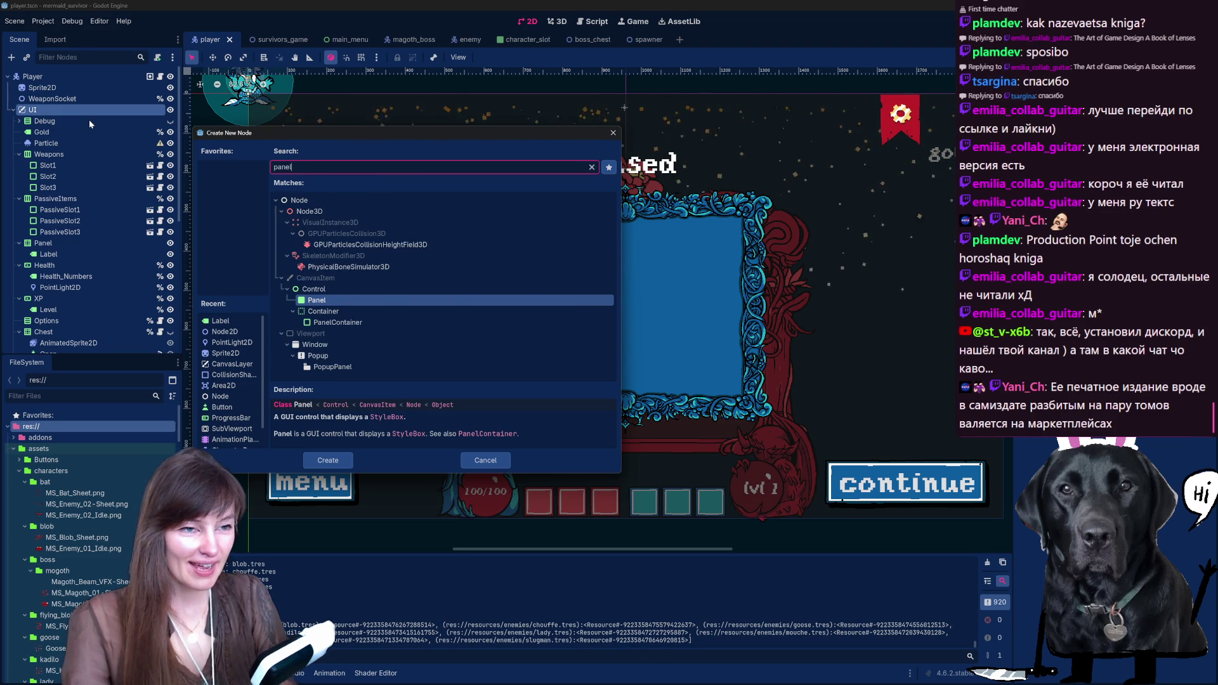
pyautogui.click(344, 462)
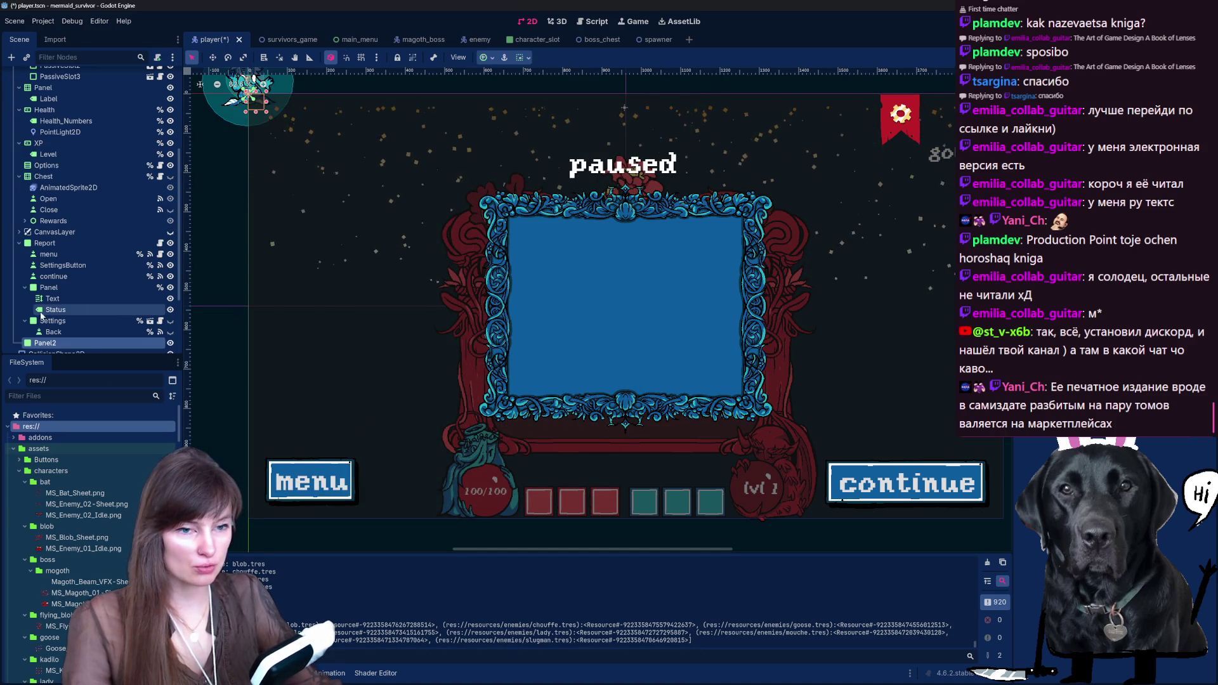
pyautogui.moveTo(58, 346)
pyautogui.mouseDown()
pyautogui.moveTo(96, 154)
pyautogui.moveTo(63, 98)
pyautogui.moveTo(52, 114)
pyautogui.mouseUp()
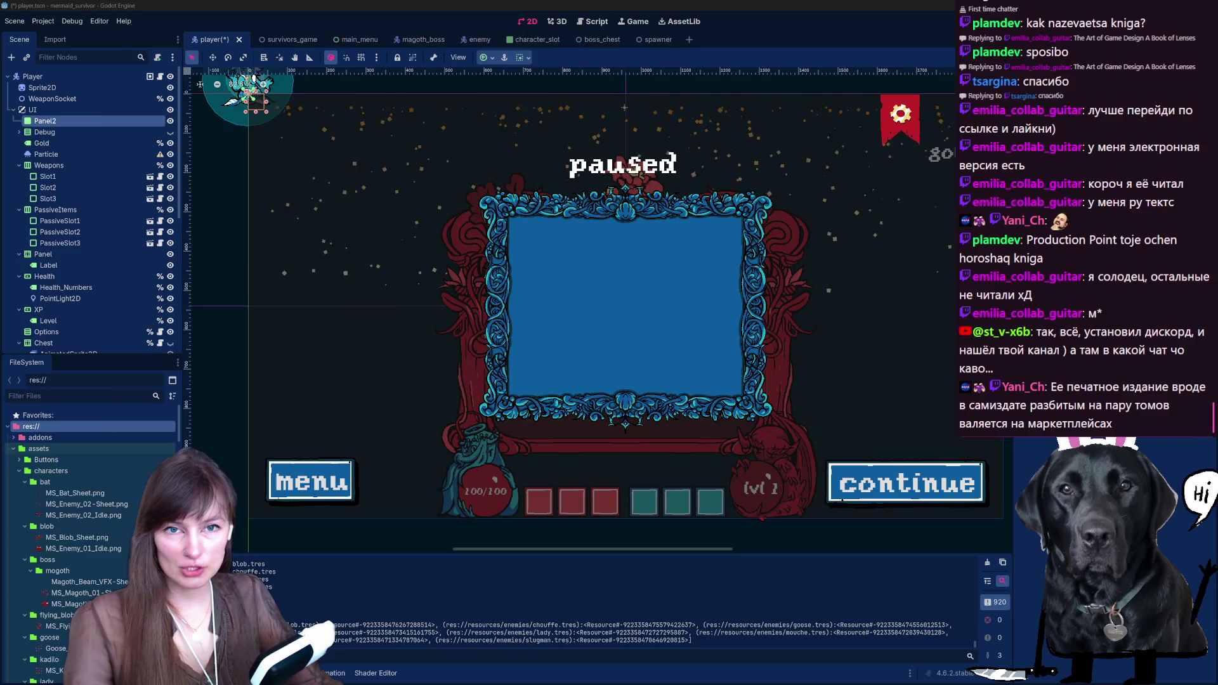
pyautogui.hotkey('alt', 'Tab')
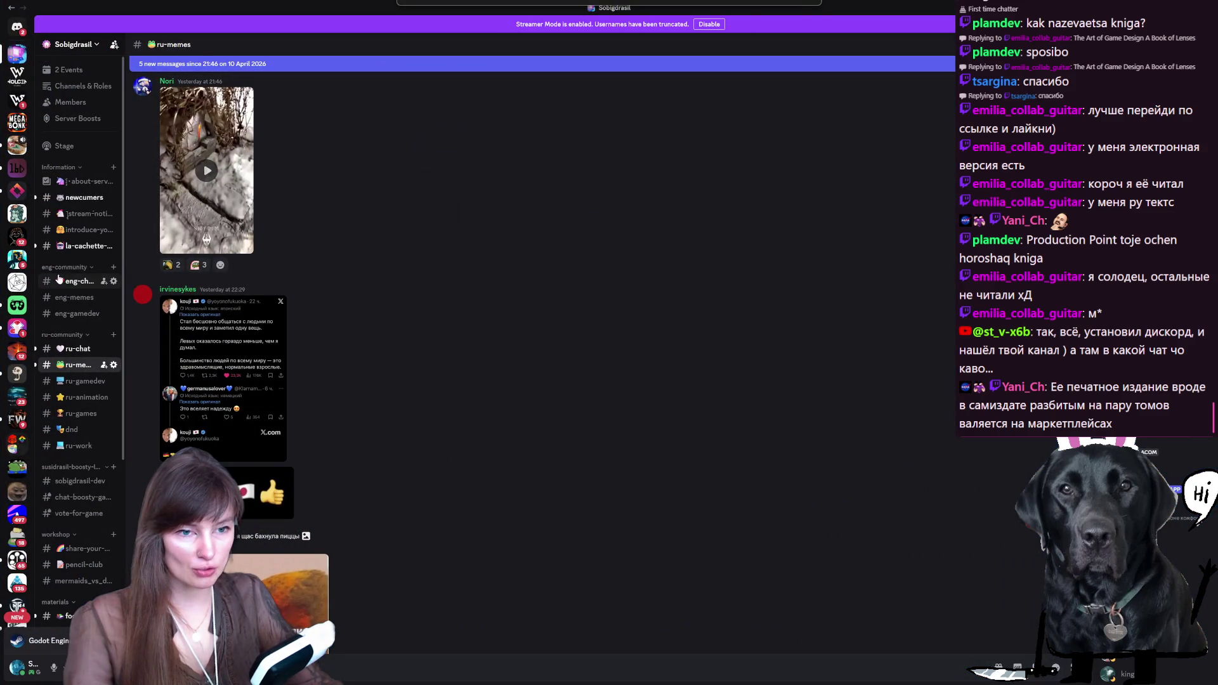
# Step: Browse the newcumers, ru-chat, ru-memes and ru-gamedev channels, ending on ru-memes
pyautogui.click(85, 268)
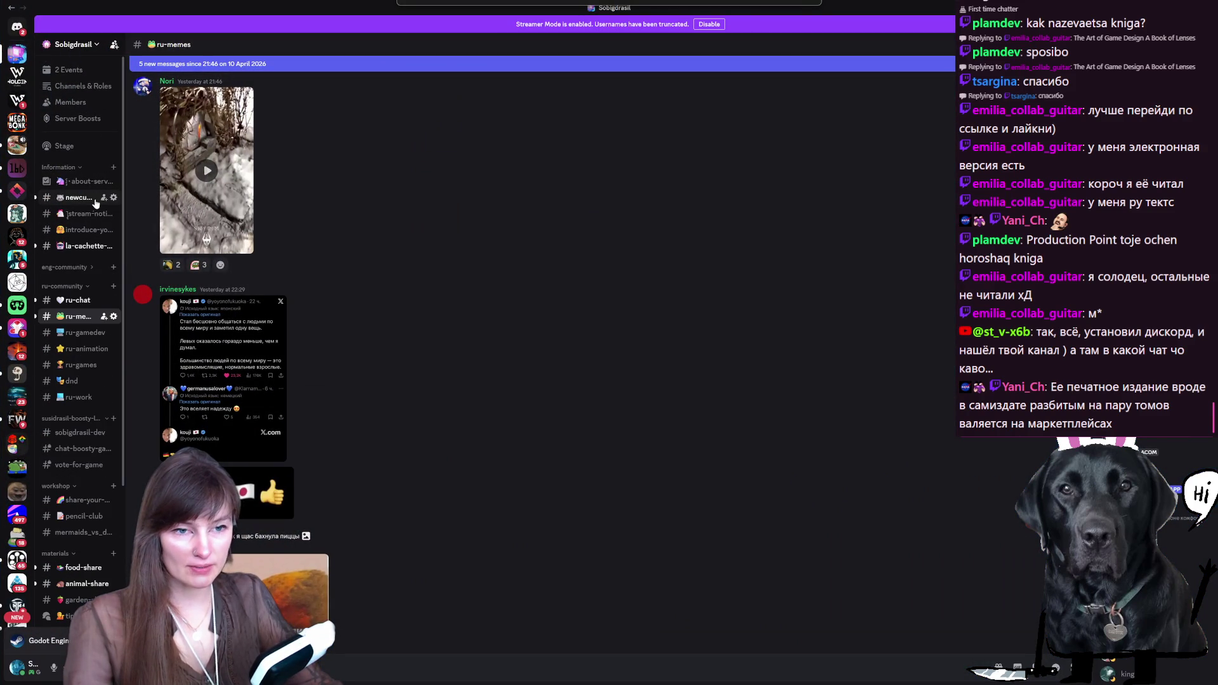
pyautogui.click(78, 197)
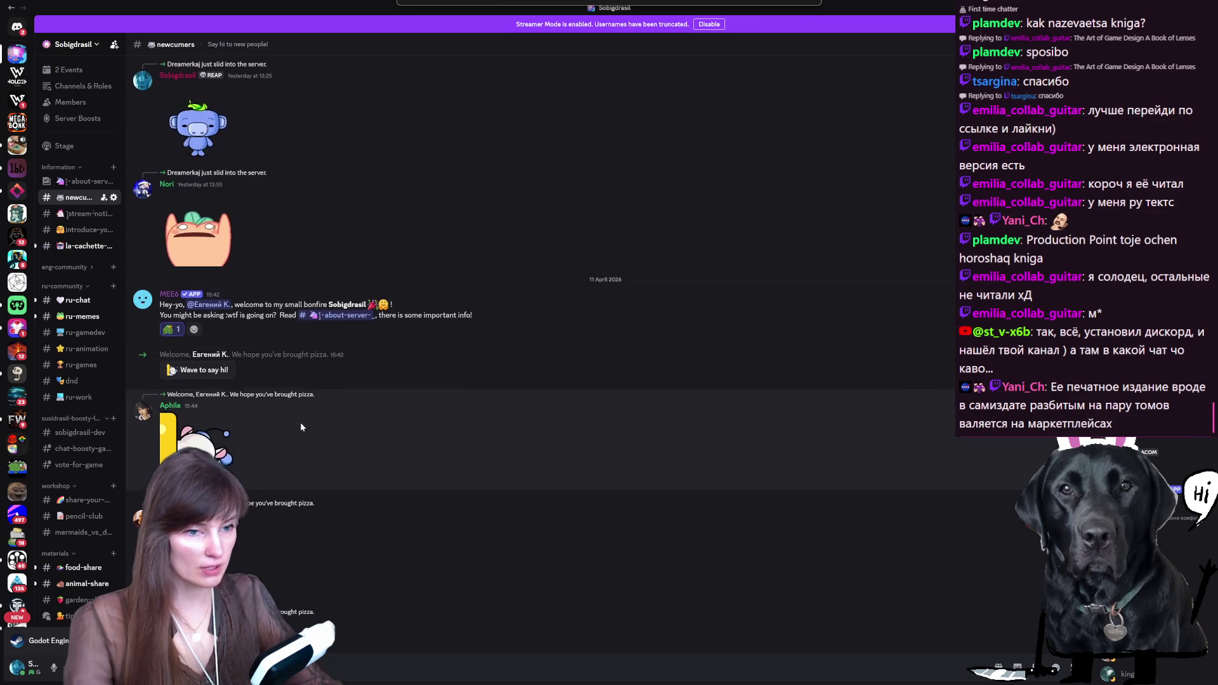
pyautogui.click(77, 300)
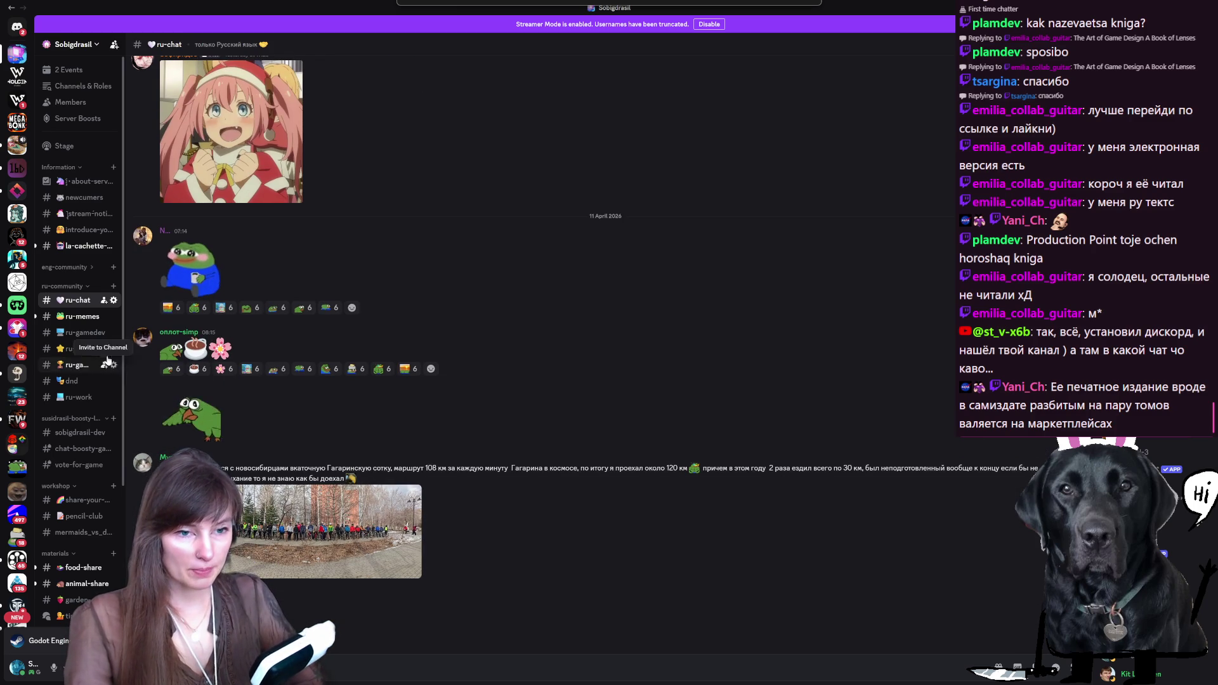
pyautogui.click(81, 317)
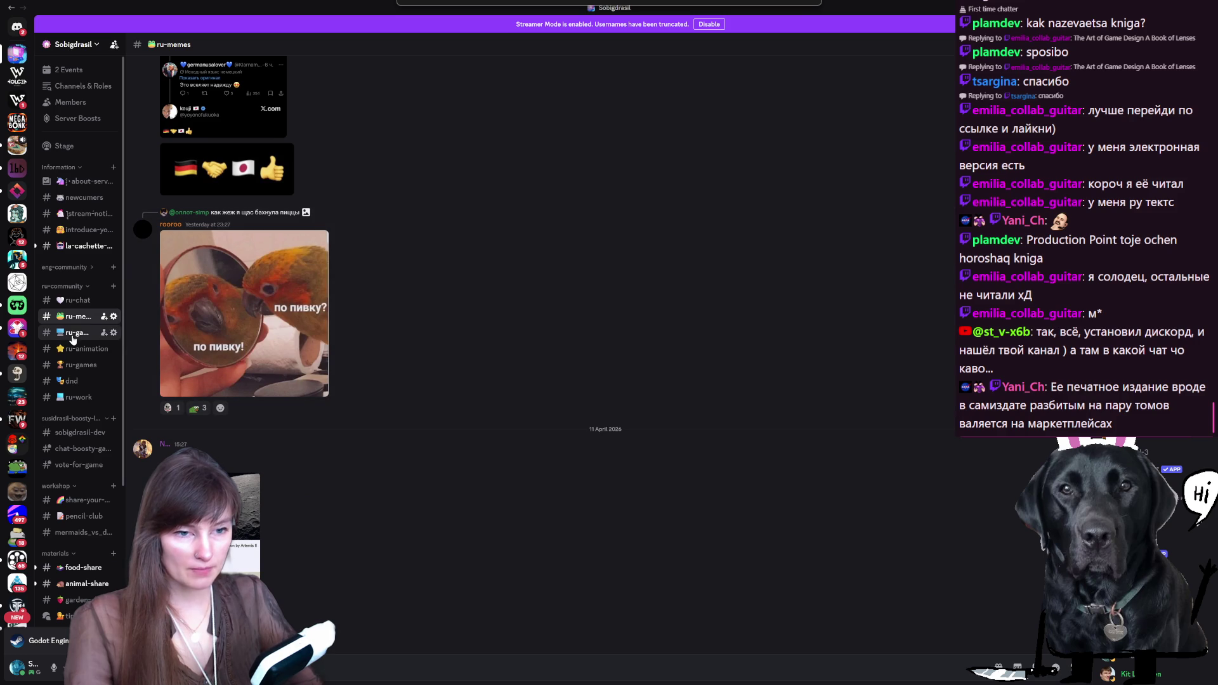
pyautogui.click(73, 337)
pyautogui.click(73, 316)
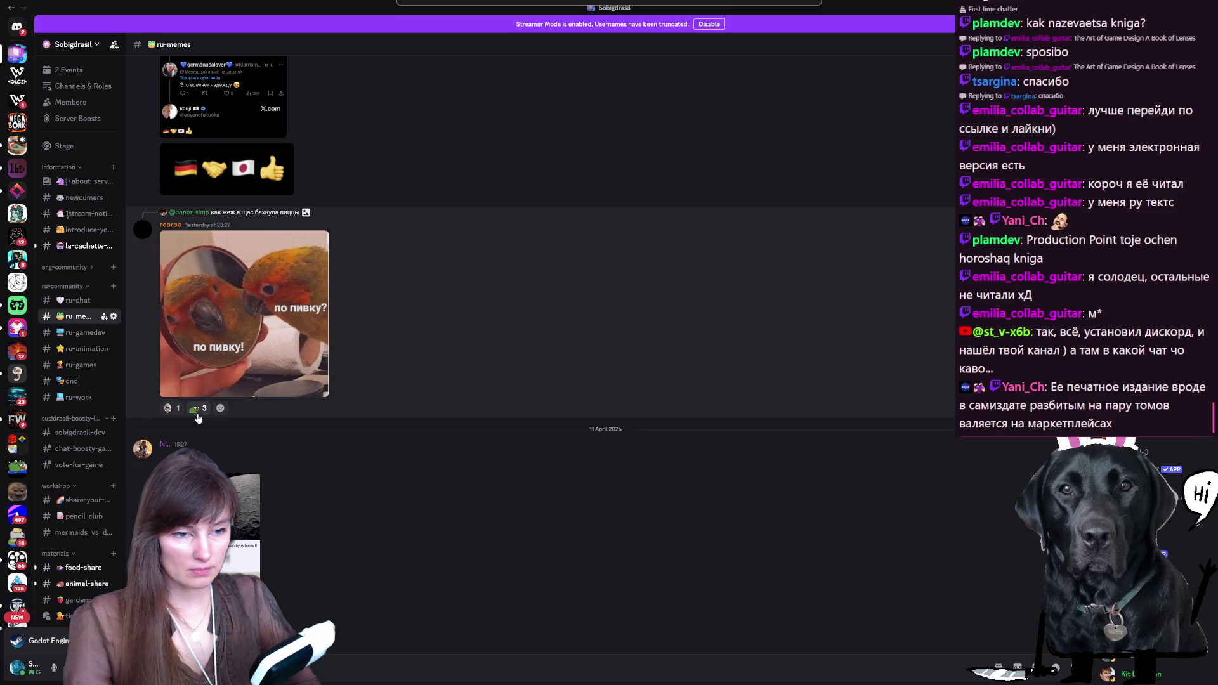
# Step: React to the parrot meme with a 'beer' mug, then move on to ru-chat and ru-gamedev
pyautogui.click(219, 409)
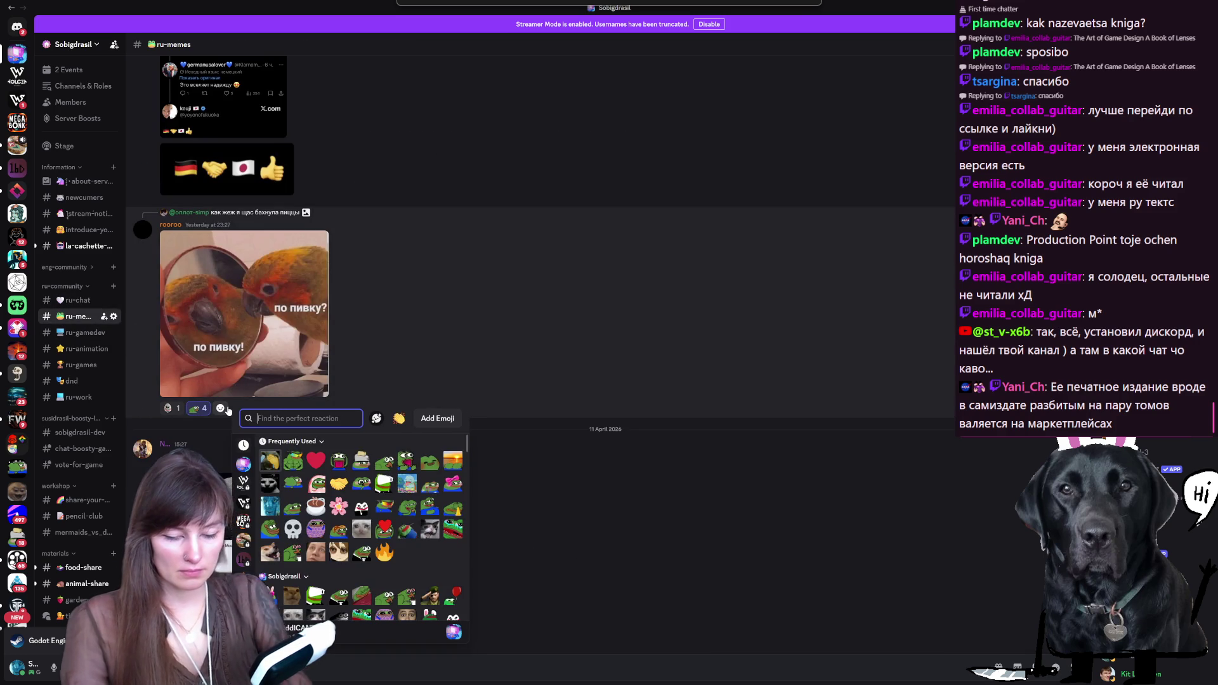
pyautogui.write('beer')
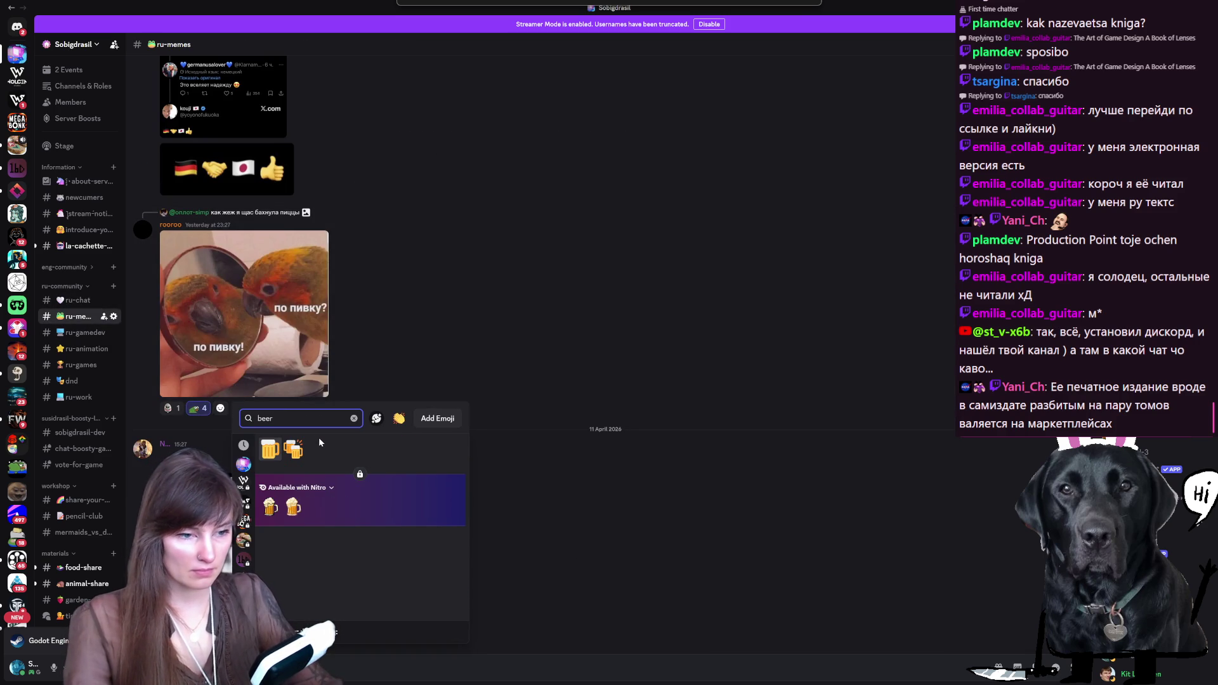
pyautogui.click(293, 452)
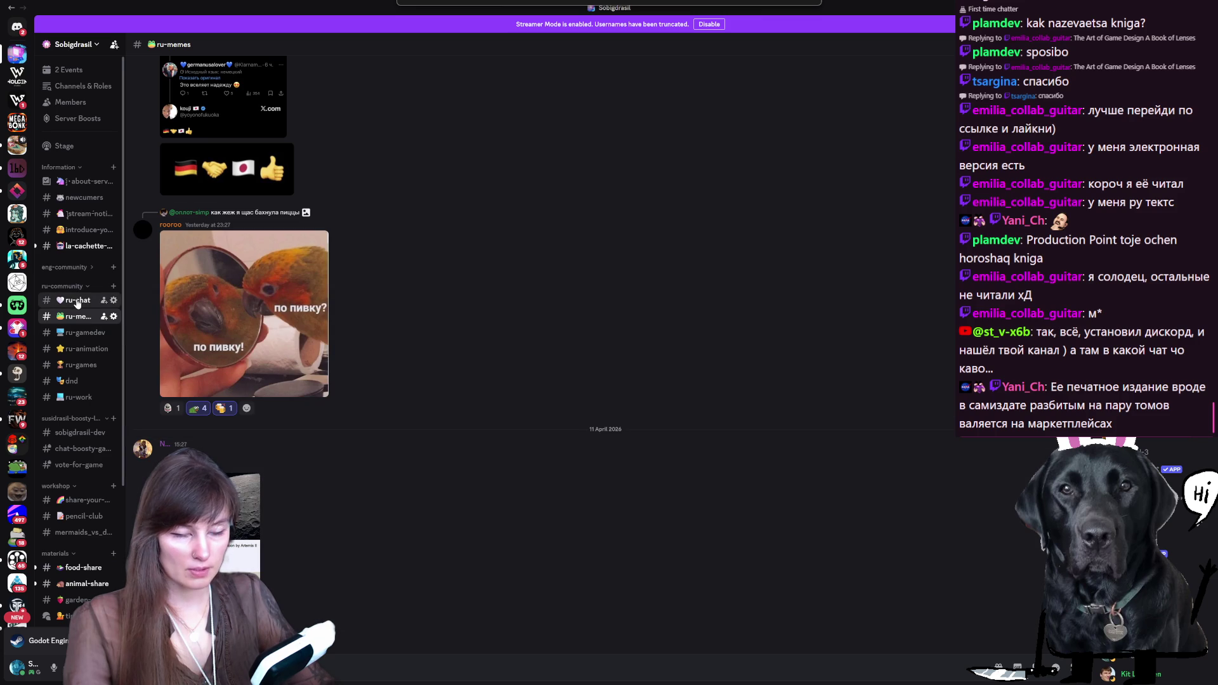
pyautogui.click(76, 301)
pyautogui.click(77, 333)
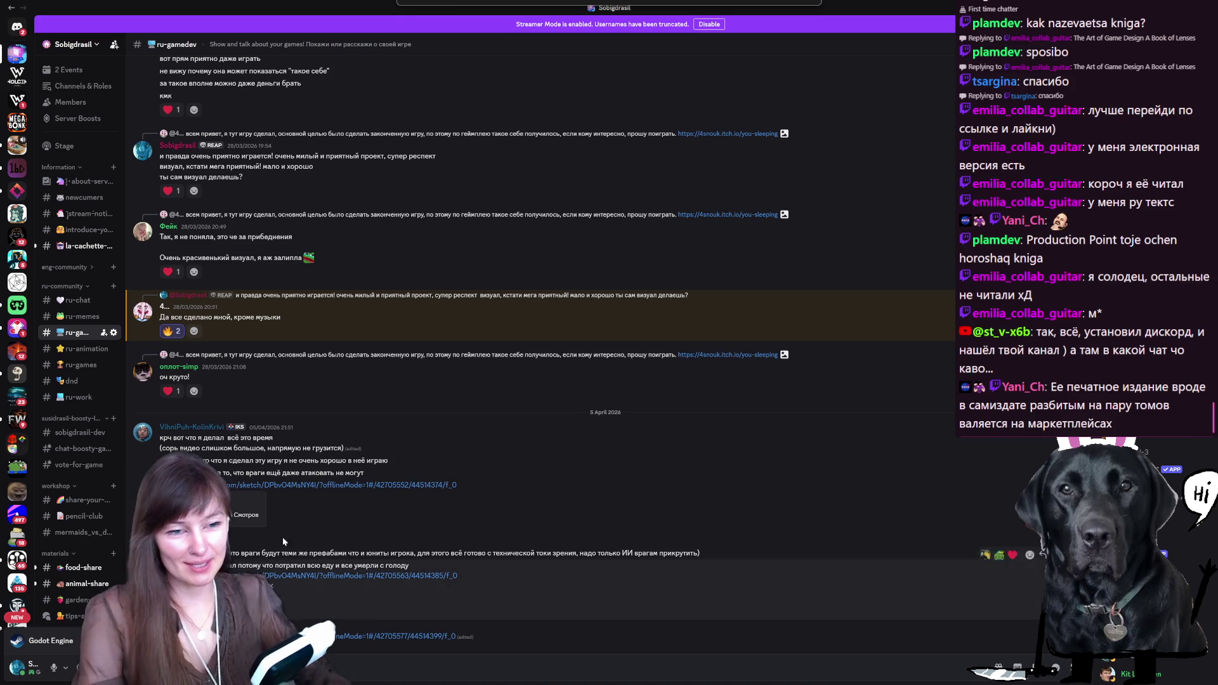
# Step: Browse the ru-animation, ru-gamedev and ru-games channels
pyautogui.scroll(5, 360, 440)
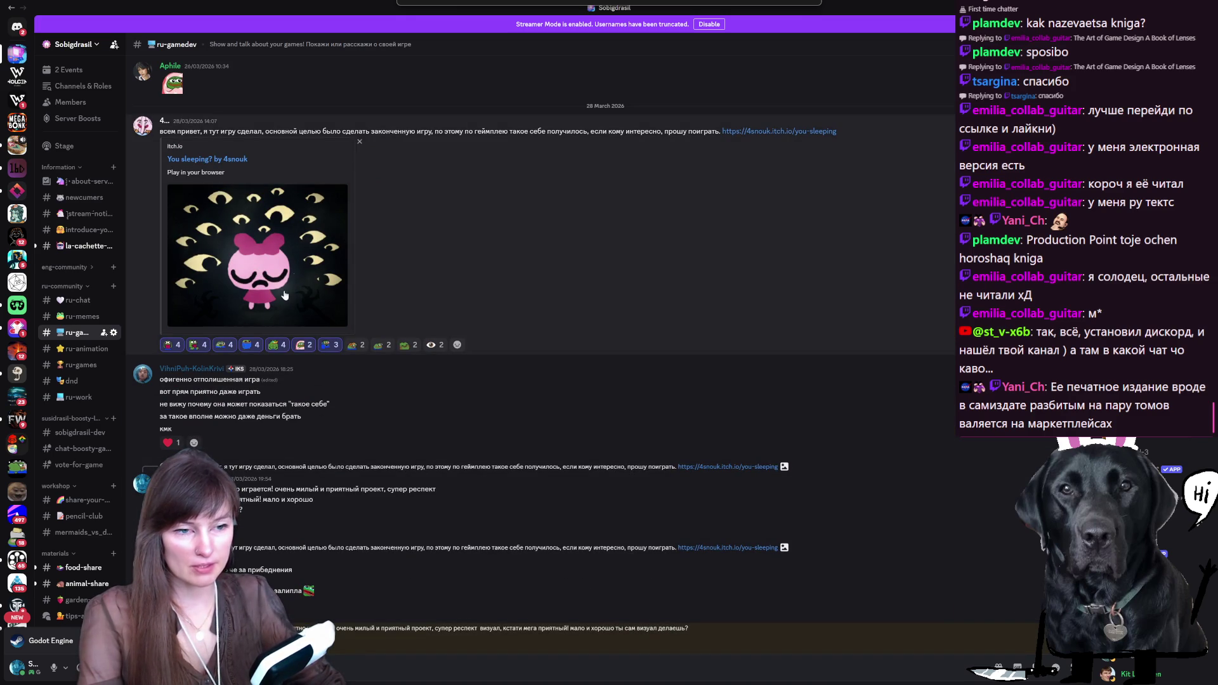
pyautogui.scroll(-5, 289, 291)
pyautogui.click(71, 349)
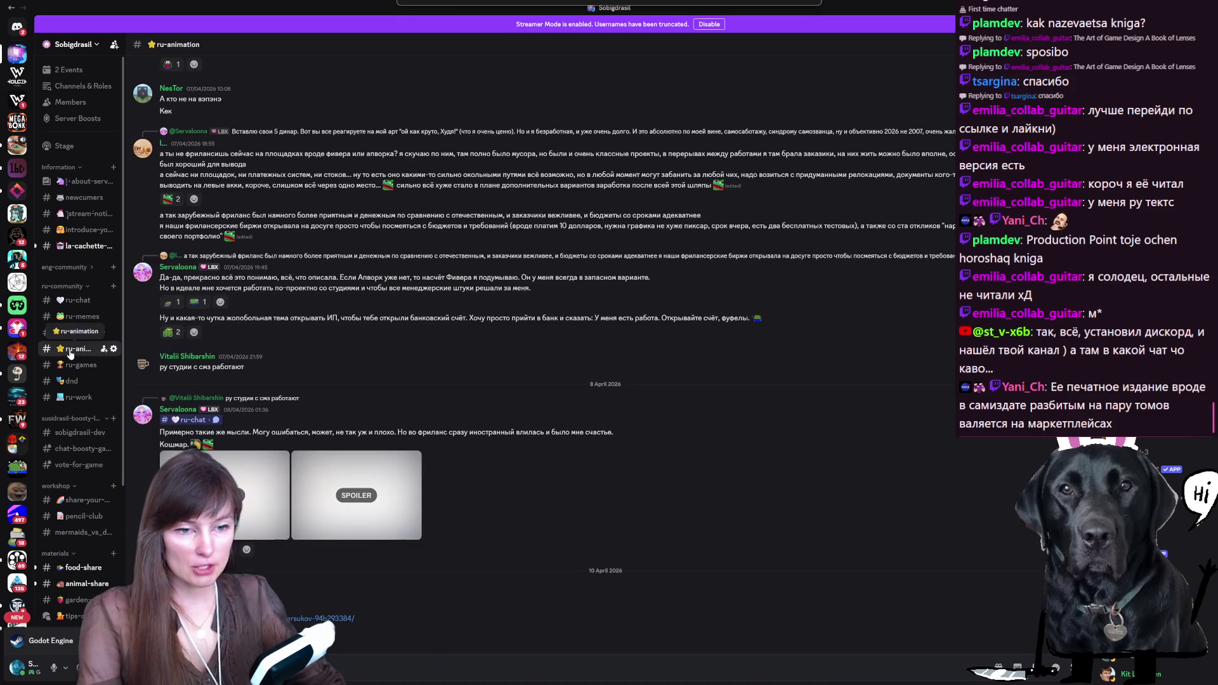
pyautogui.click(75, 332)
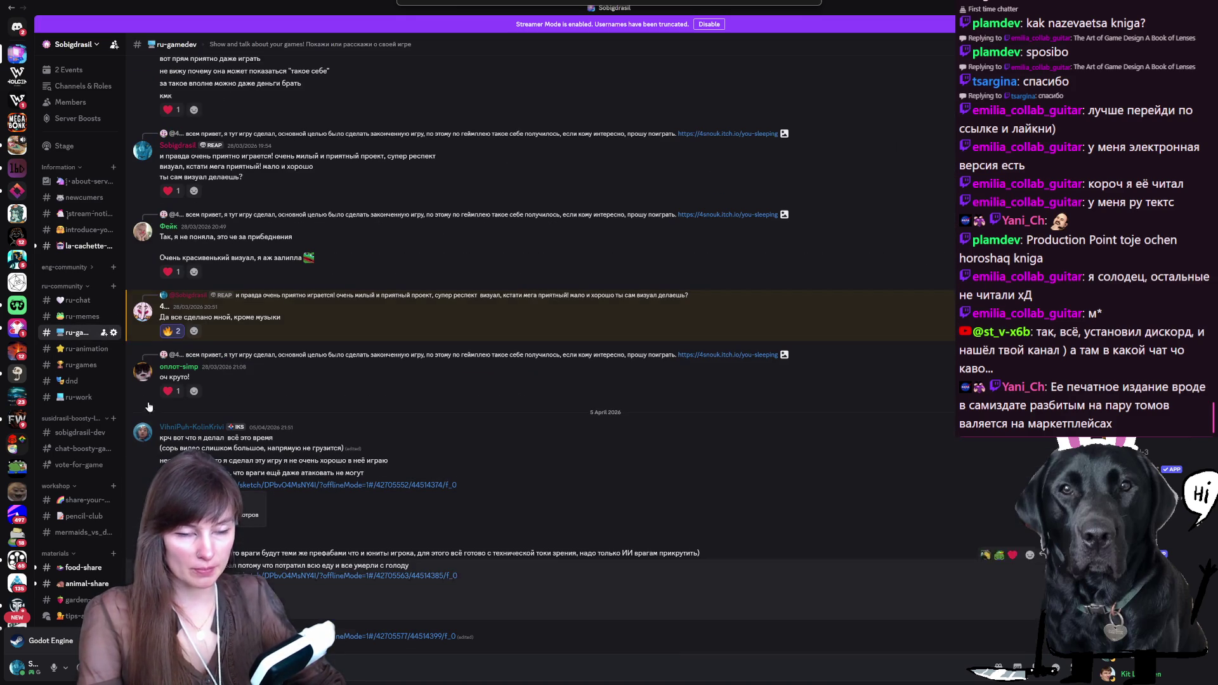
pyautogui.click(78, 350)
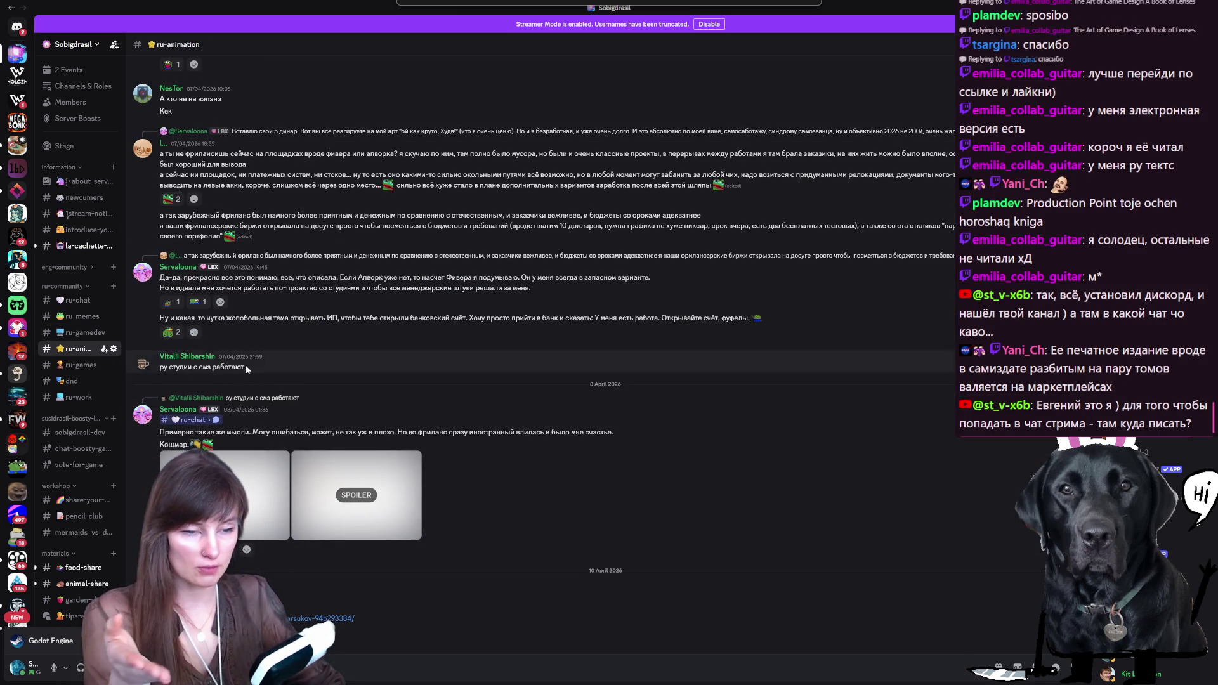
pyautogui.click(76, 366)
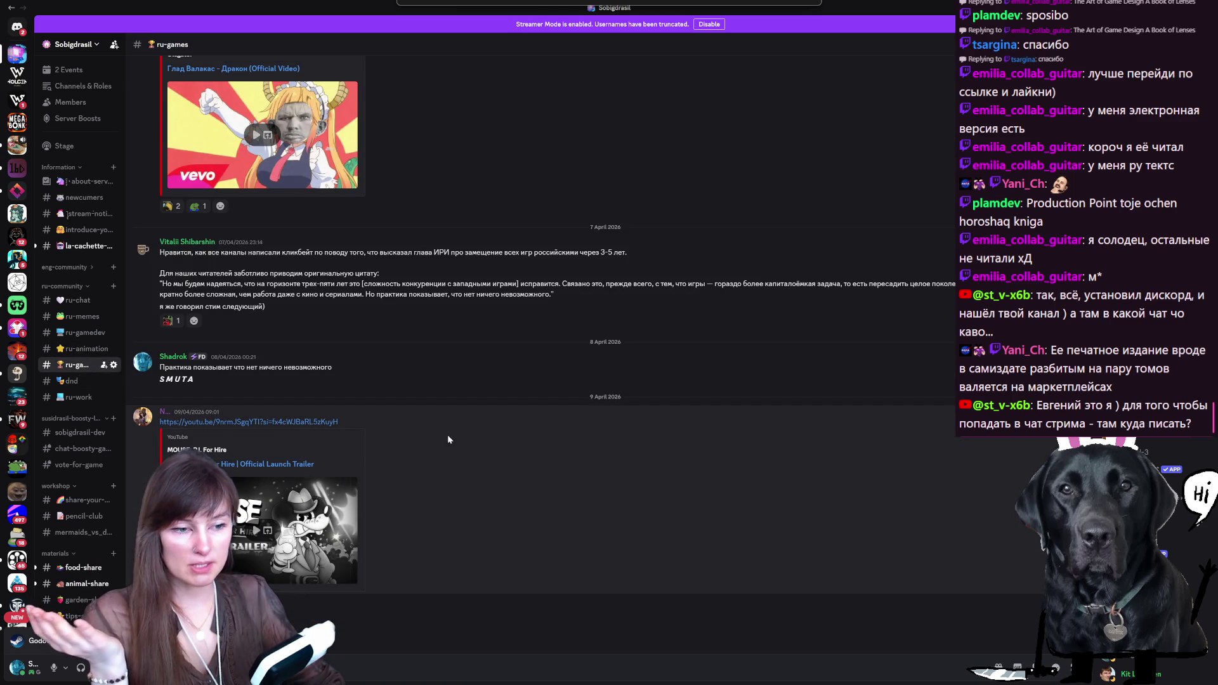
# Step: Open the dnd channel, then ru-work, then about-server
pyautogui.scroll(5, 420, 420)
pyautogui.scroll(10, 420, 434)
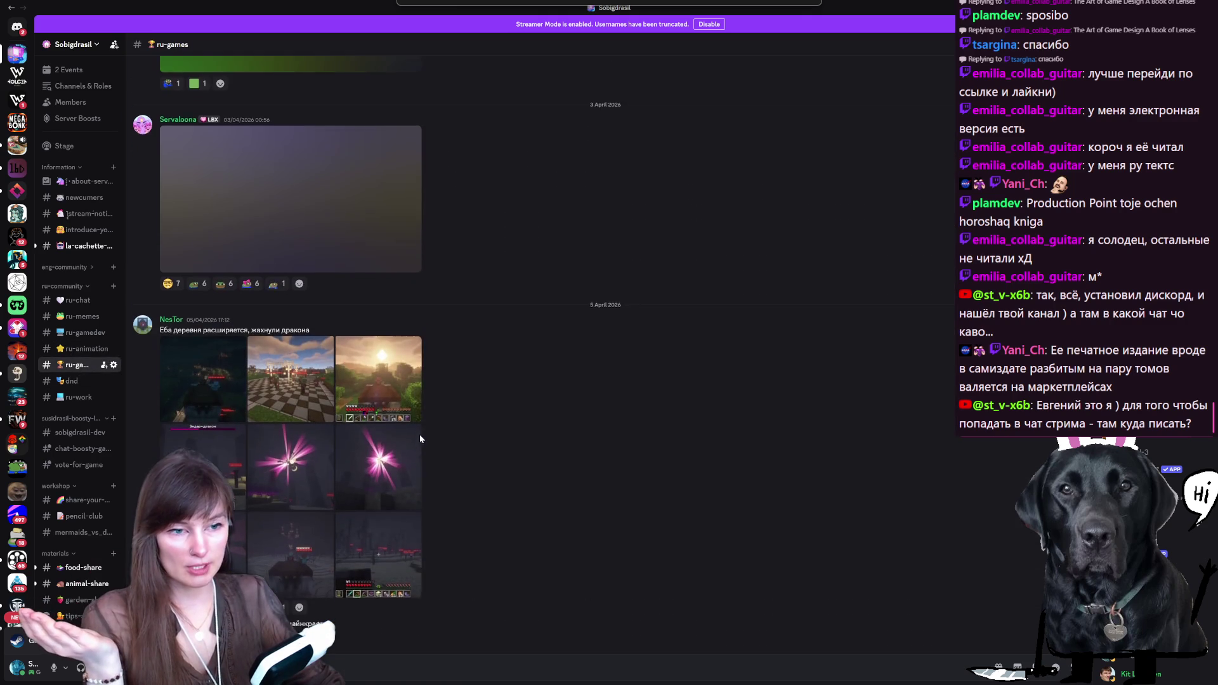
pyautogui.scroll(-10, 247, 317)
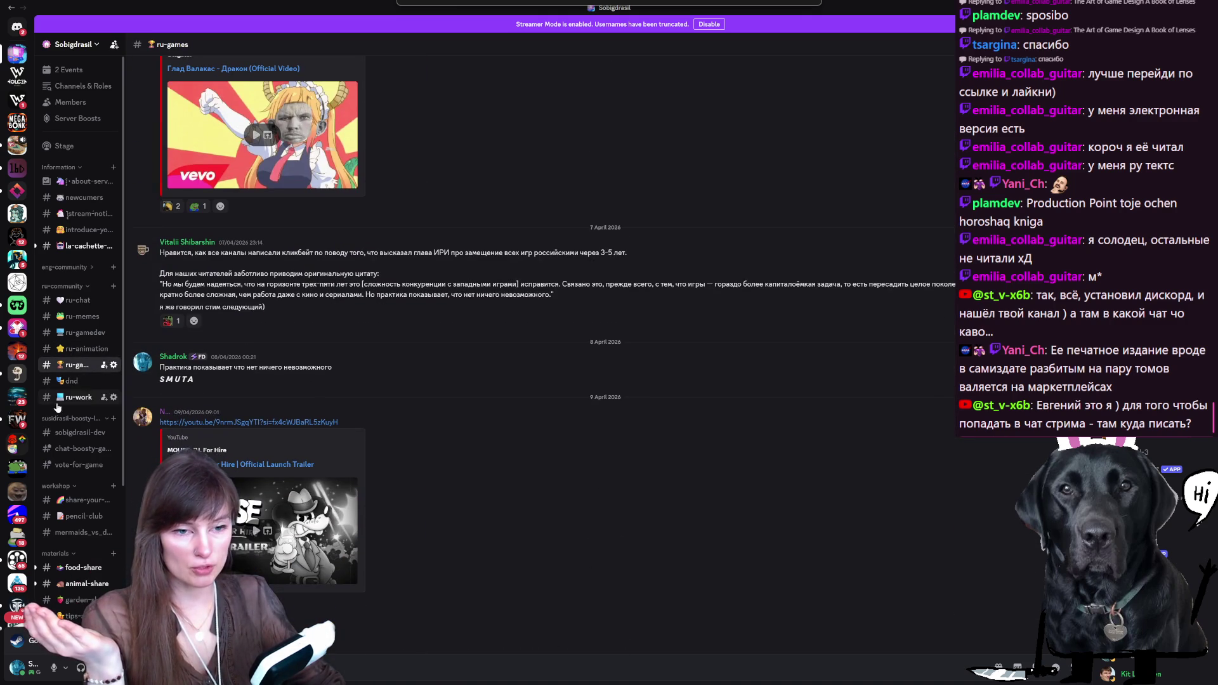
pyautogui.click(72, 382)
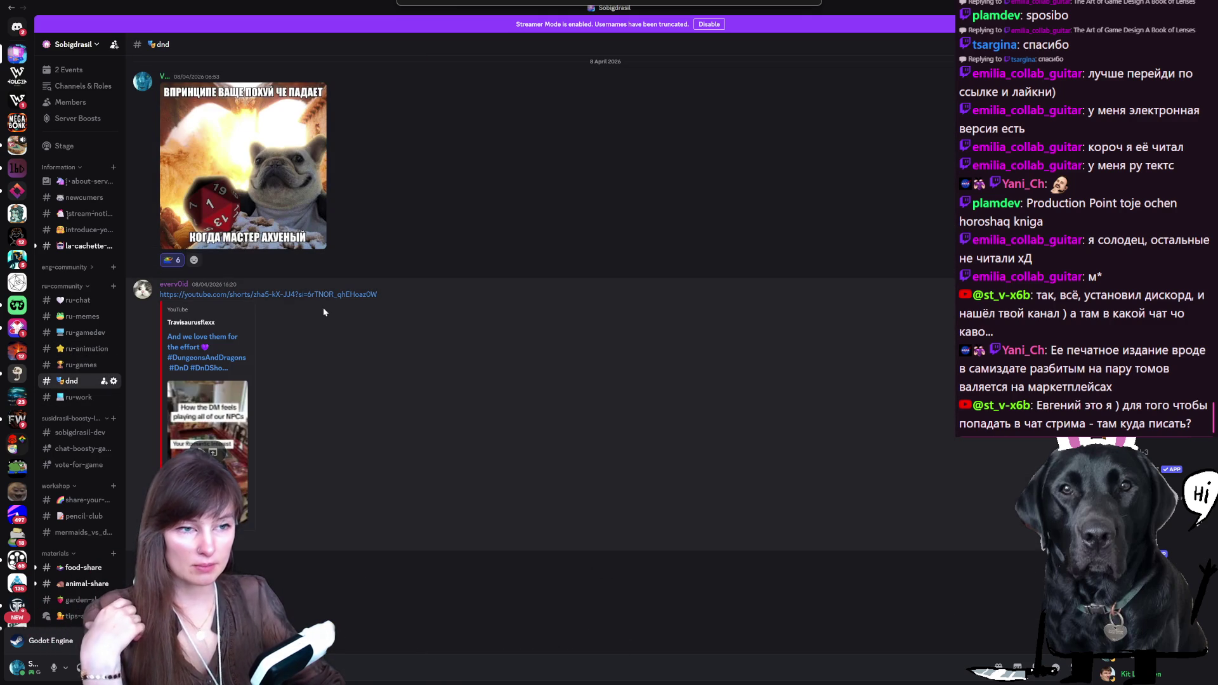
pyautogui.click(87, 398)
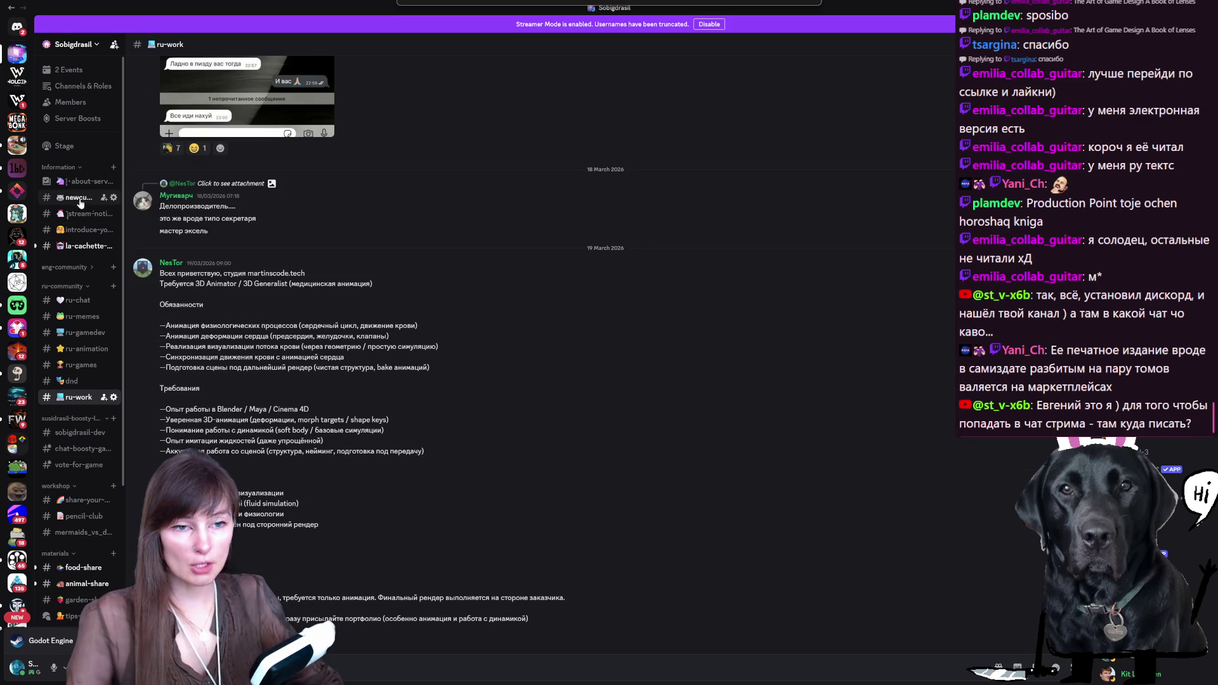
pyautogui.click(83, 185)
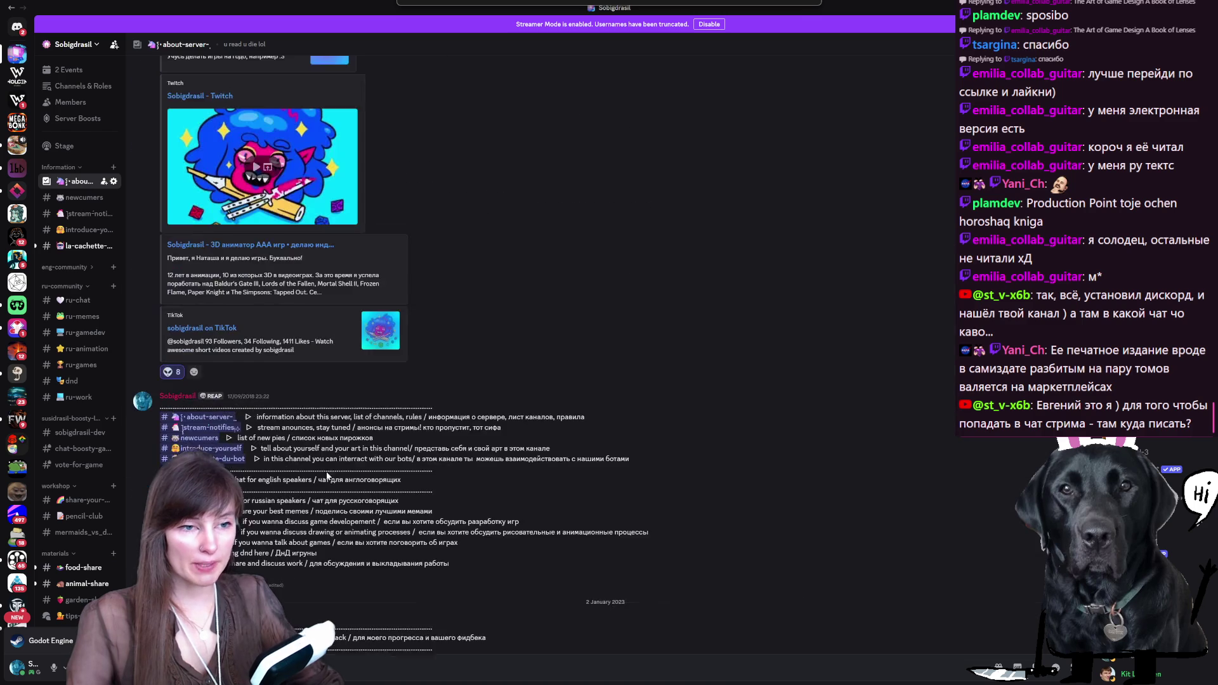
# Step: Read the about-server channel guide, highlighting the animal-share to tips-and-tricks descriptions
pyautogui.scroll(5, 320, 366)
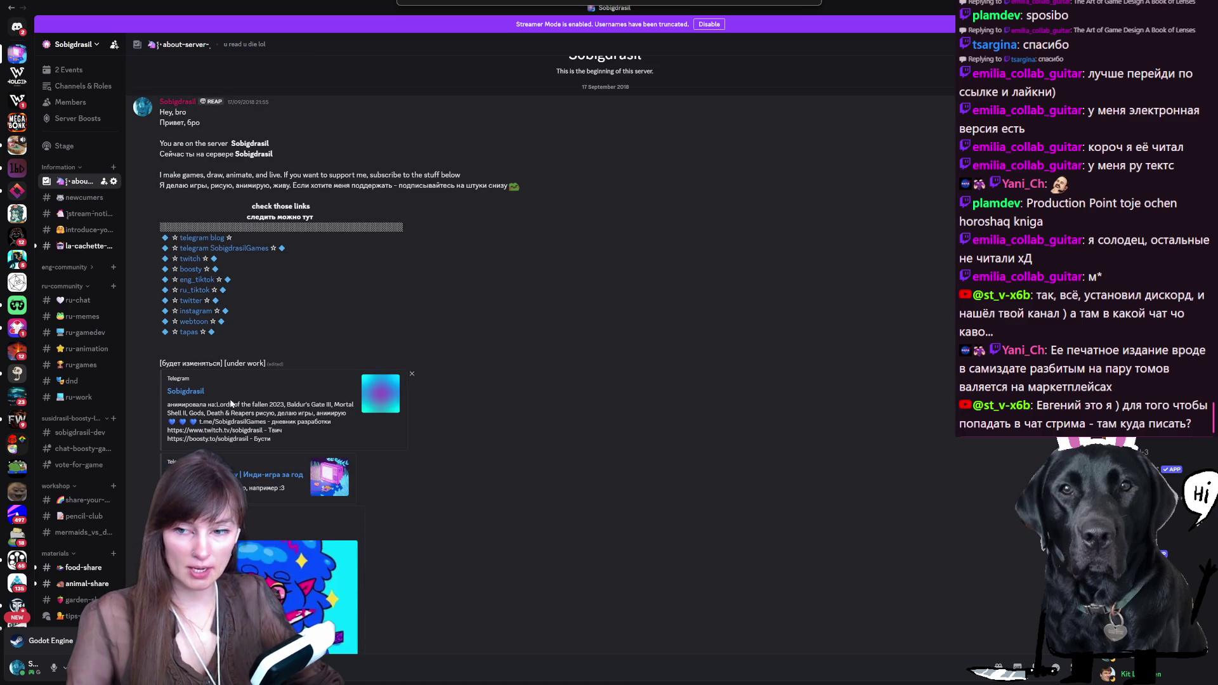
pyautogui.scroll(-10, 277, 317)
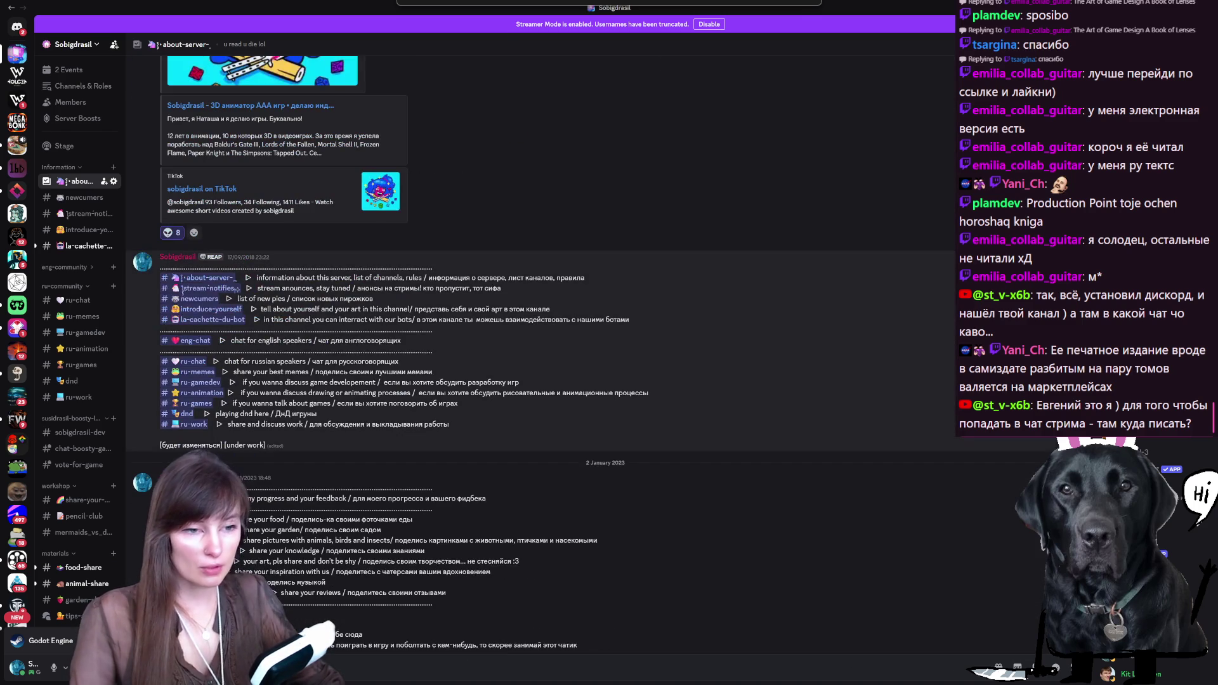
pyautogui.scroll(-5, 203, 313)
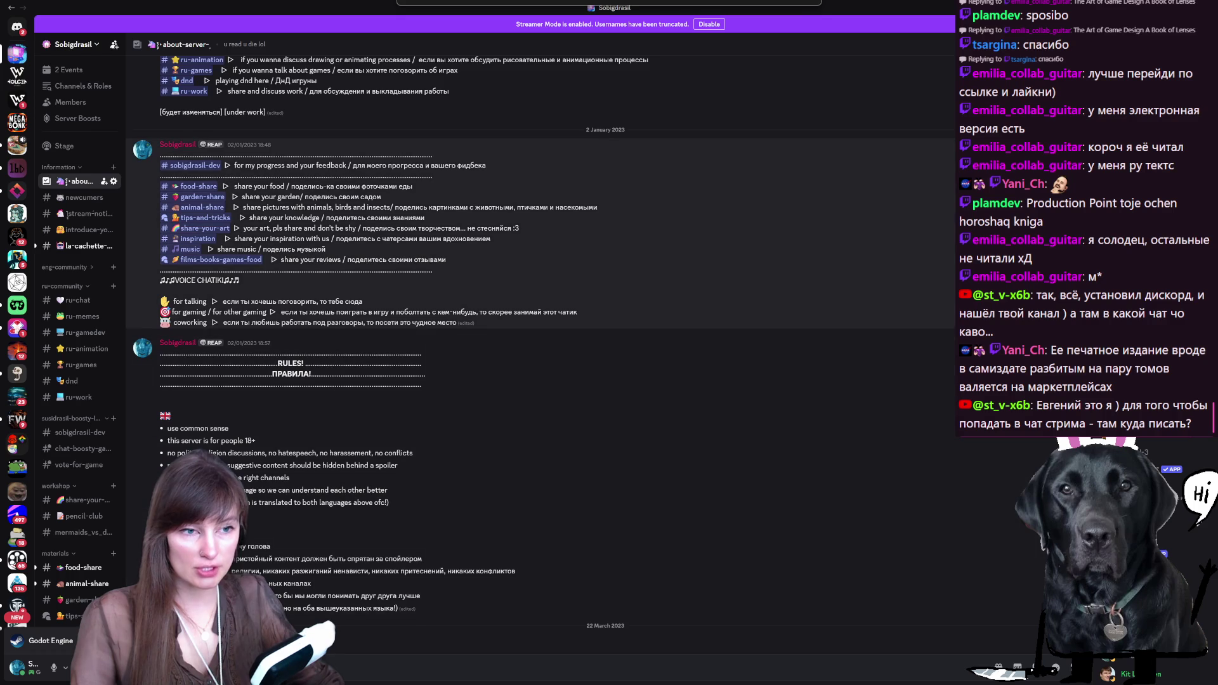
pyautogui.moveTo(297, 208); pyautogui.dragTo(490, 219)
pyautogui.scroll(-6, 302, 336)
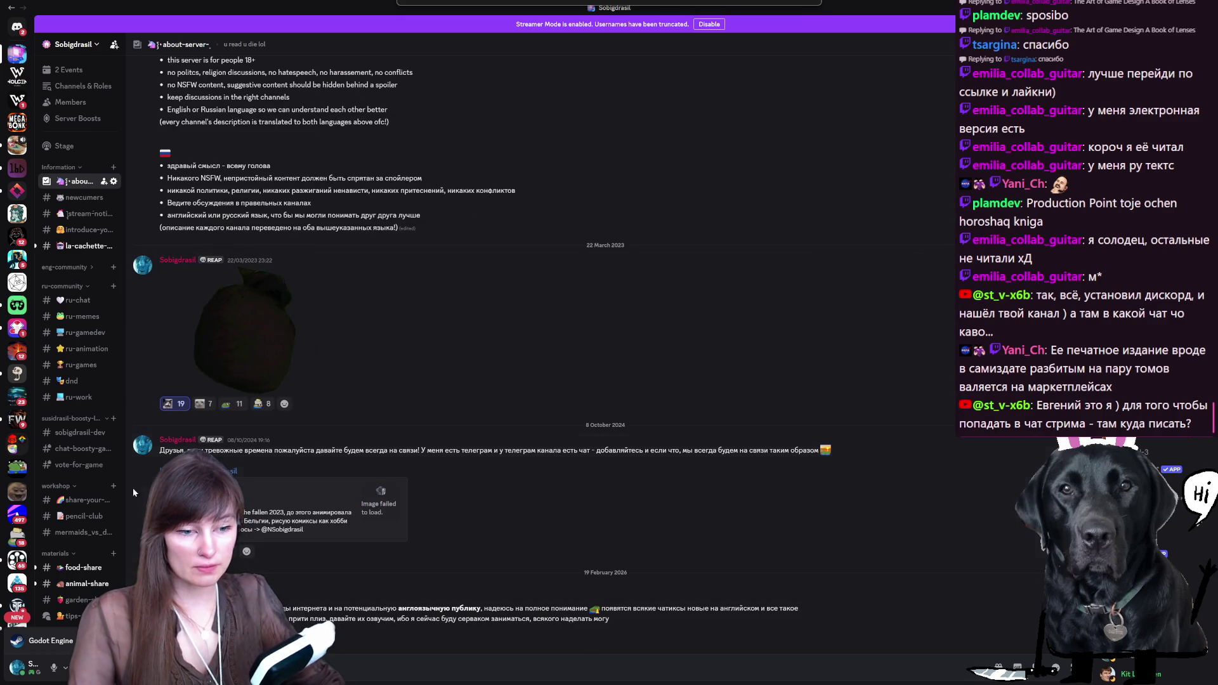
# Step: Open the newcumers and stream-notifies channels
pyautogui.click(70, 198)
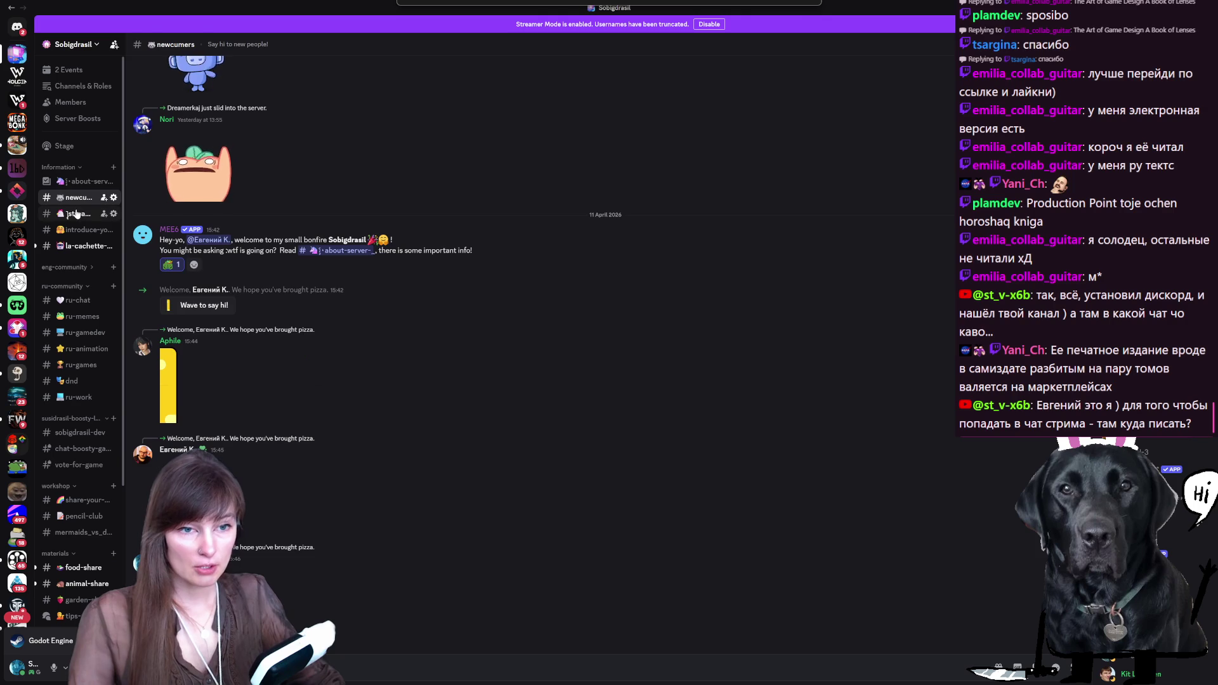
pyautogui.click(70, 214)
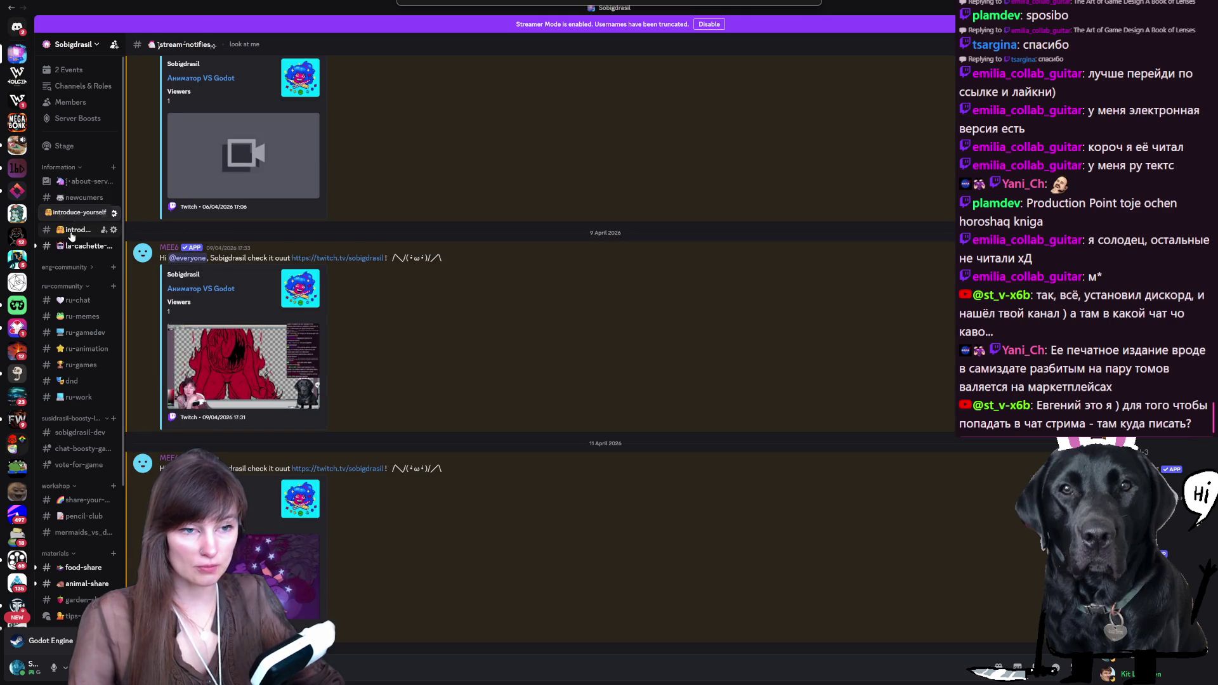
pyautogui.click(72, 232)
pyautogui.click(77, 216)
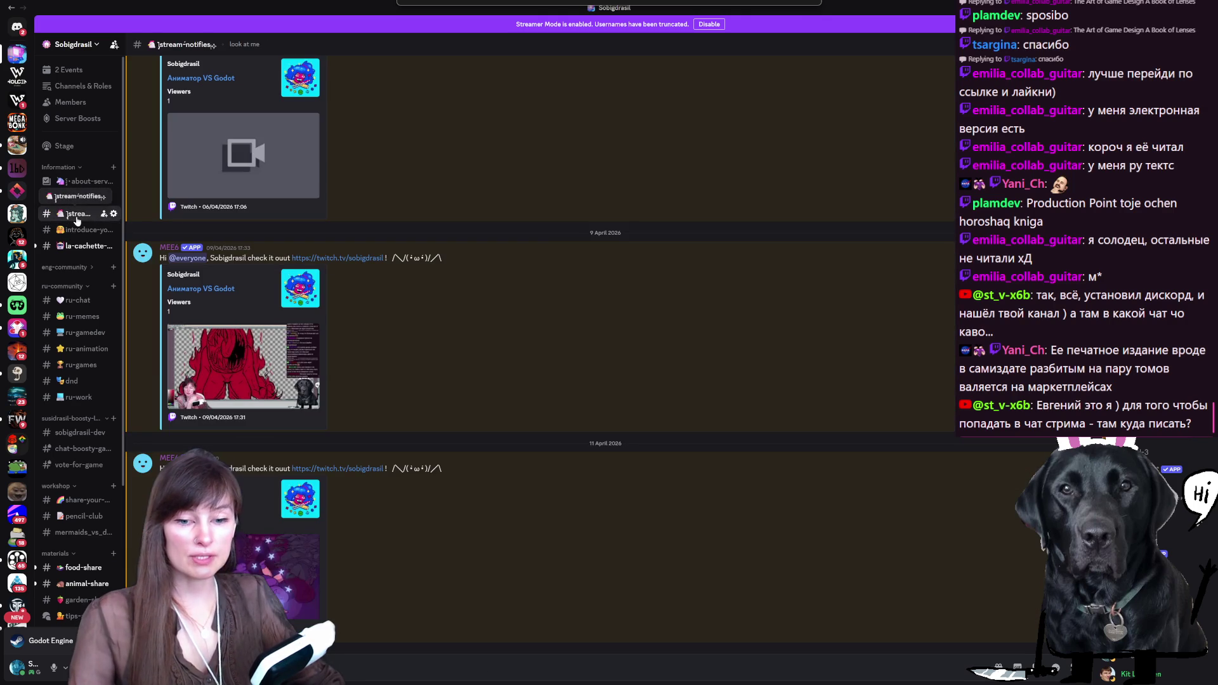
pyautogui.moveTo(77, 220); pyautogui.dragTo(77, 216)
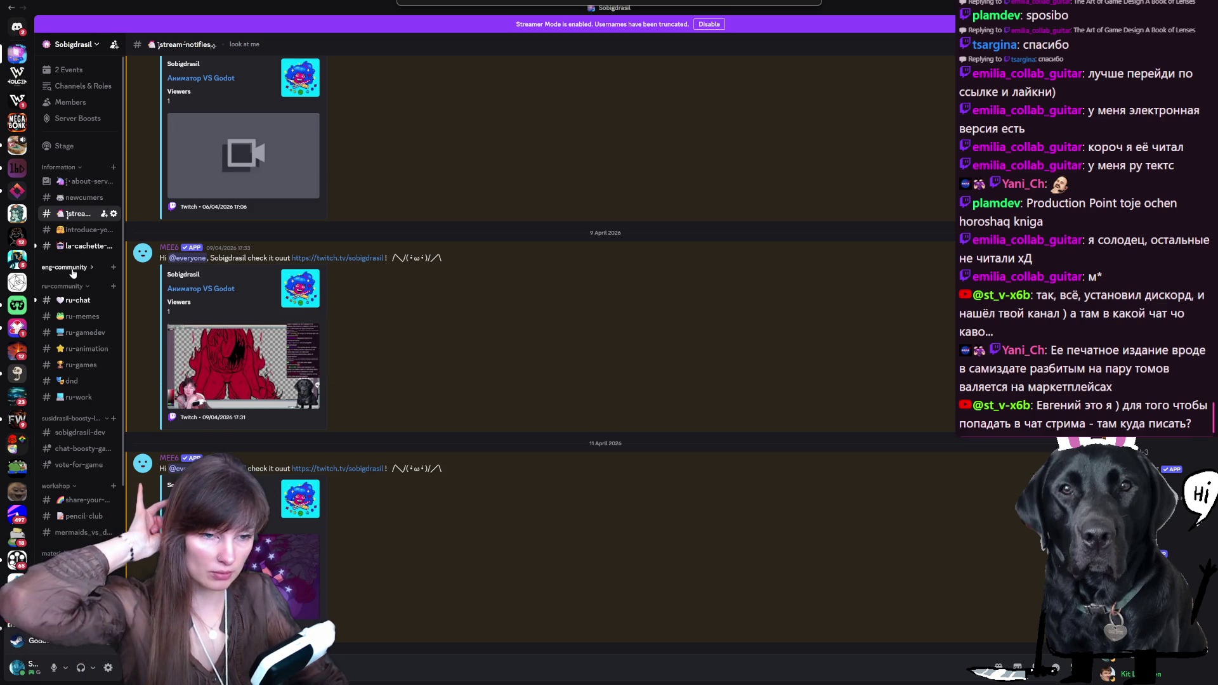
# Step: Check la-cachette-du-bot and introduce-yourself, then open sobigdrasil-dev
pyautogui.click(79, 246)
pyautogui.click(83, 231)
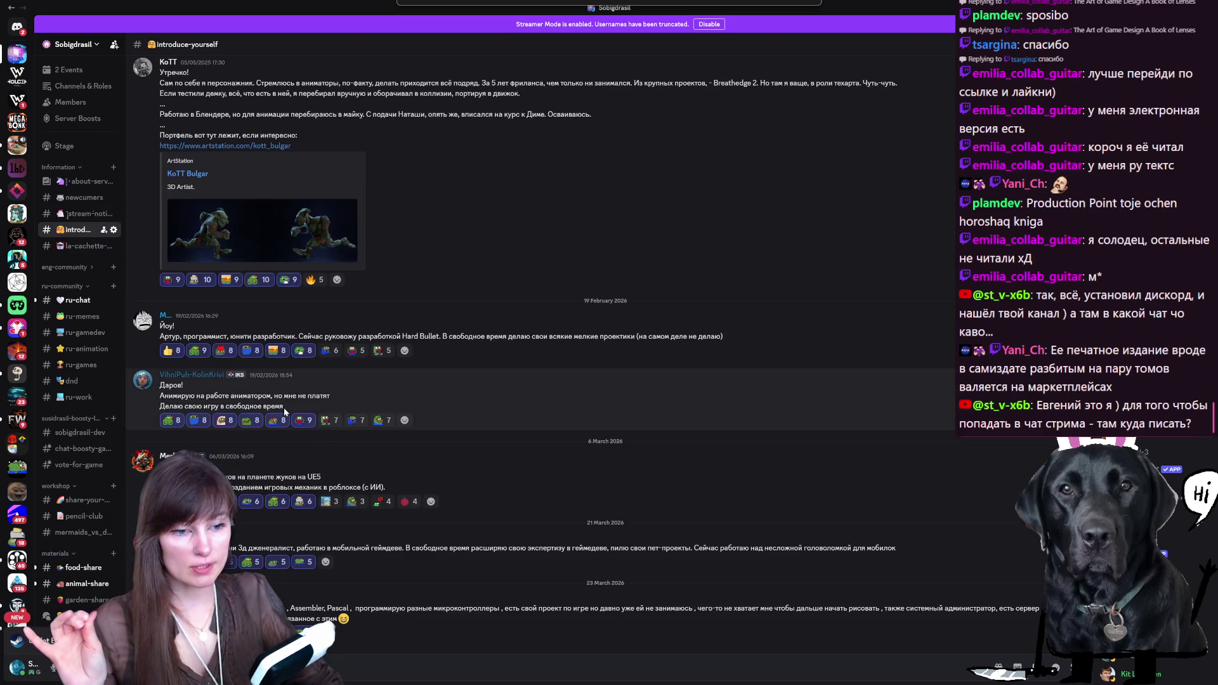
pyautogui.scroll(10, 298, 322)
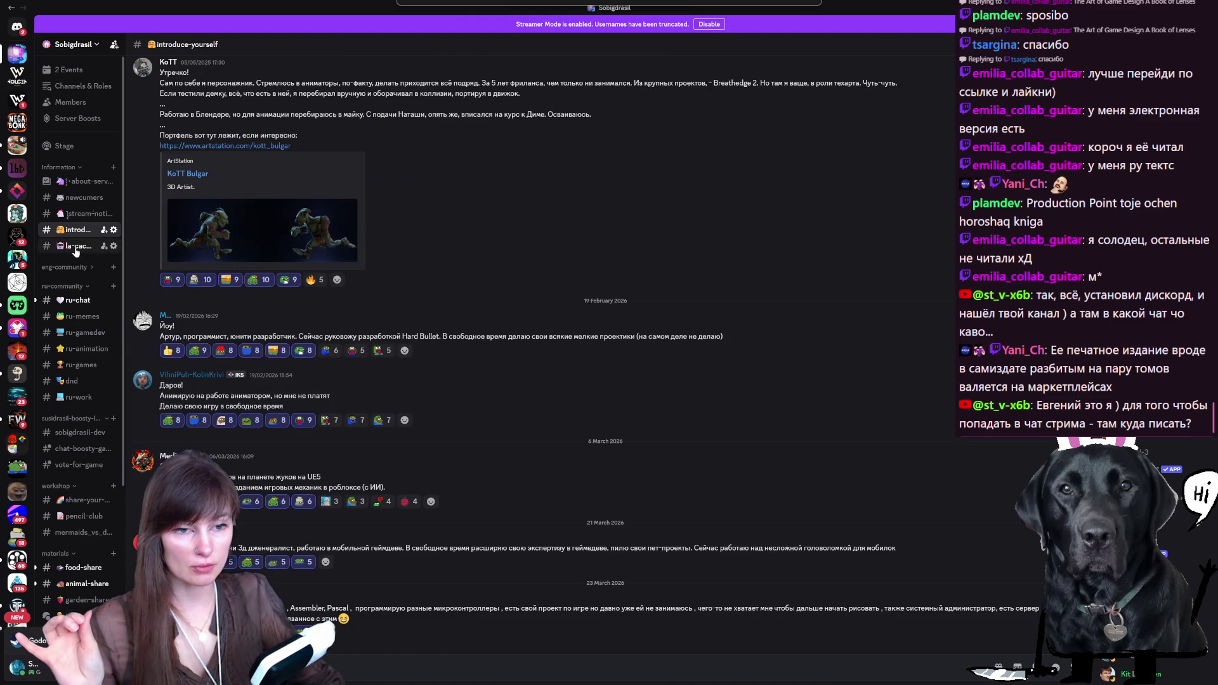
pyautogui.click(75, 247)
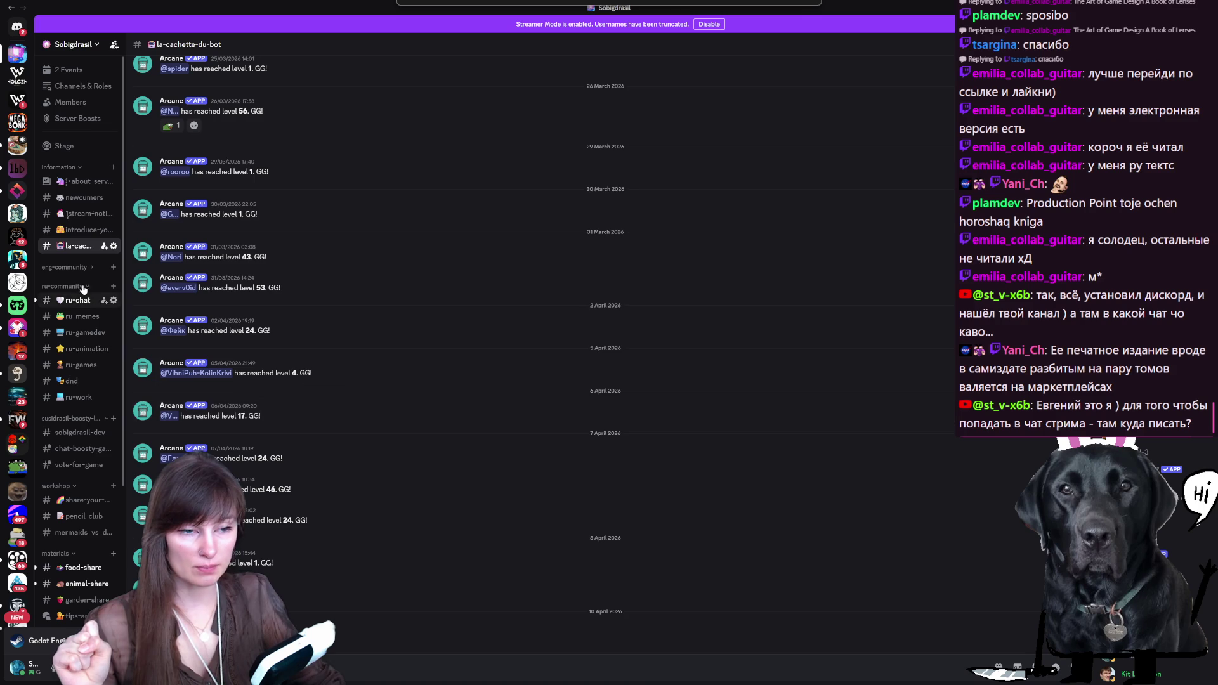
pyautogui.click(69, 433)
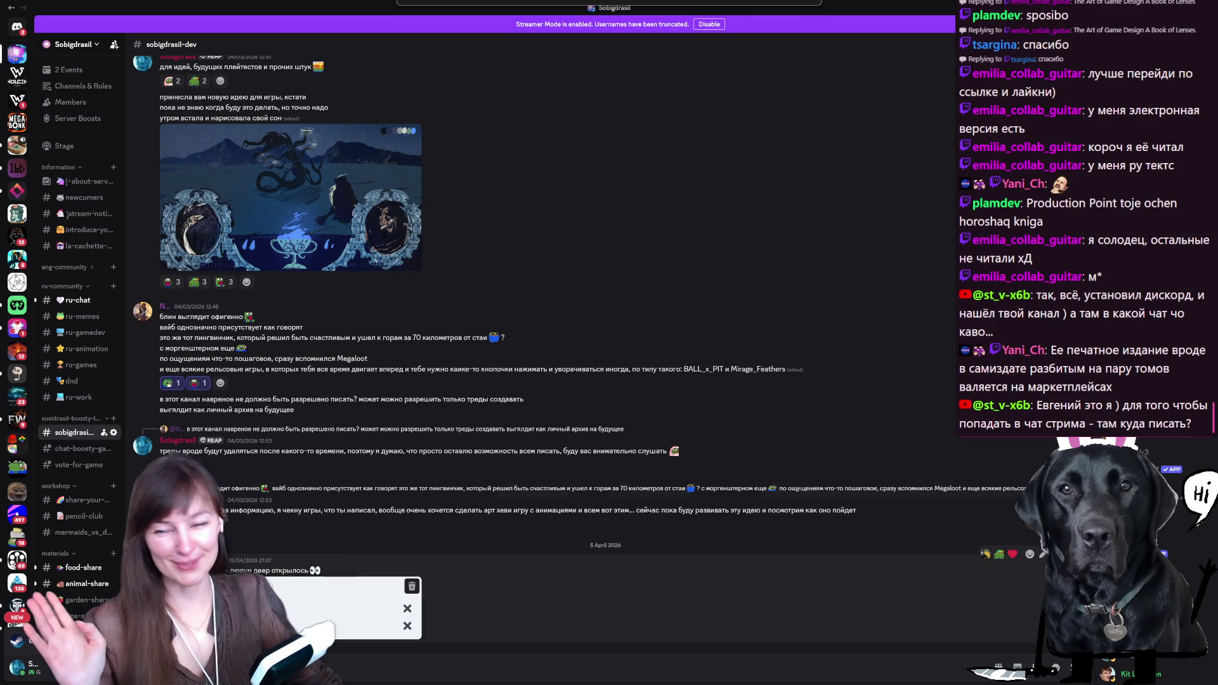
# Step: Collapse the boosty category, browse share-your-art and pencil-club, then move on to mermaids_vs_demons_feedback
pyautogui.click(70, 418)
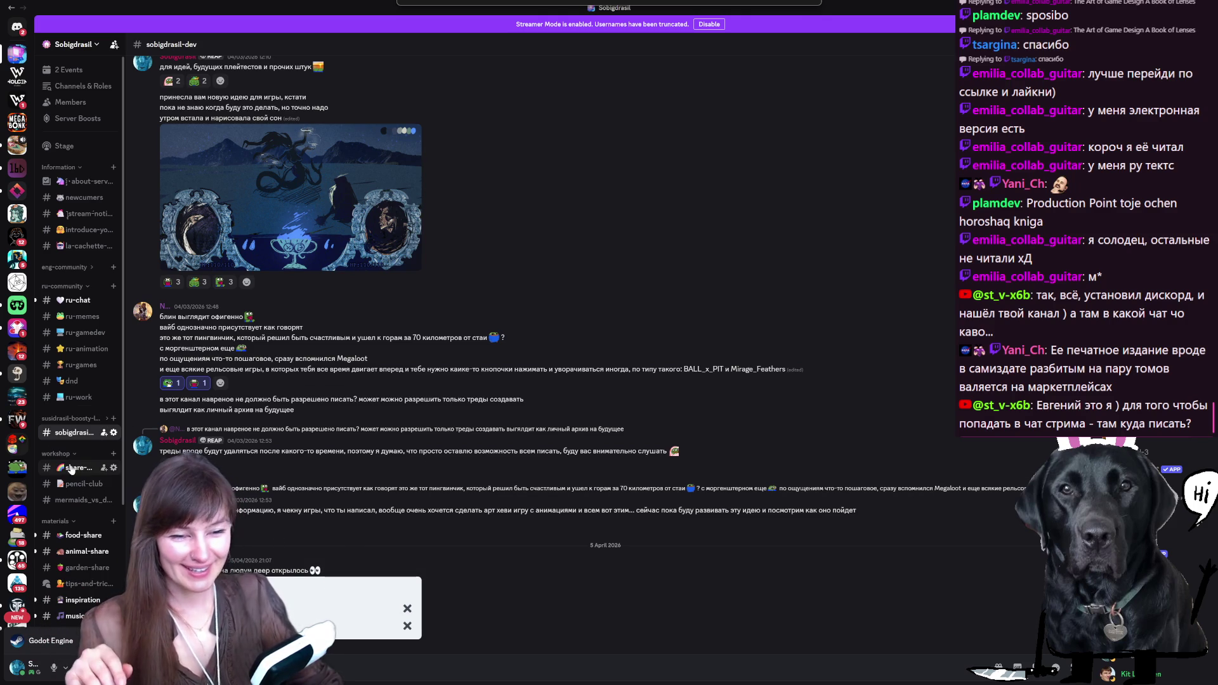
pyautogui.click(74, 468)
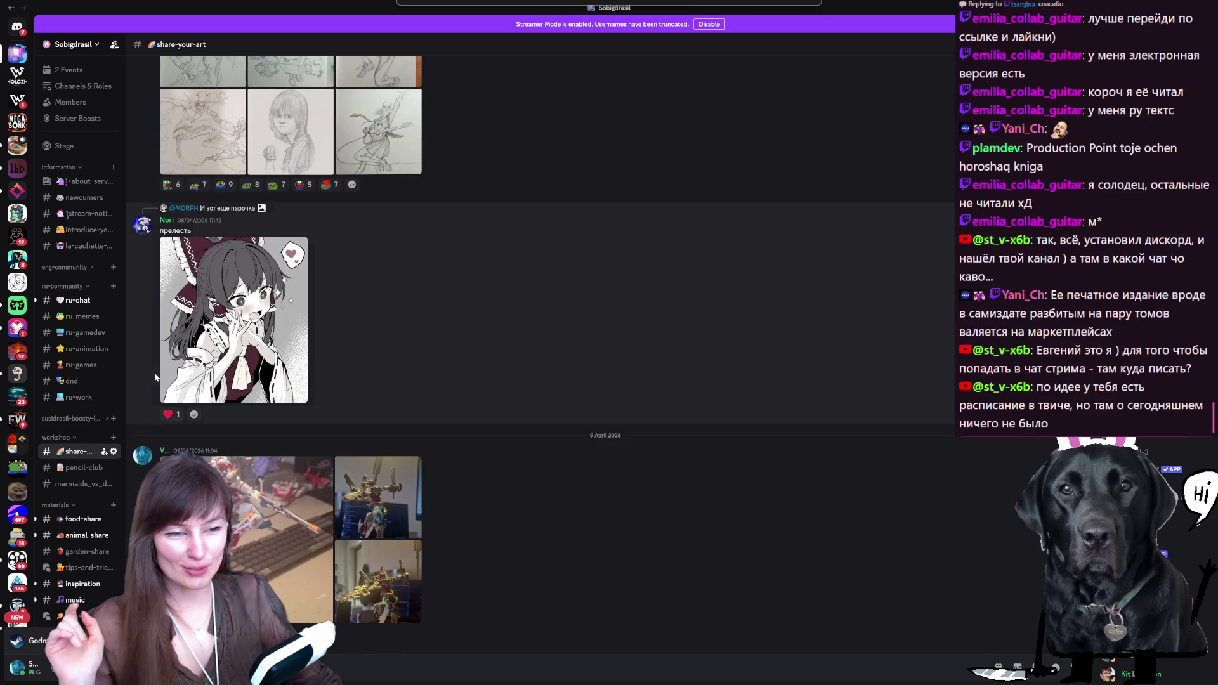
pyautogui.scroll(3, 353, 359)
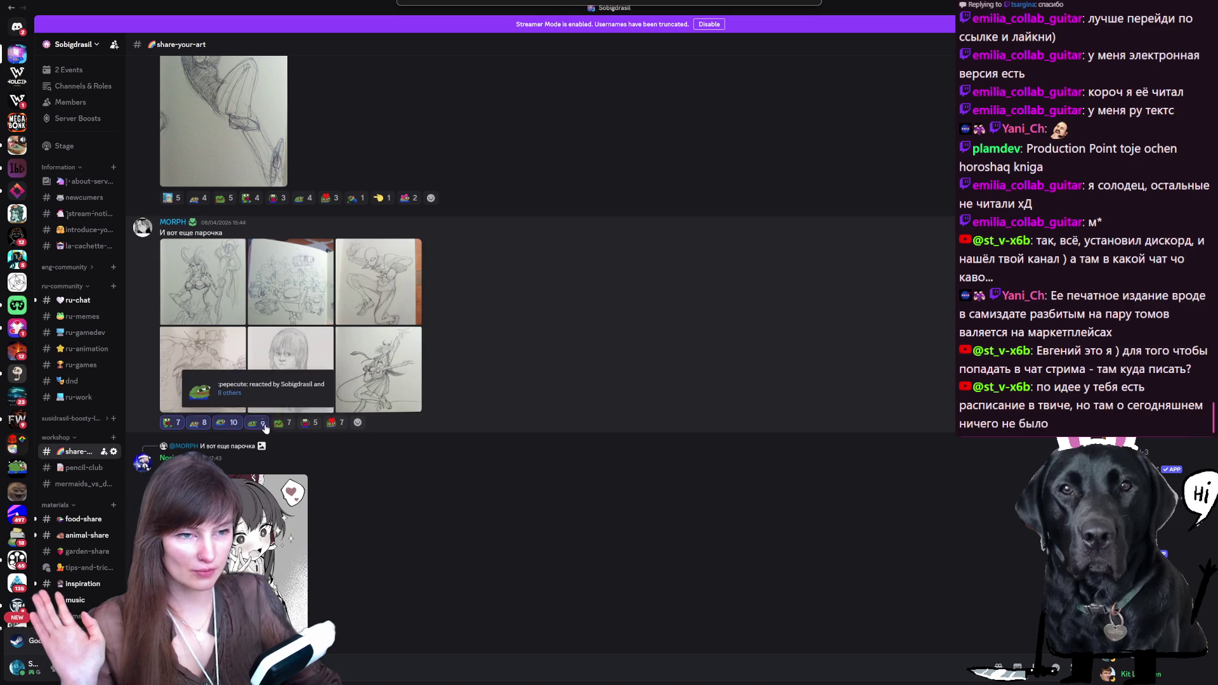
pyautogui.scroll(3, 251, 429)
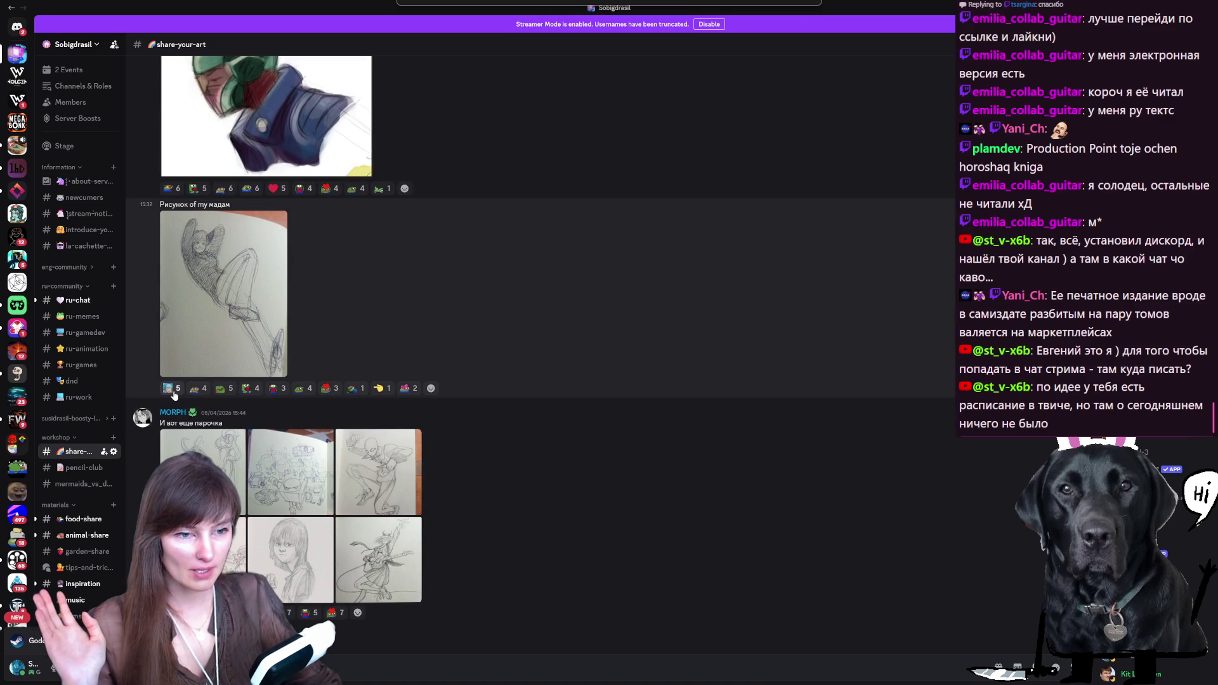
pyautogui.scroll(3, 208, 293)
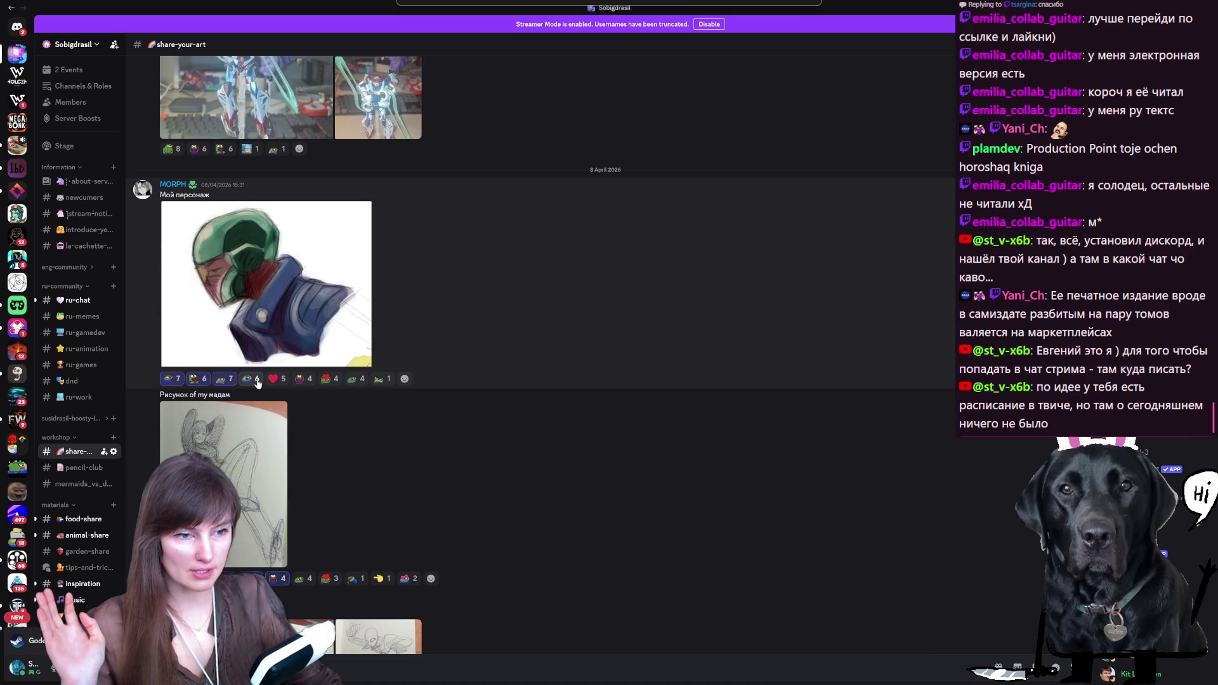
pyautogui.scroll(3, 196, 306)
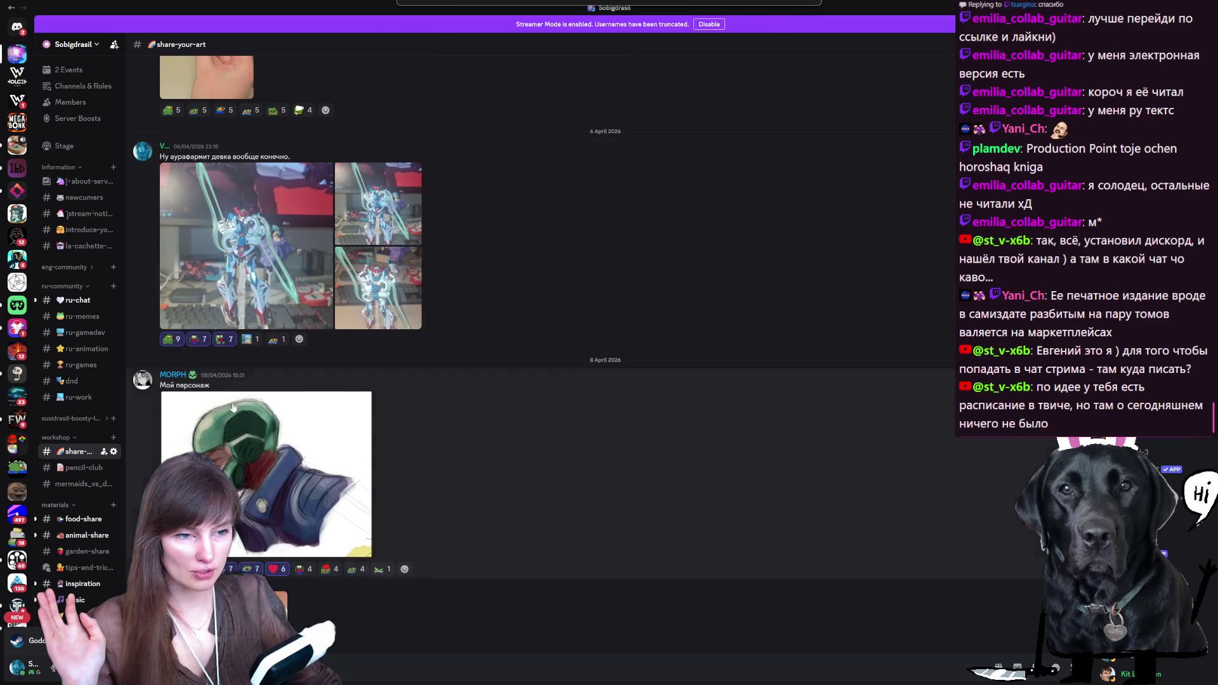
pyautogui.scroll(-10, 230, 390)
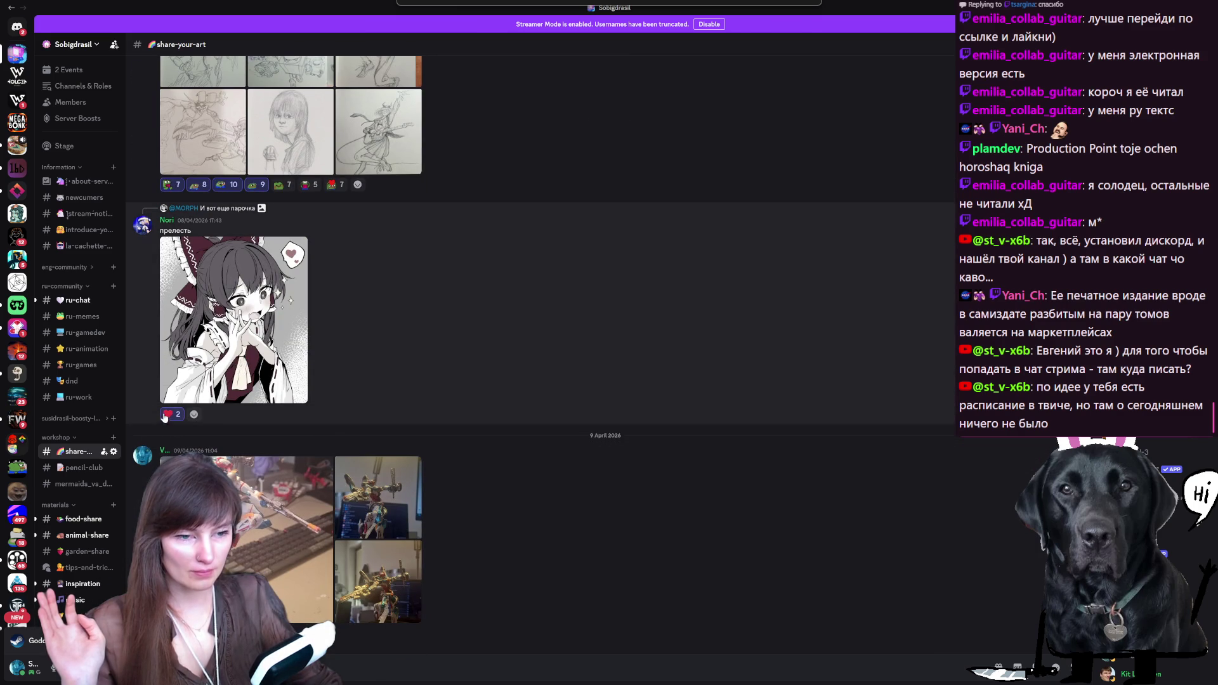
pyautogui.click(79, 468)
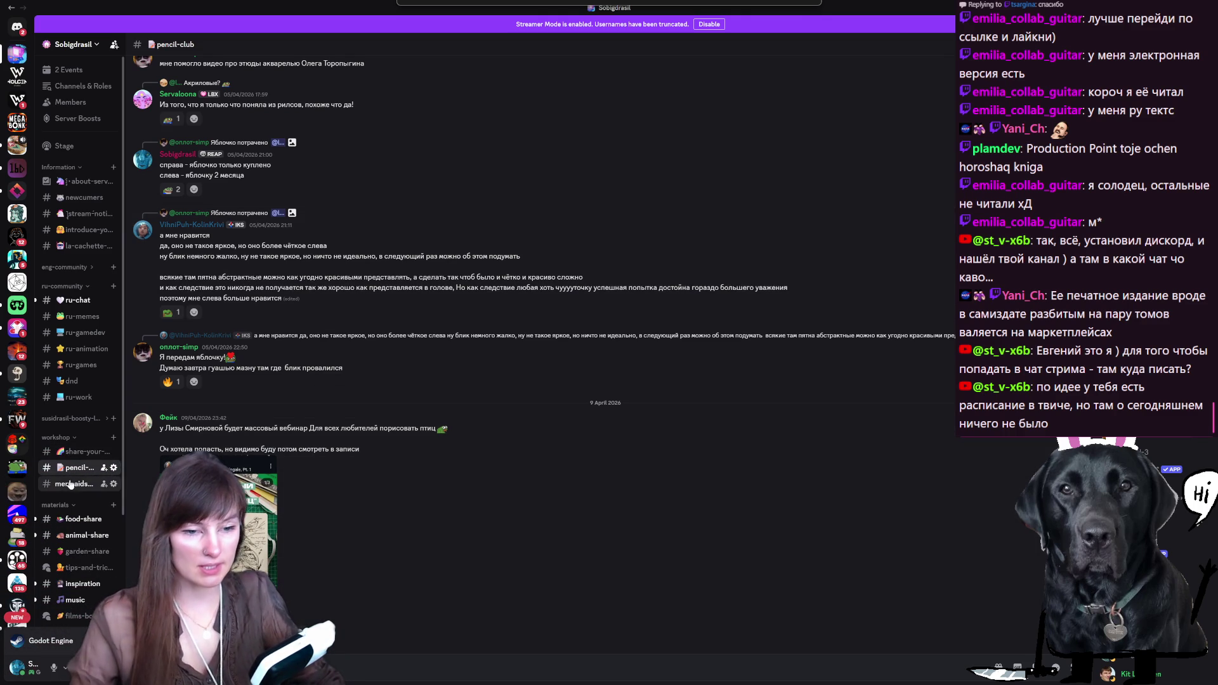
pyautogui.hotkey('alt', 'Down')
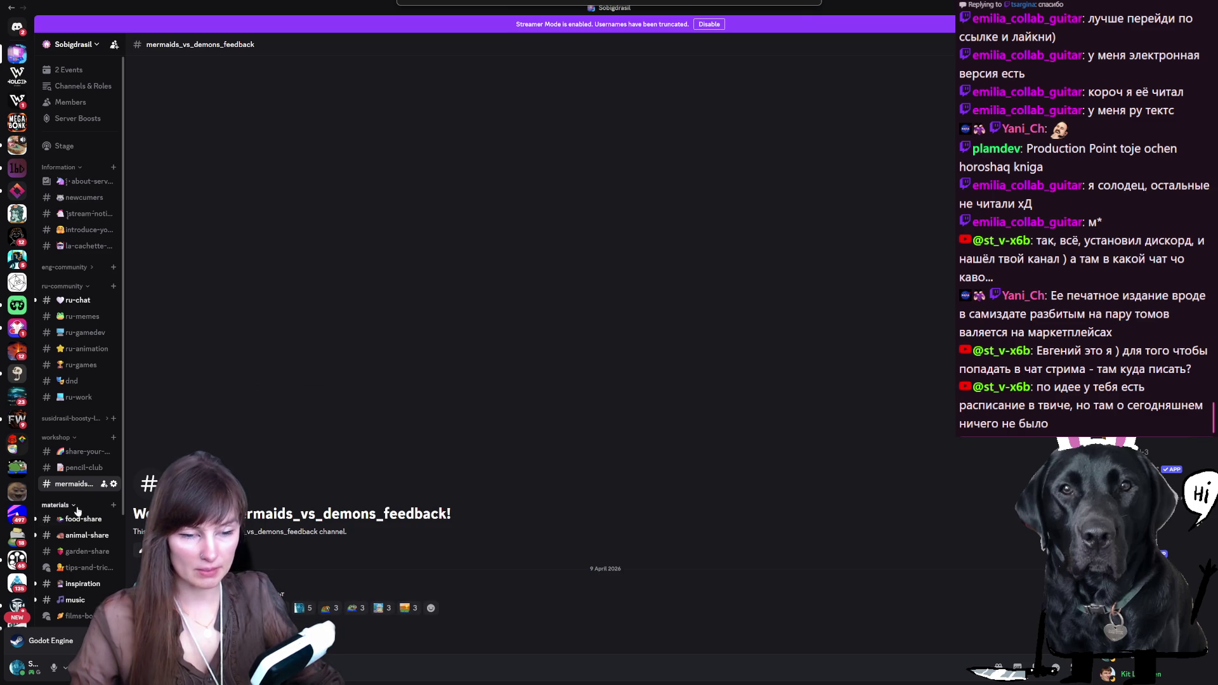
# Step: Browse the food-share, animal-share and garden-share channels and the tips-and-tricks forum
pyautogui.click(76, 519)
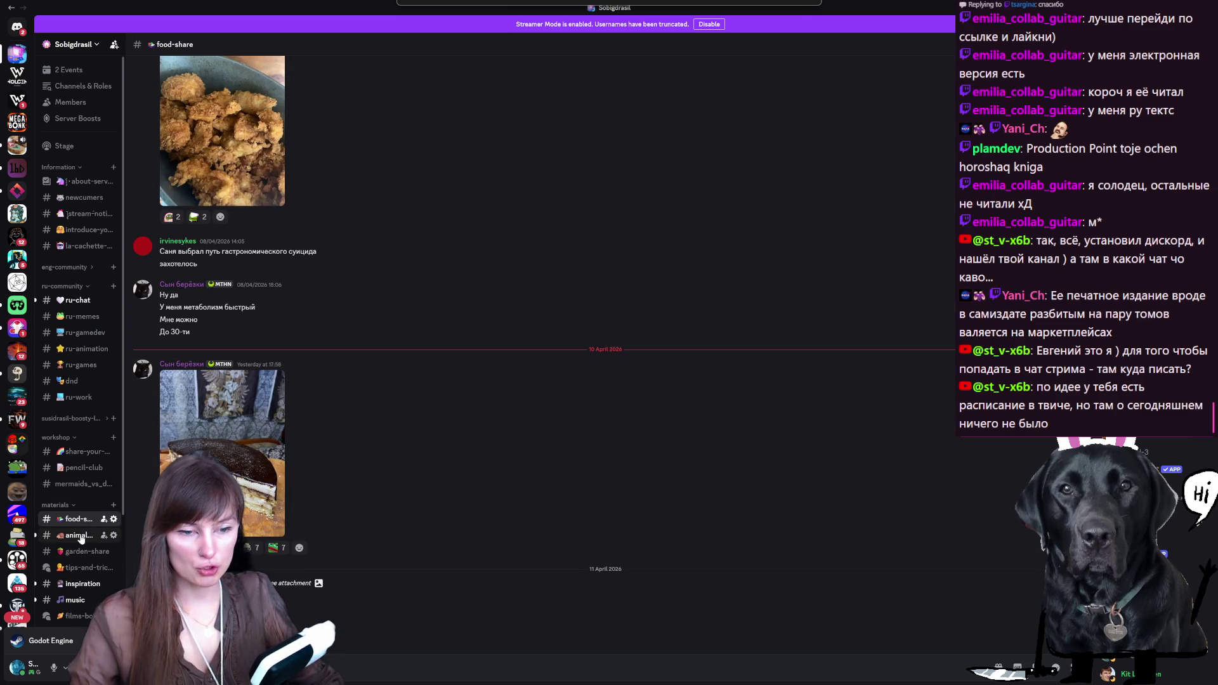
pyautogui.click(78, 536)
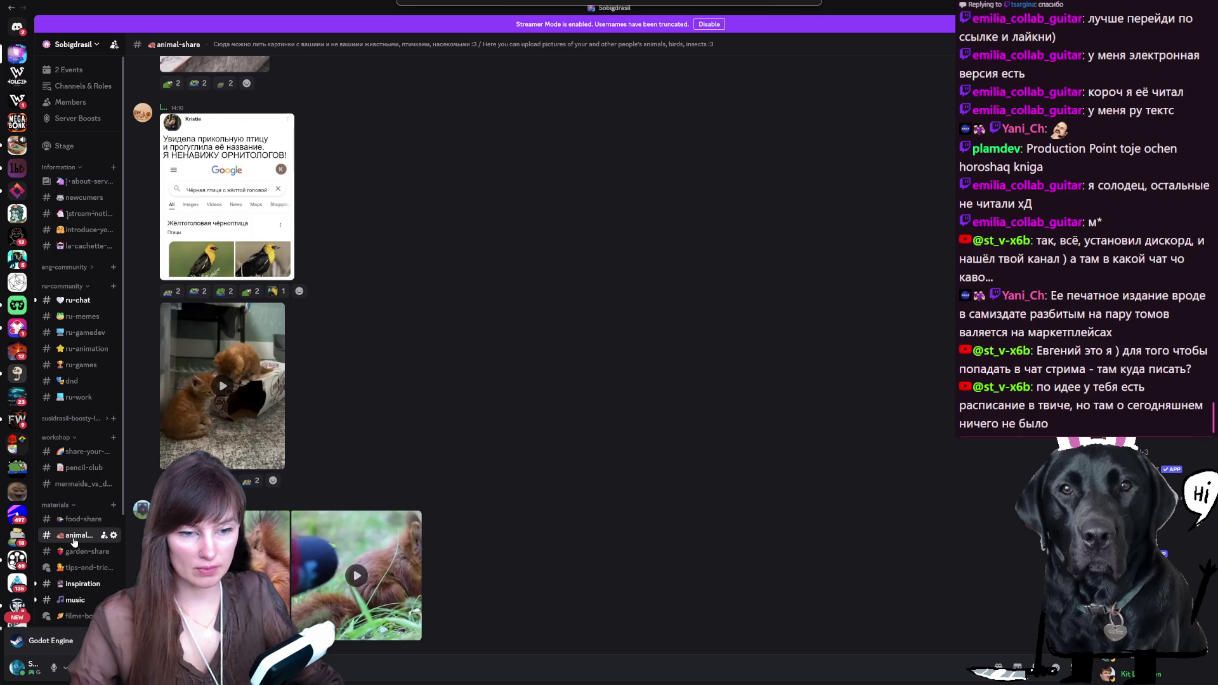
pyautogui.click(67, 555)
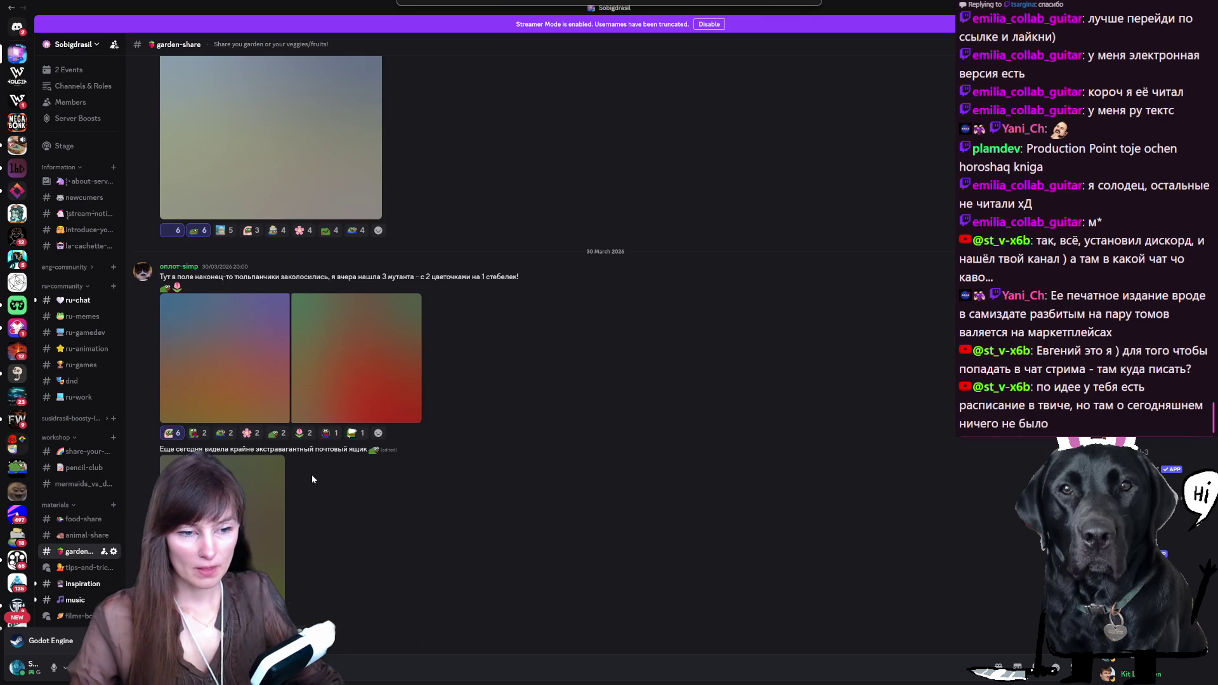
pyautogui.click(86, 571)
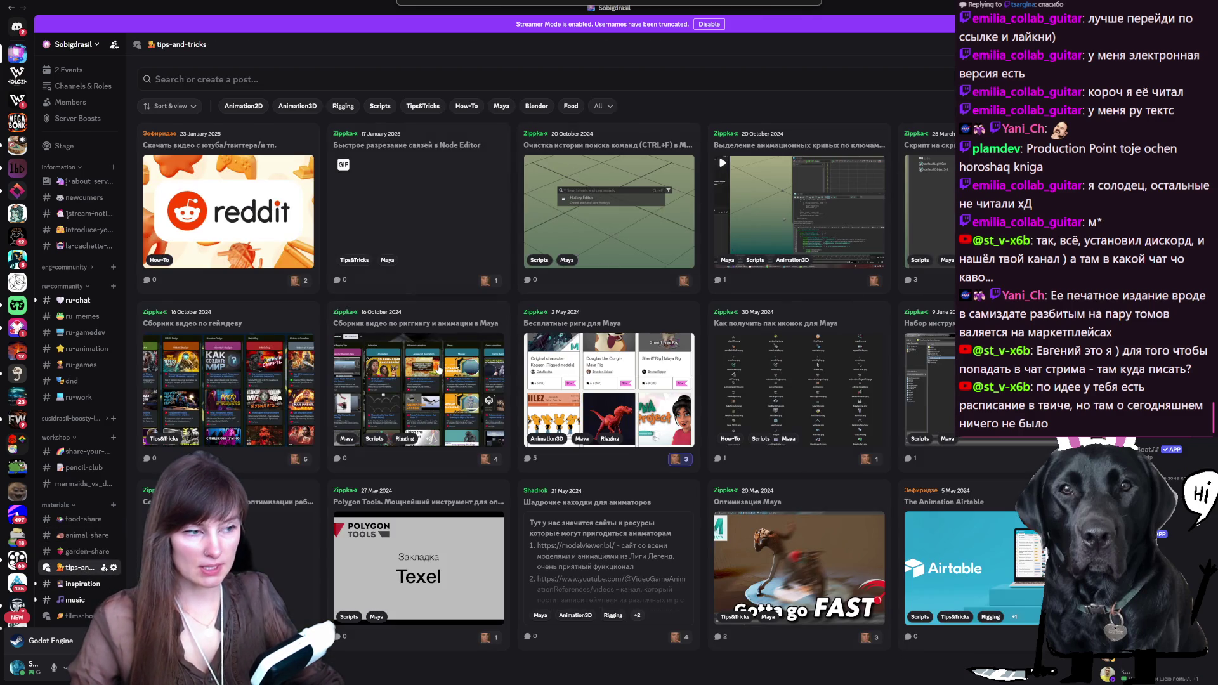
pyautogui.scroll(-3, 843, 319)
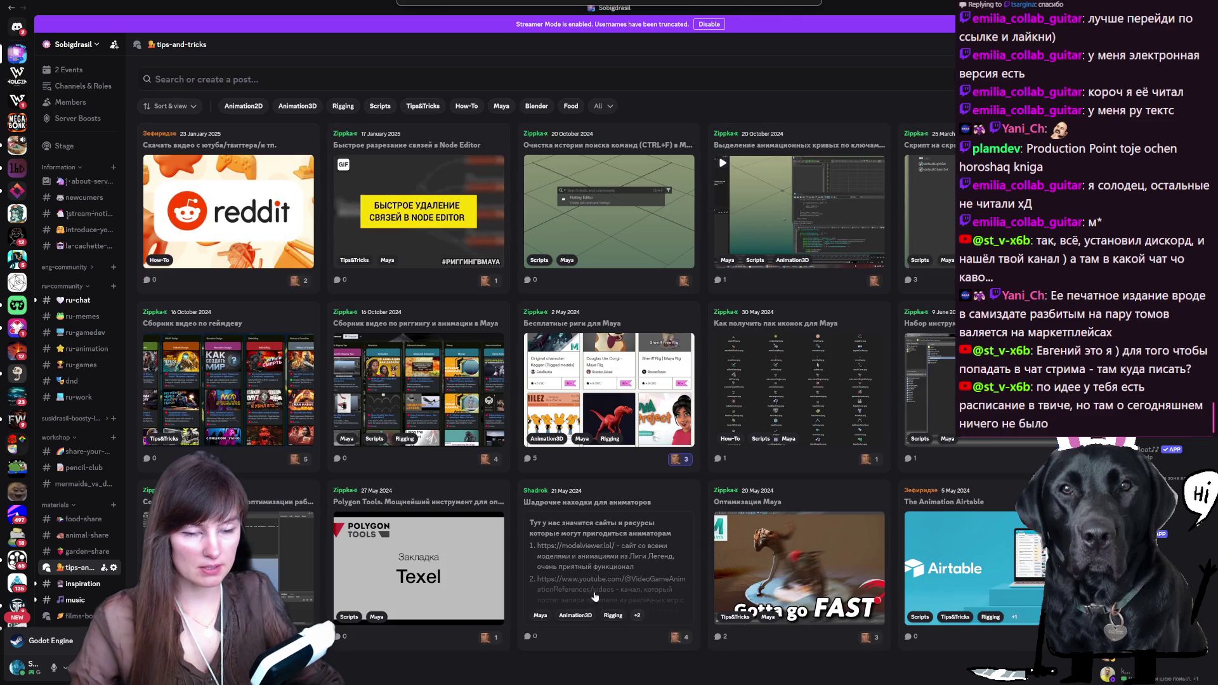
# Step: Look through inspiration, music and the films-books-games-food forum posts, then return to Godot
pyautogui.click(71, 584)
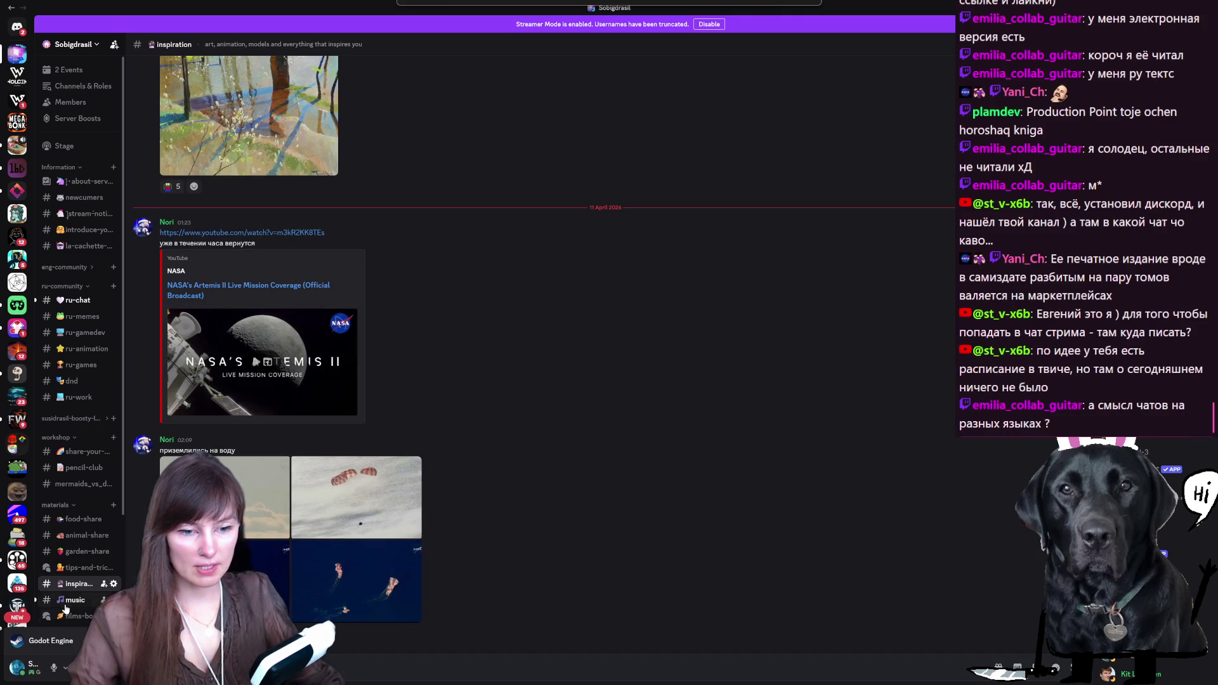
pyautogui.click(67, 607)
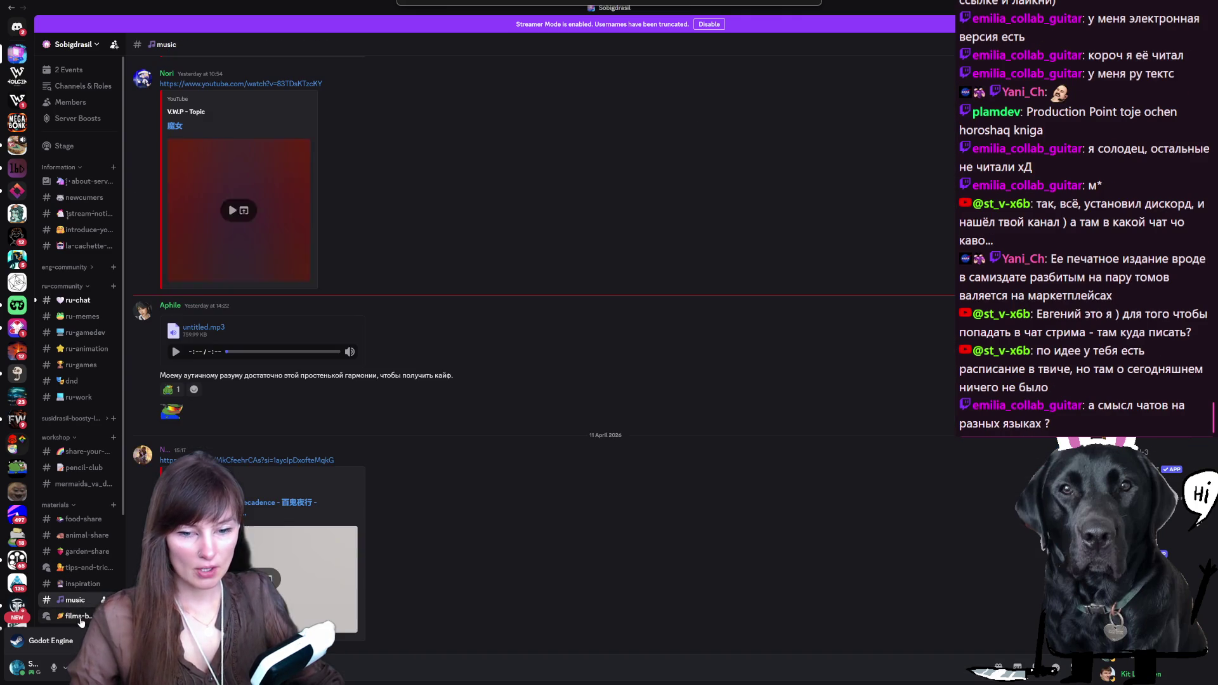
pyautogui.click(69, 619)
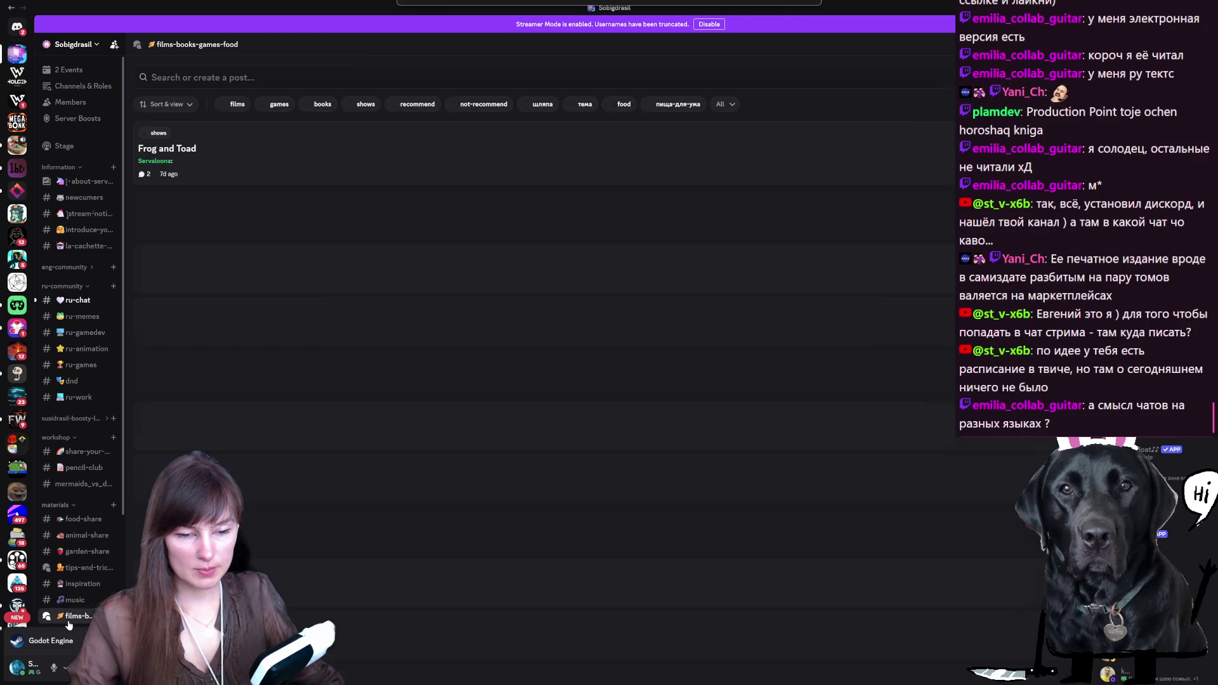
pyautogui.scroll(-3, 437, 267)
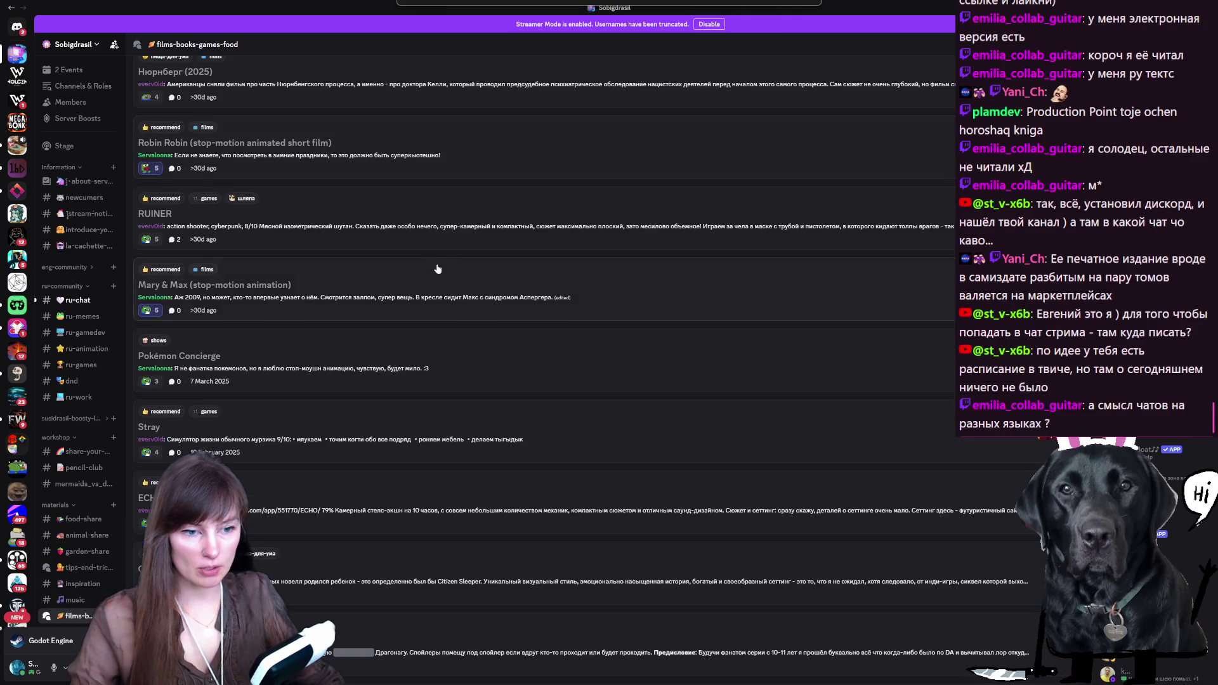
pyautogui.scroll(3, 437, 268)
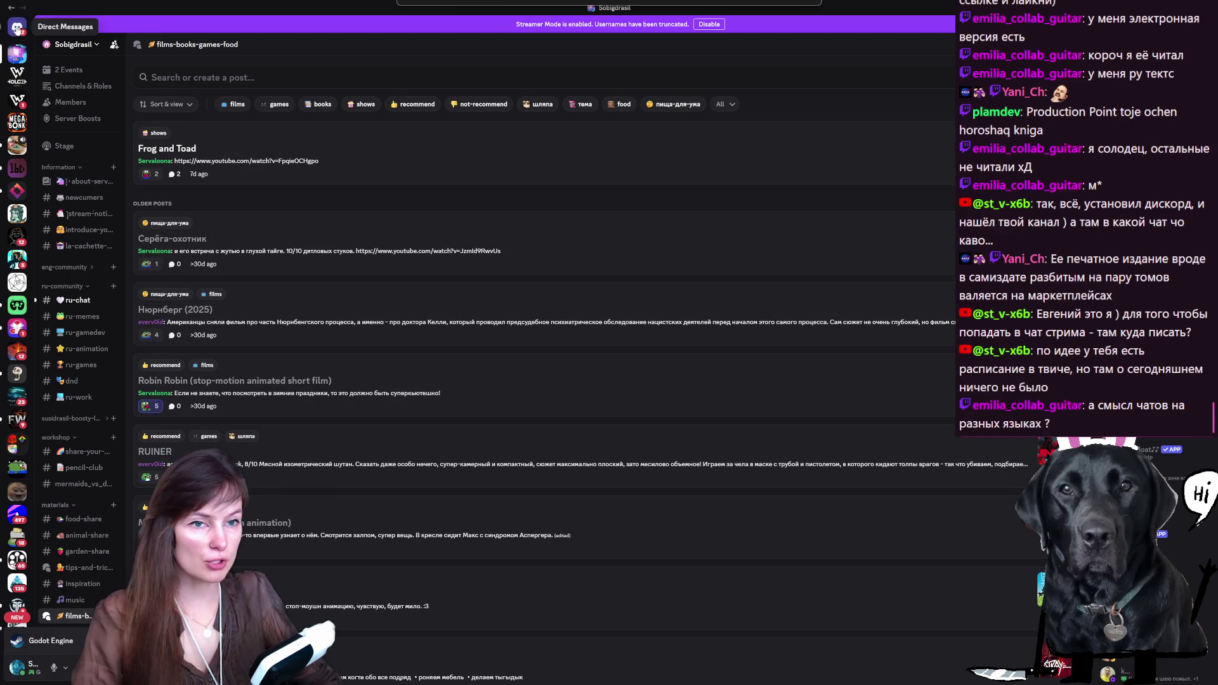
pyautogui.hotkey('alt', 'Tab')
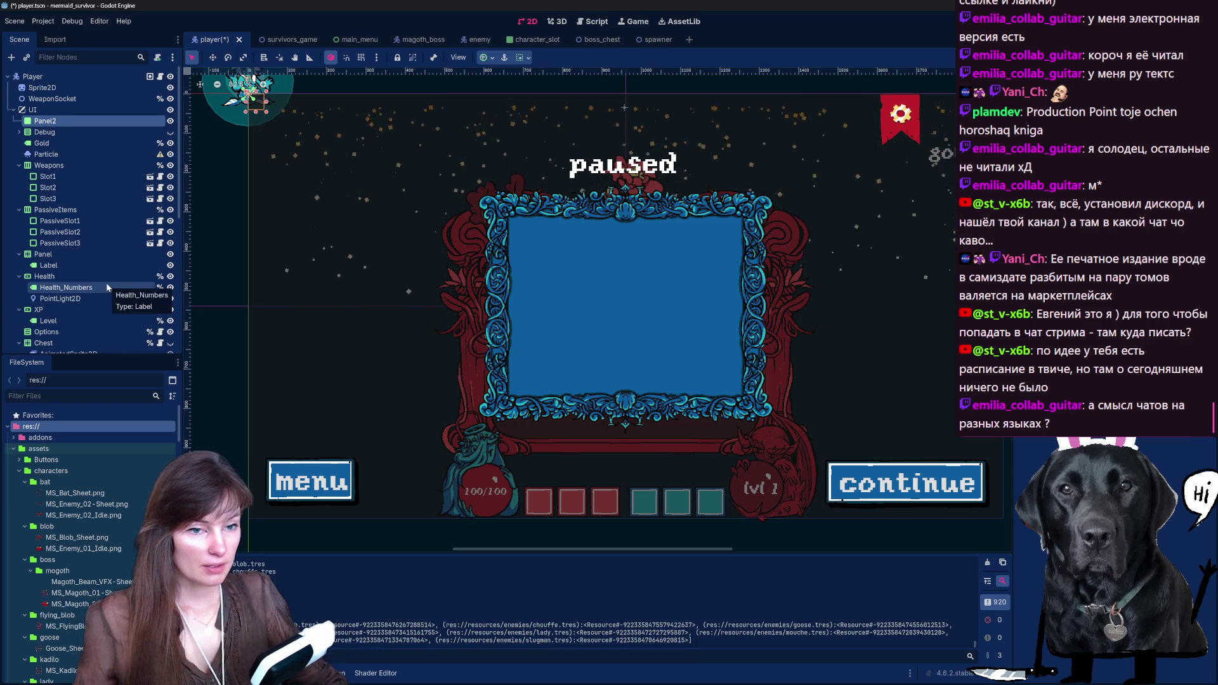
pyautogui.click(76, 257)
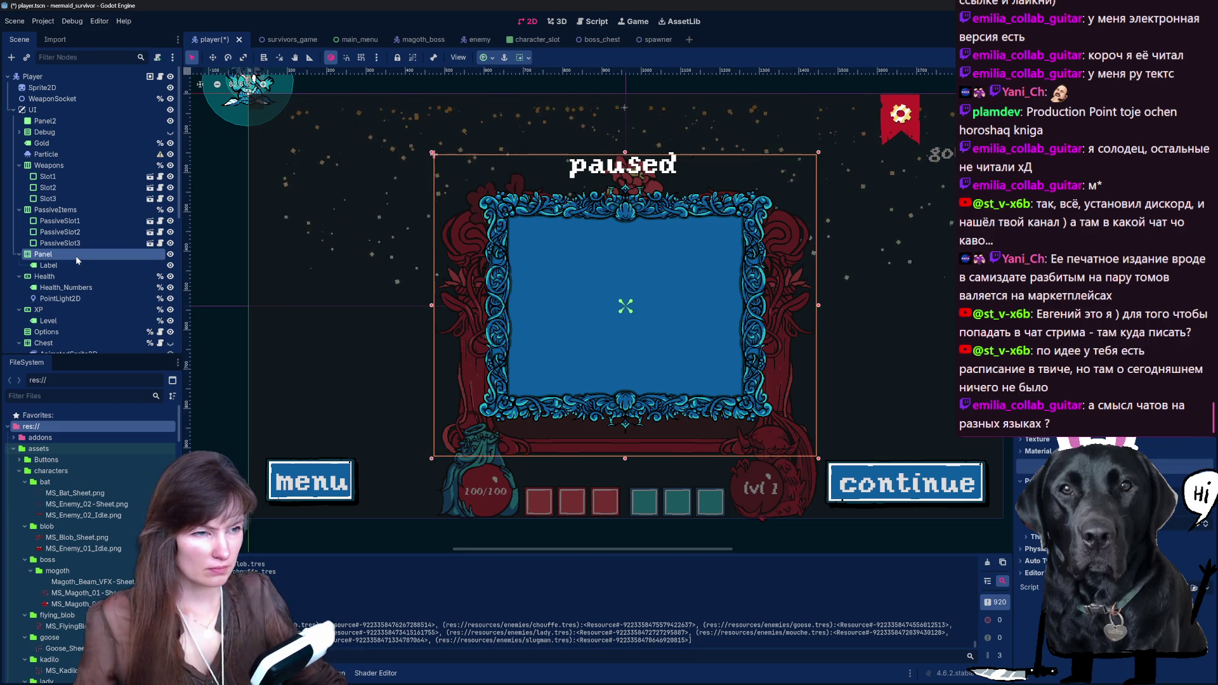
pyautogui.click(47, 121)
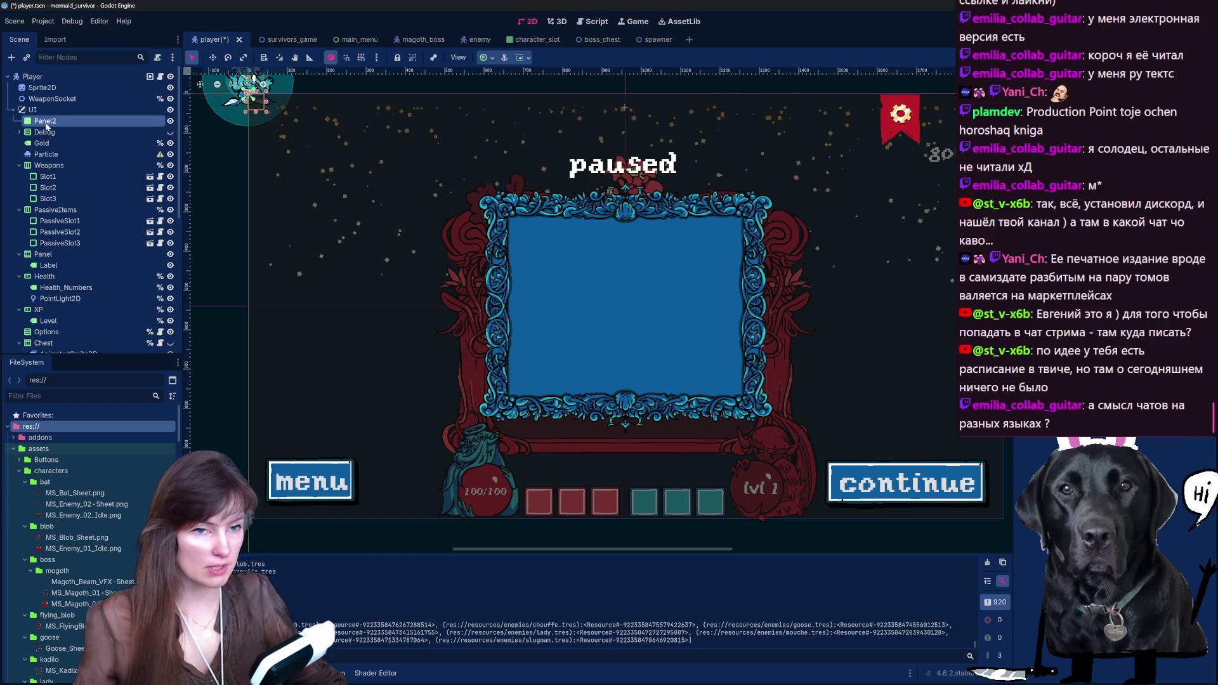
pyautogui.scroll(-5, 47, 171)
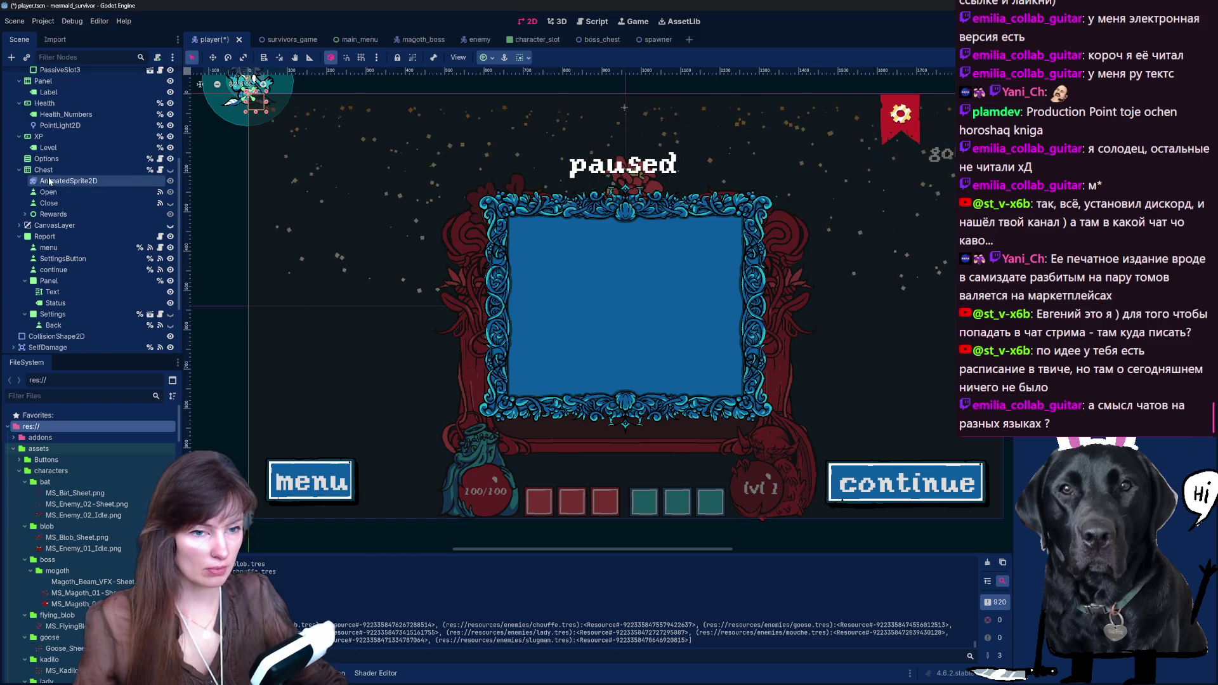
pyautogui.scroll(4, 85, 131)
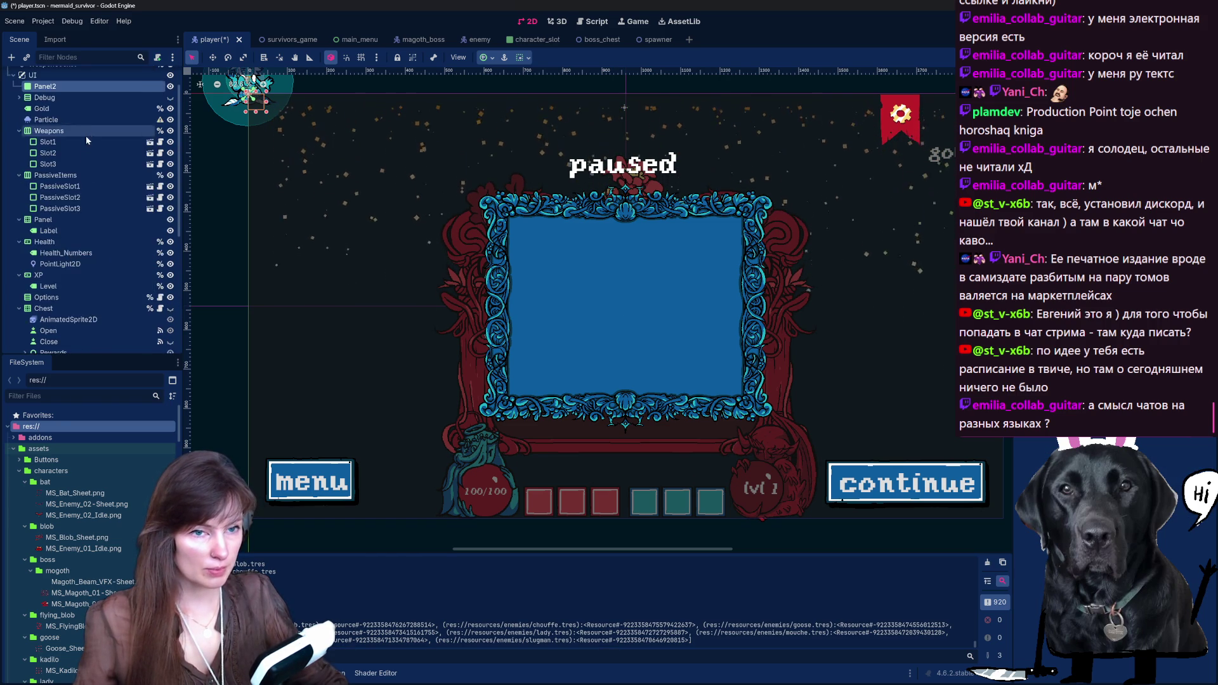
pyautogui.scroll(1, 85, 131)
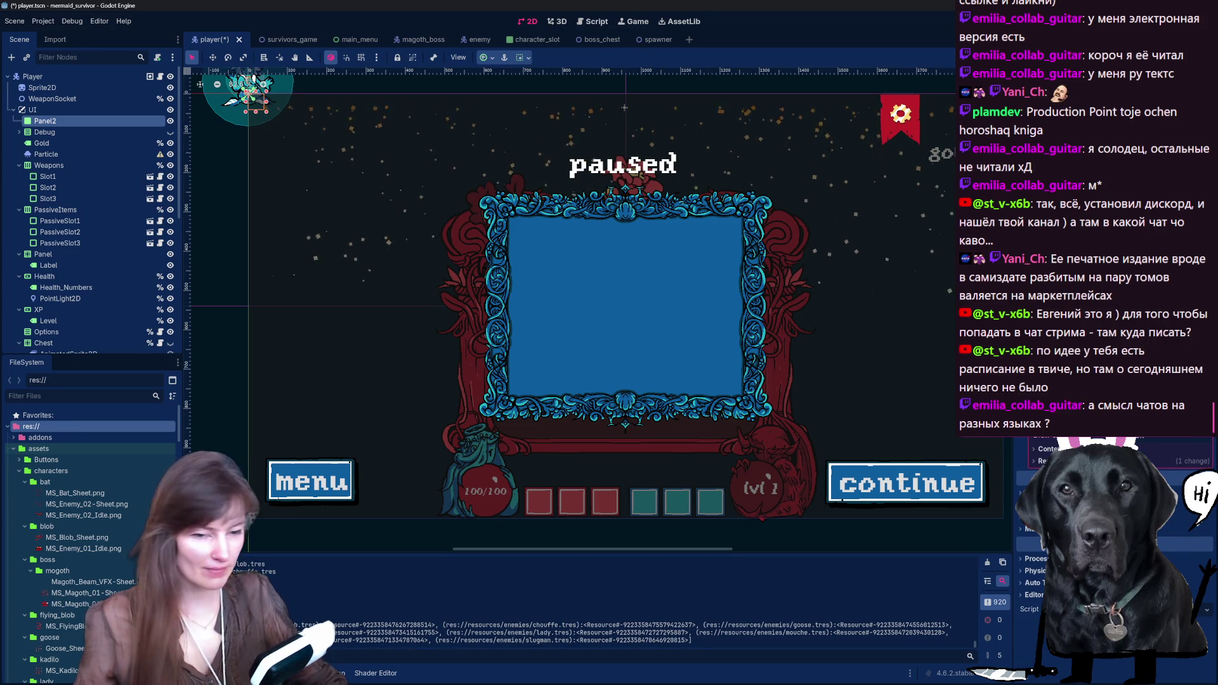
pyautogui.scroll(-5, 78, 570)
pyautogui.scroll(-7, 79, 569)
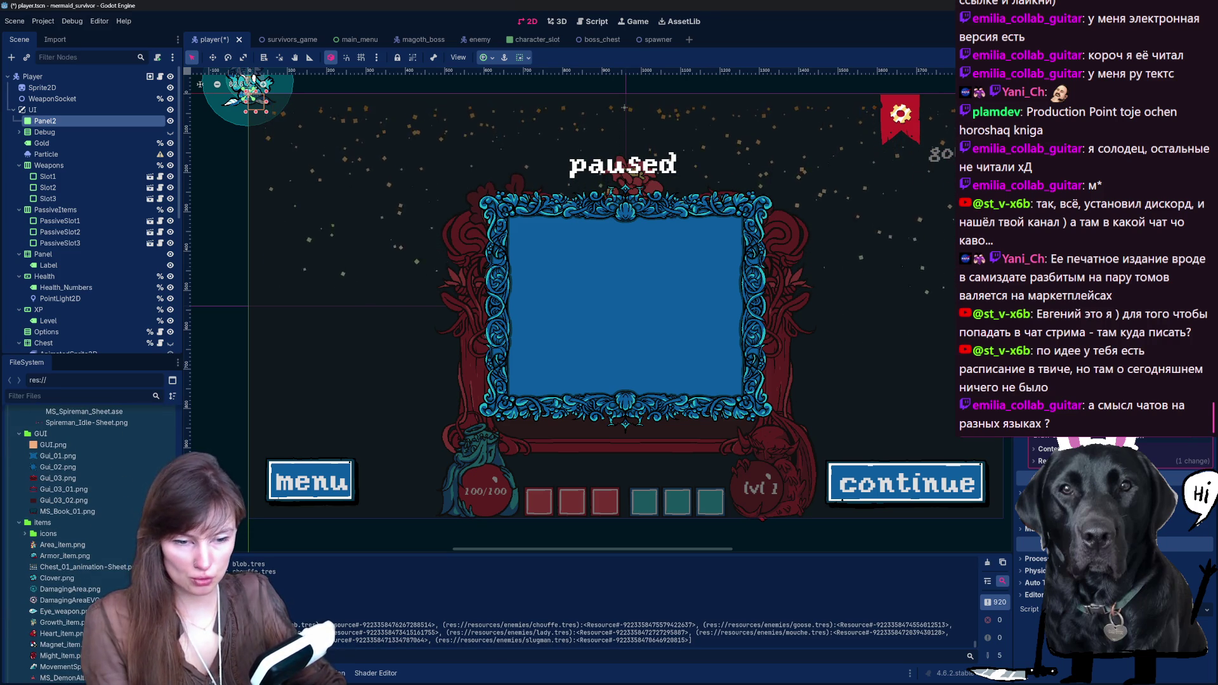
# Step: Pick GUI/UI_HUD_02.png in FileSystem and apply it as Panel2's StyleBoxTexture background
pyautogui.click(63, 524)
pyautogui.click(60, 534)
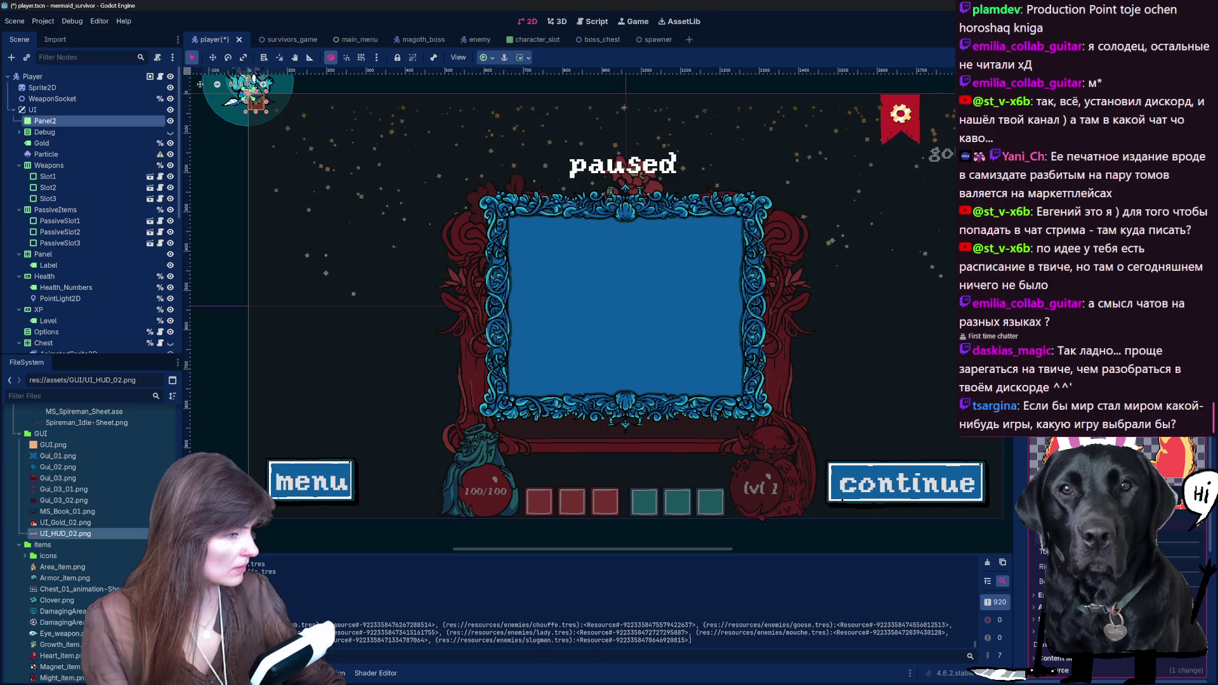
pyautogui.scroll(-5, 1078, 571)
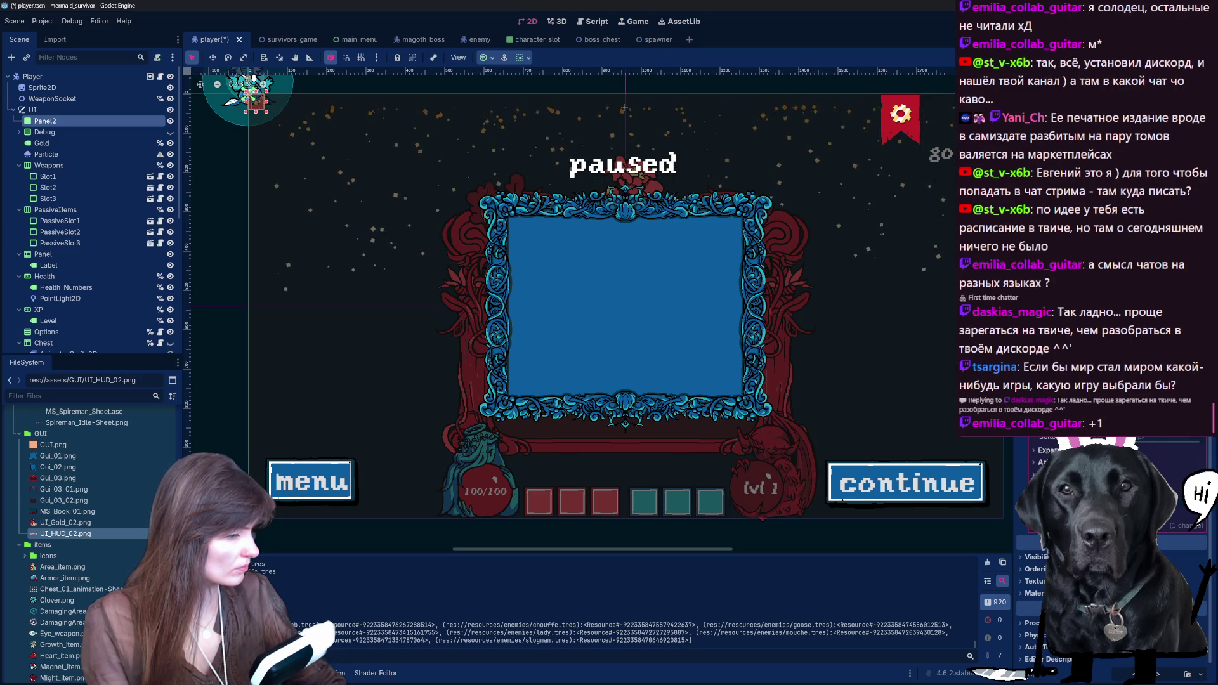
pyautogui.scroll(5, 1079, 571)
pyautogui.scroll(-5, 1079, 571)
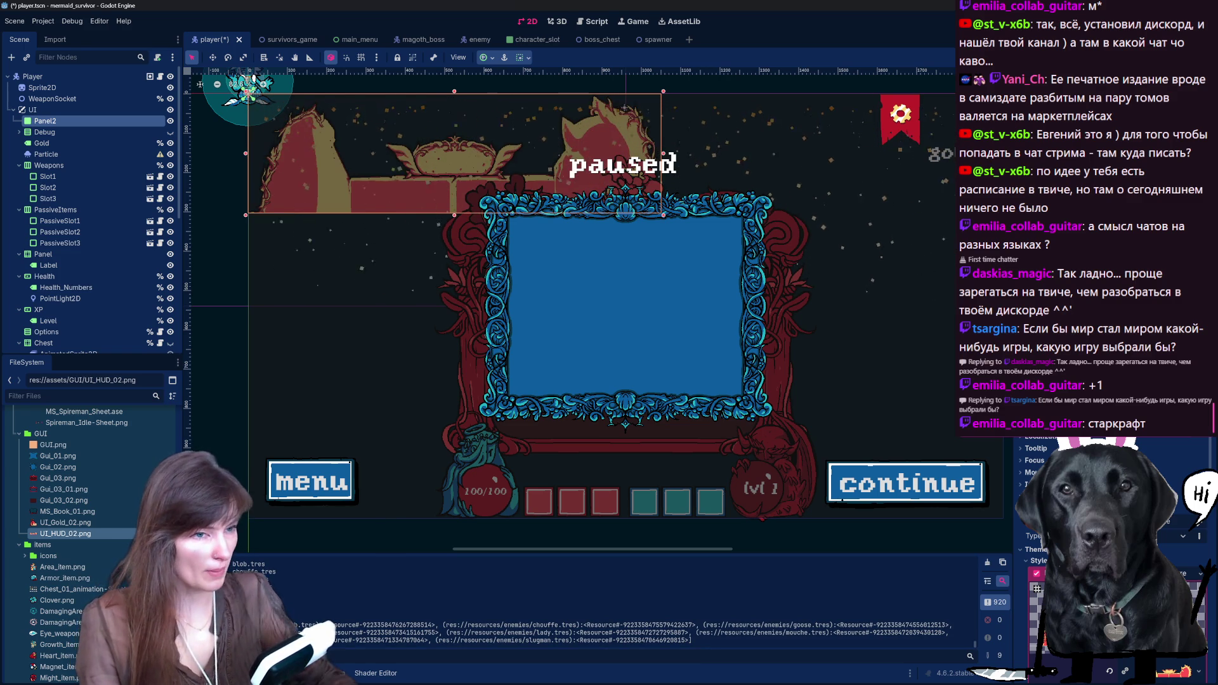
pyautogui.click(409, 228)
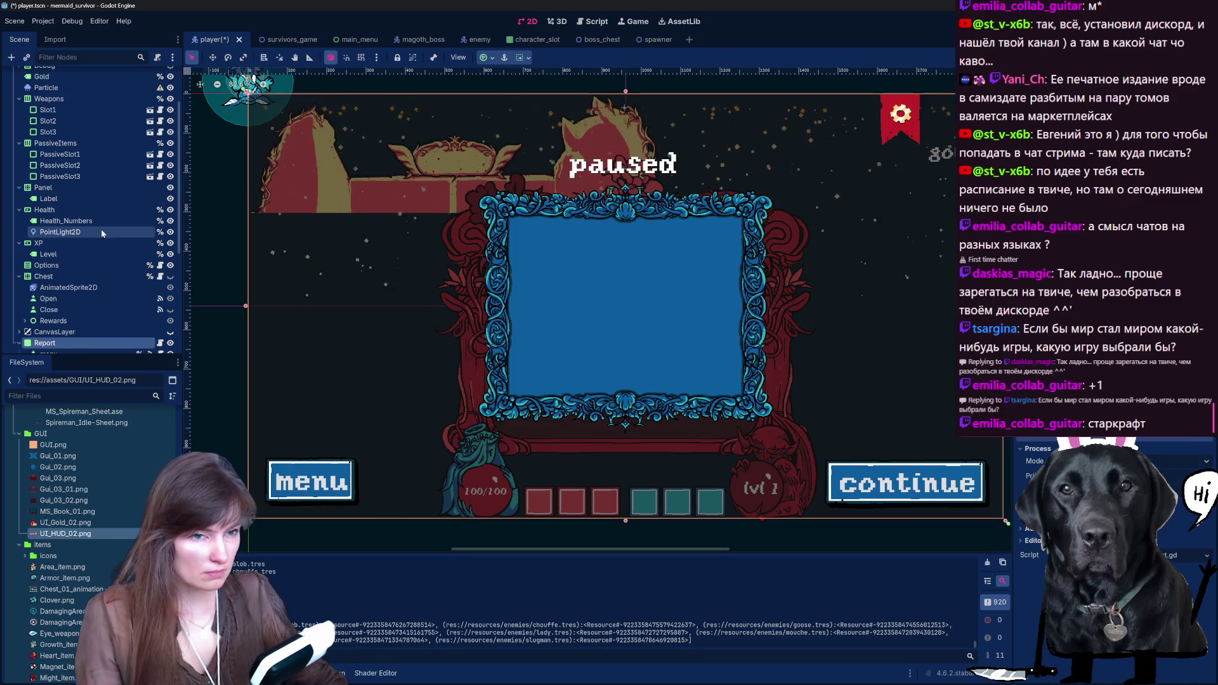
# Step: Hide the Report pause screen and drag the HUD frame panel down into view
pyautogui.click(170, 344)
pyautogui.moveTo(363, 166)
pyautogui.mouseDown()
pyautogui.moveTo(508, 498)
pyautogui.moveTo(517, 491)
pyautogui.moveTo(486, 490)
pyautogui.mouseUp()
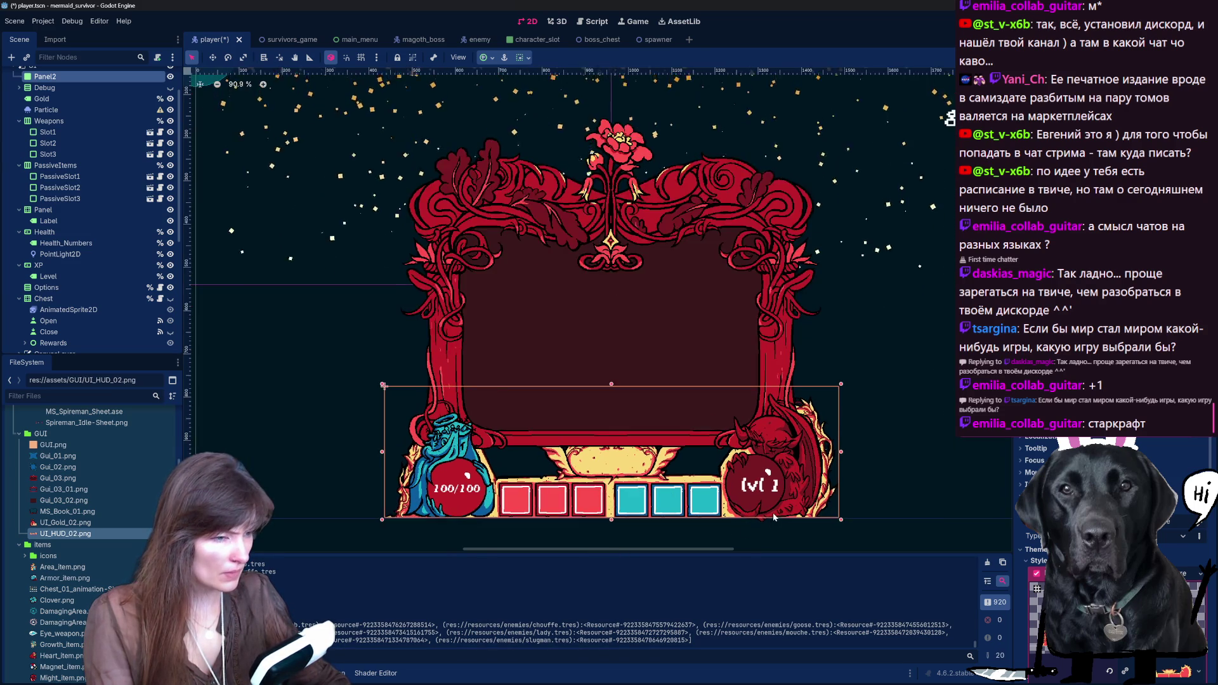
pyautogui.scroll(4, 771, 517)
pyautogui.scroll(2, 844, 475)
# Step: Enlarge the HUD panel slightly from its top-right and top-left corners
pyautogui.moveTo(866, 316); pyautogui.dragTo(872, 314)
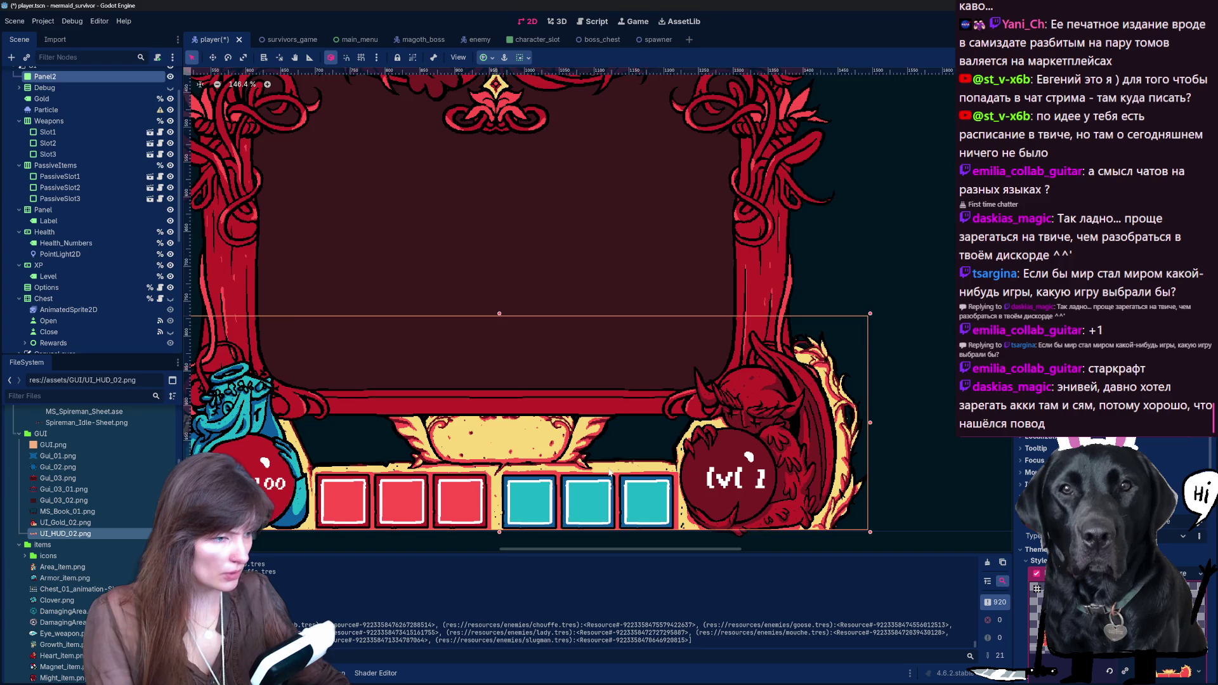
pyautogui.scroll(-4, 330, 333)
pyautogui.scroll(4, 236, 323)
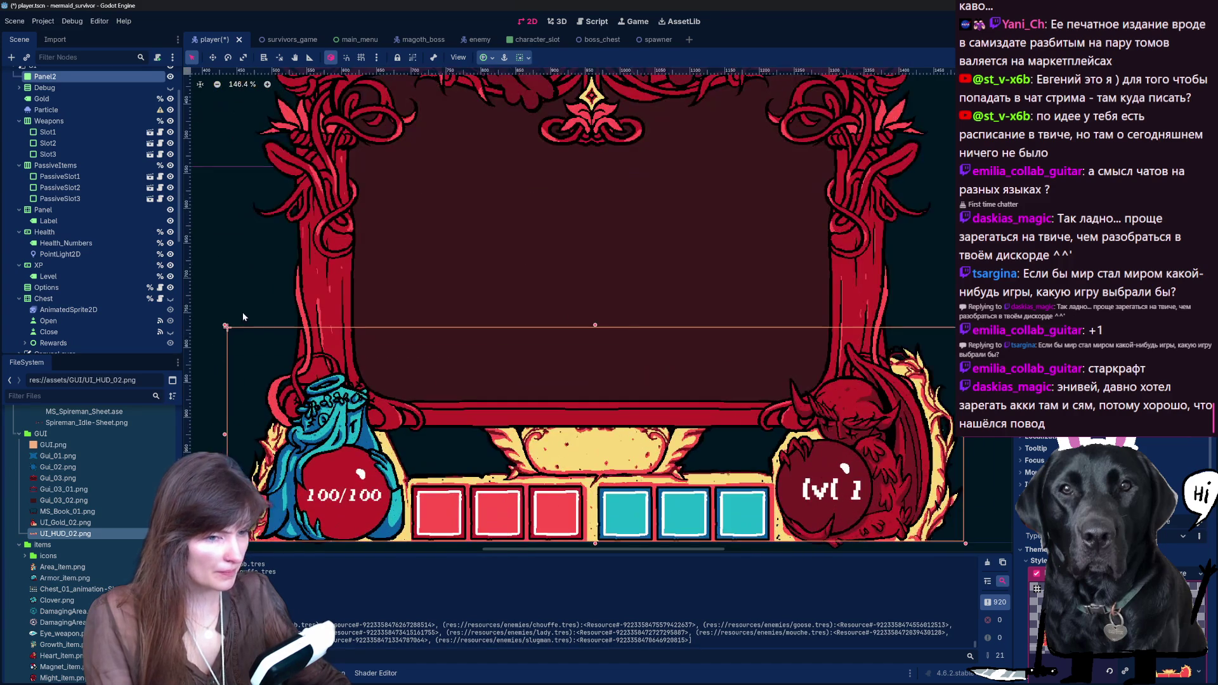
pyautogui.moveTo(227, 327); pyautogui.dragTo(222, 321)
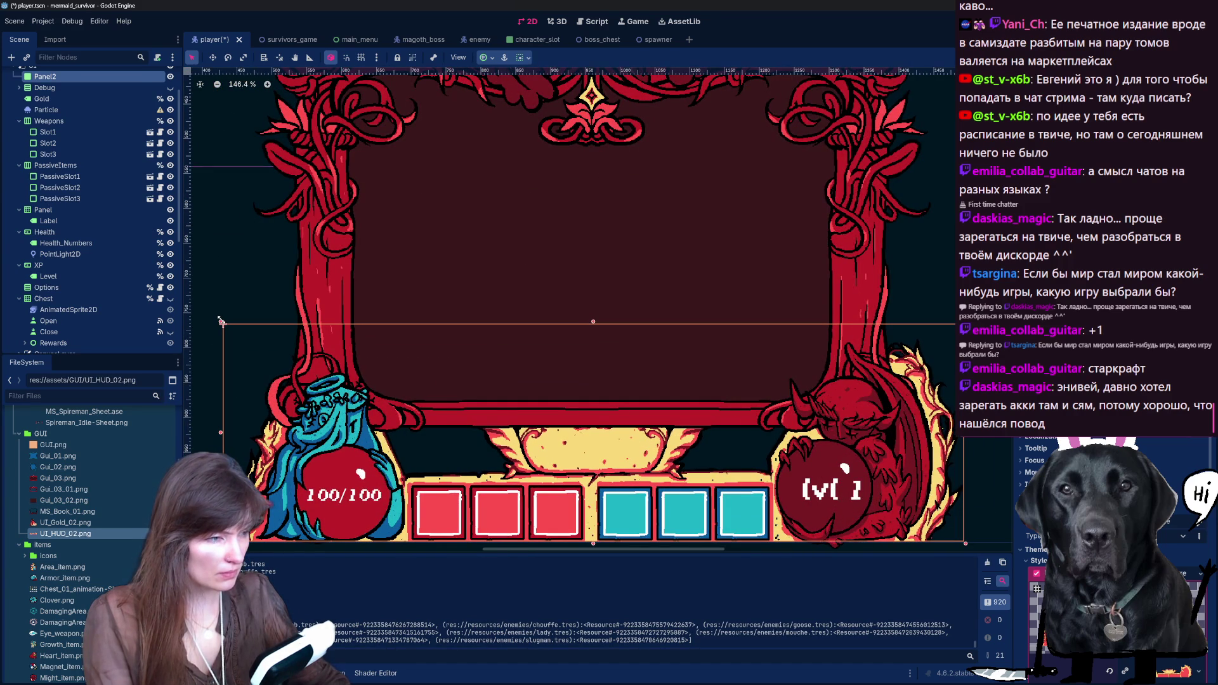
pyautogui.scroll(-5, 577, 292)
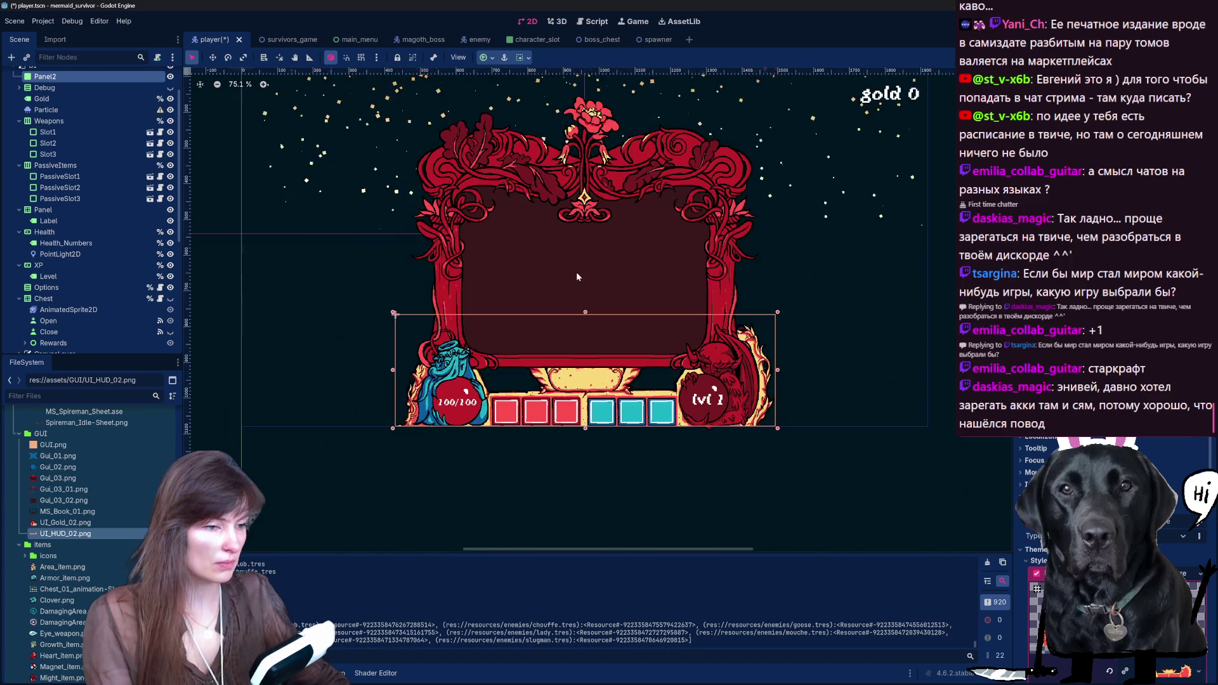
pyautogui.scroll(-3, 587, 267)
pyautogui.scroll(2, 593, 168)
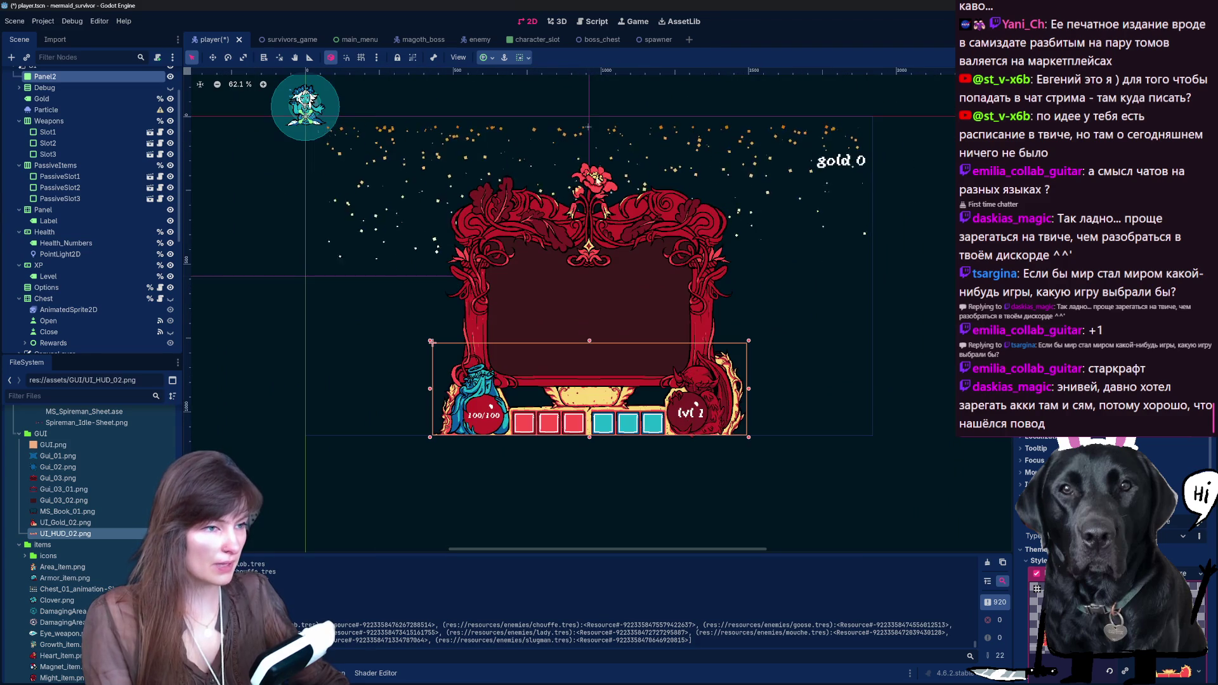
# Step: Rename Panel2 by typing 'Hu', then switch to Firefox and open a blank tab
pyautogui.click(588, 129)
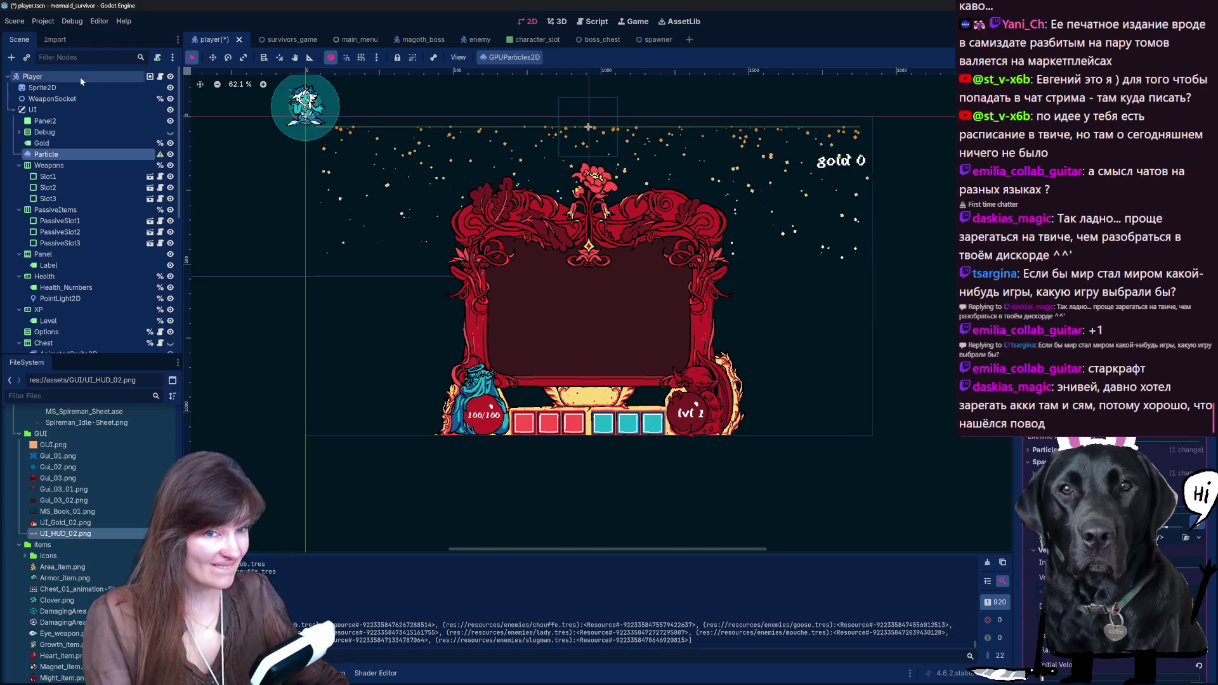
pyautogui.click(46, 120)
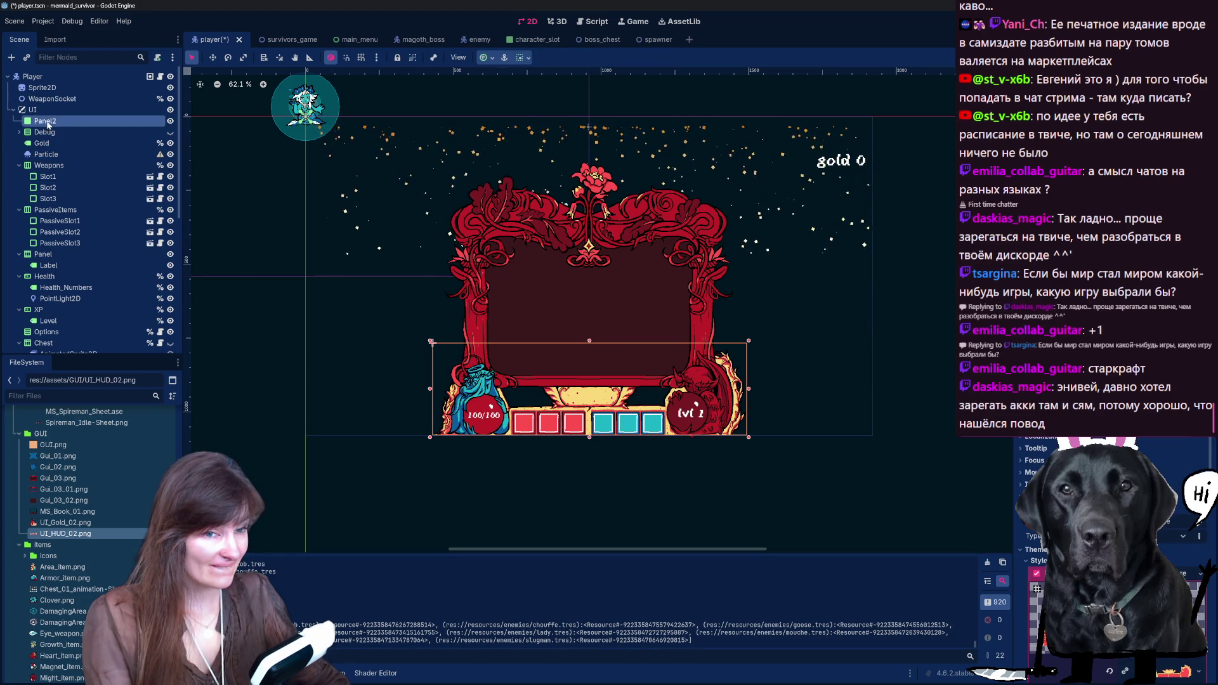
pyautogui.click(47, 121)
pyautogui.write('Hu')
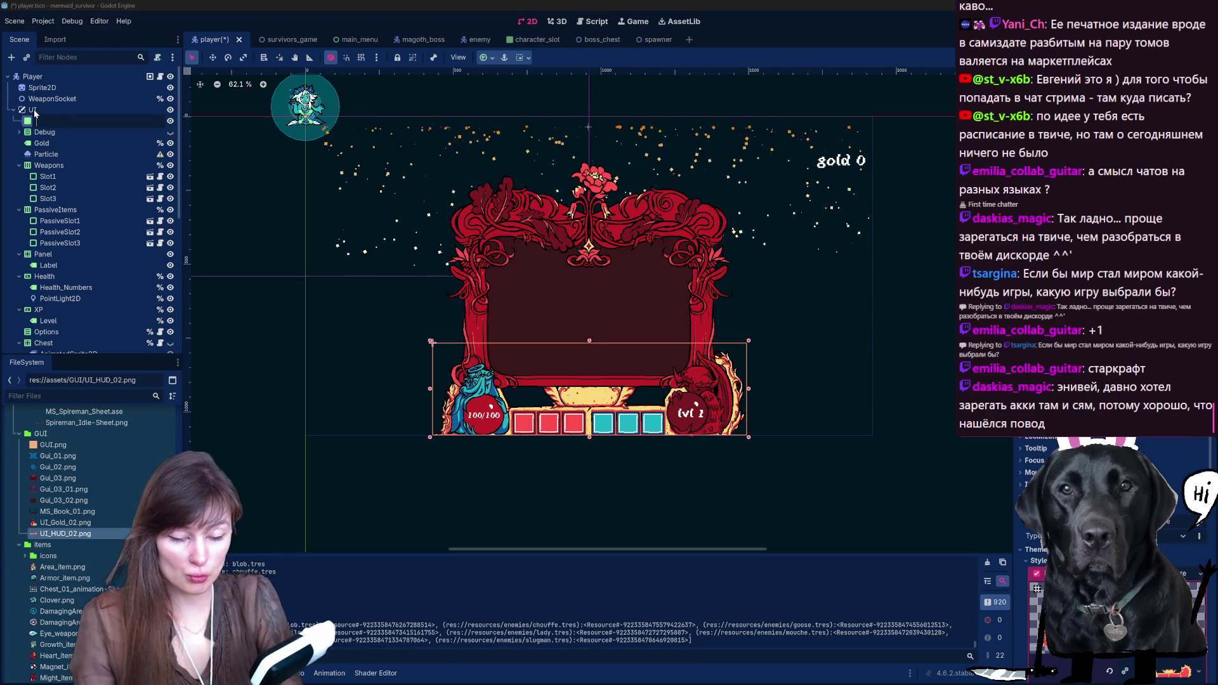
pyautogui.press('Return')
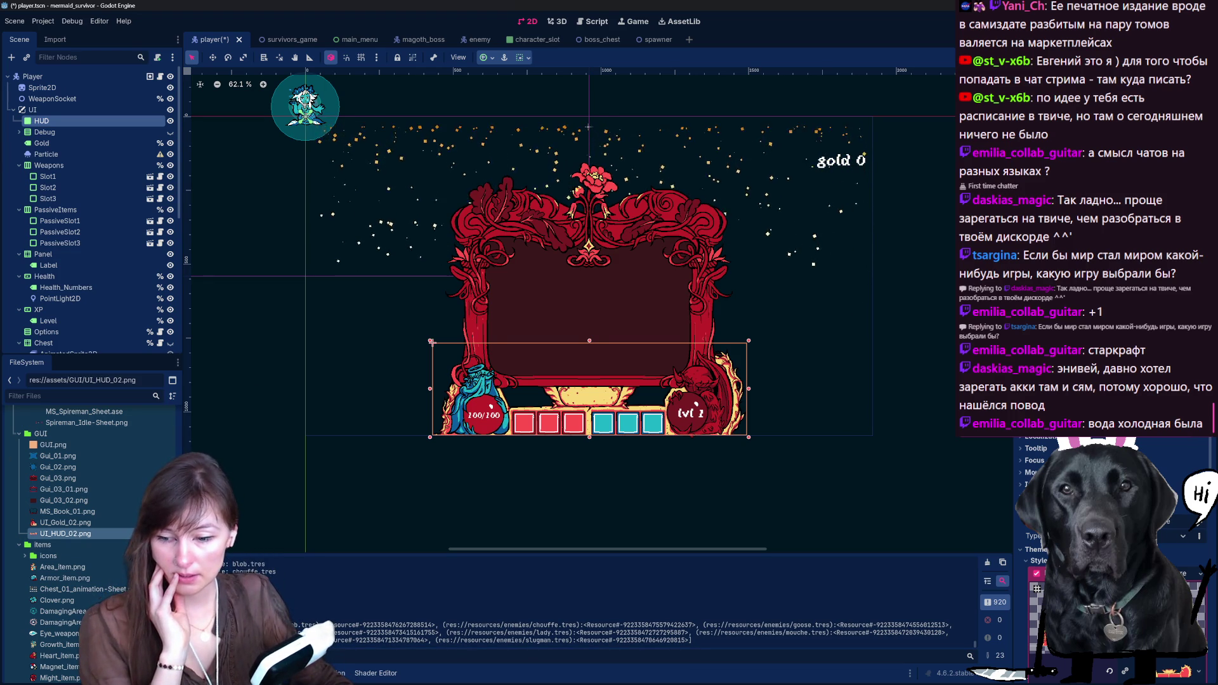
pyautogui.hotkey('alt', 'Tab')
pyautogui.click(138, 10)
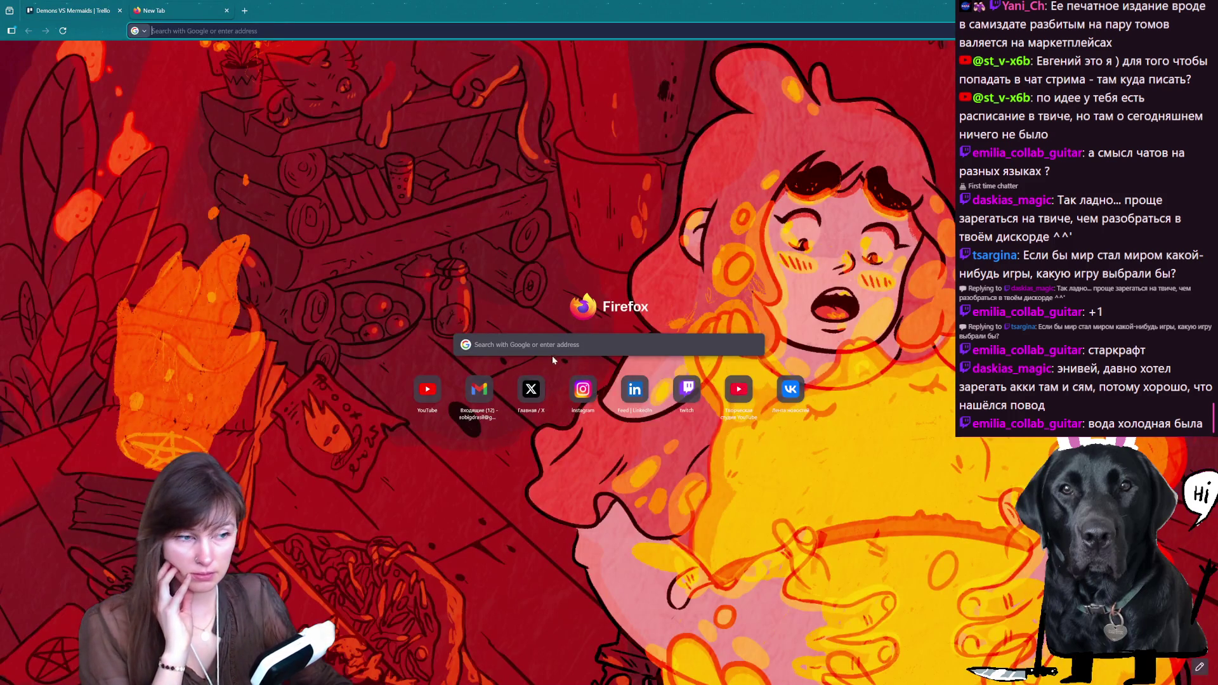
# Step: Open Twitch and the streamer's own channel, reading through its schedule and info panels
pyautogui.click(692, 393)
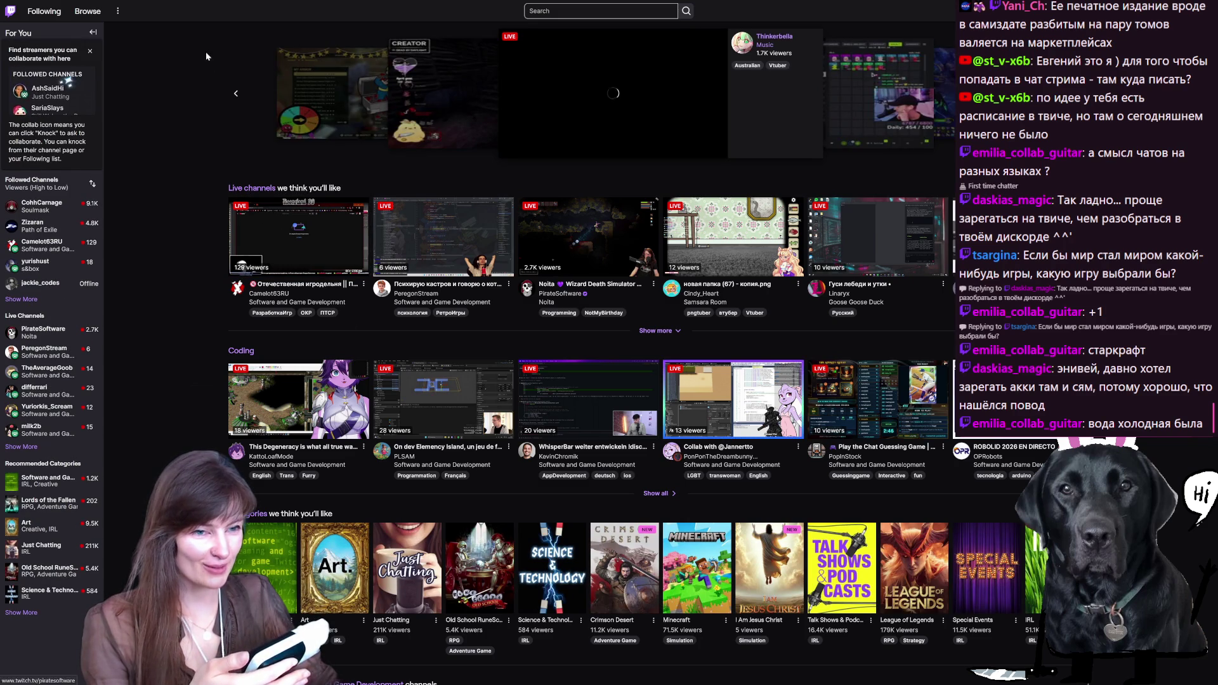
pyautogui.moveTo(155, 22)
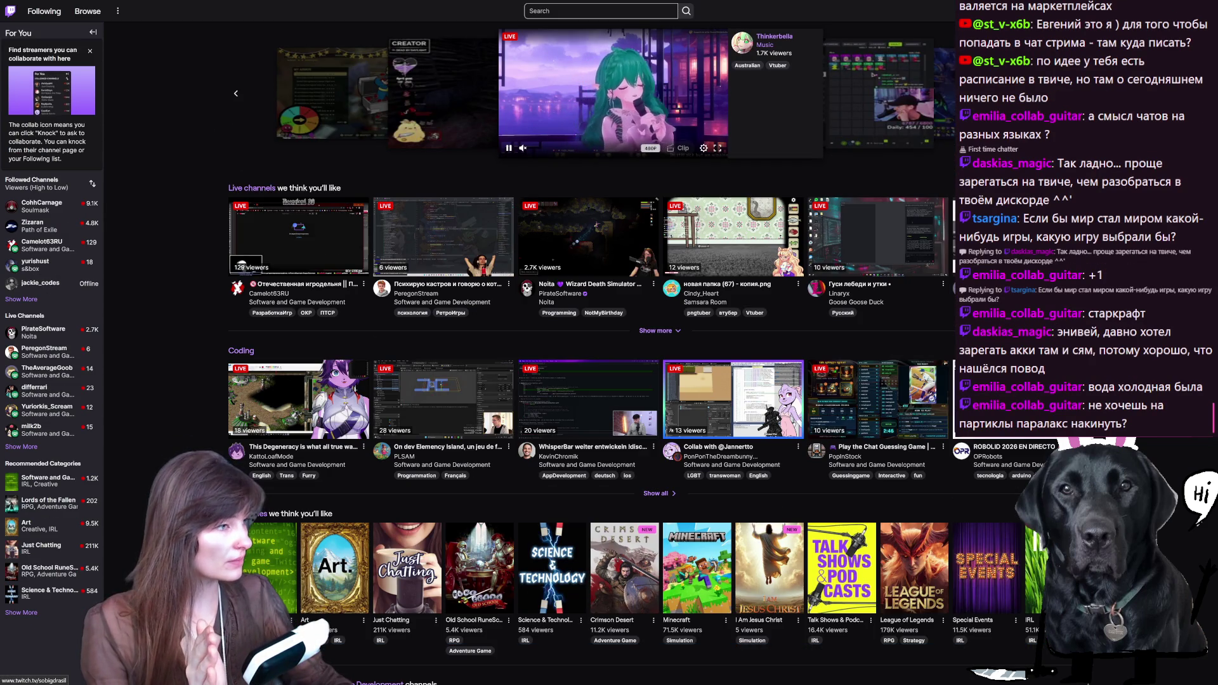
pyautogui.click(584, 114)
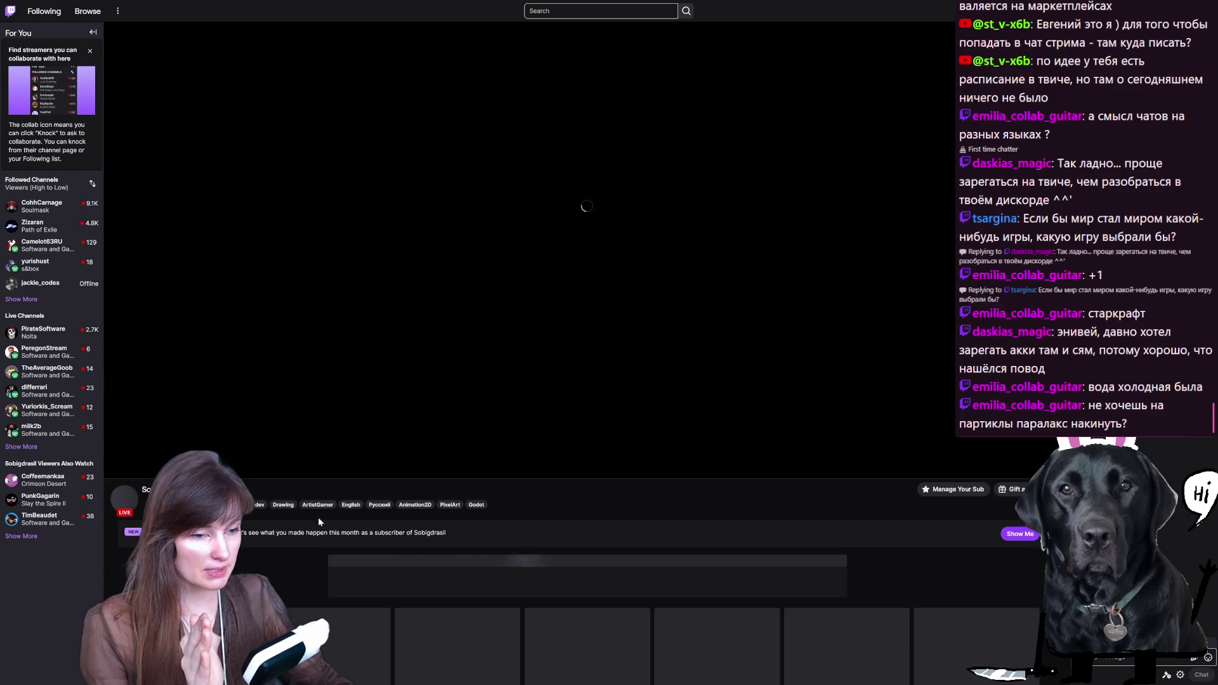
pyautogui.scroll(-3, 364, 391)
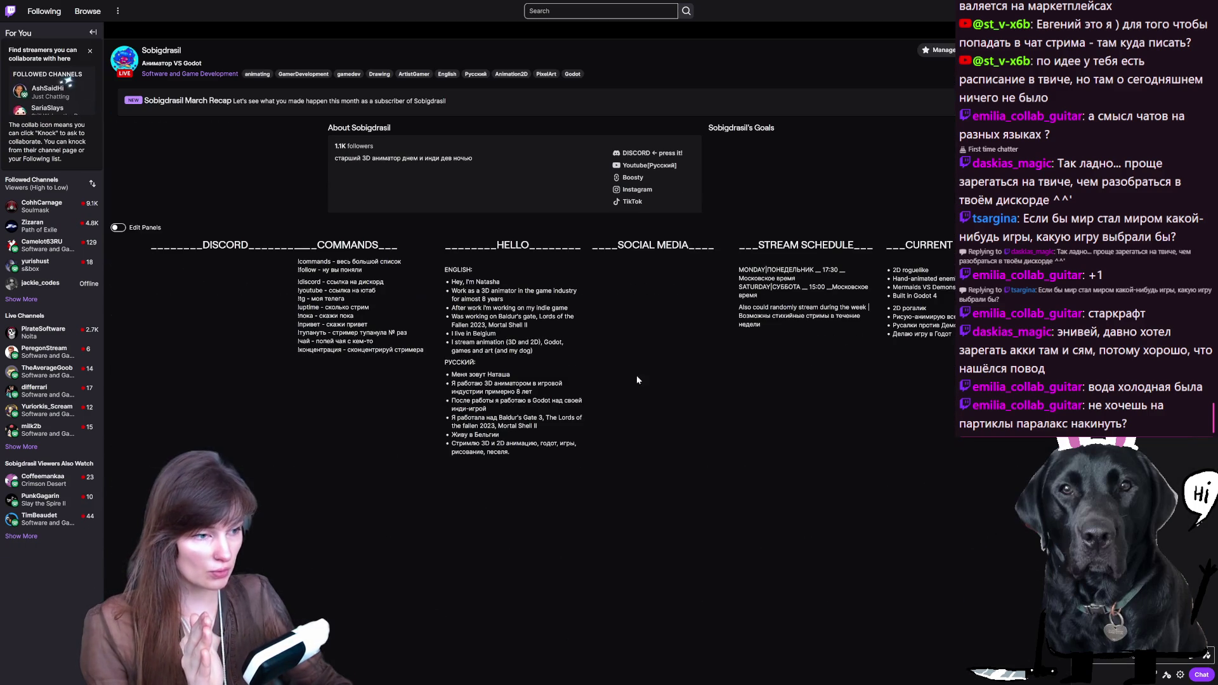
pyautogui.moveTo(798, 429)
pyautogui.mouseDown()
pyautogui.moveTo(835, 416)
pyautogui.moveTo(740, 370)
pyautogui.moveTo(754, 311)
pyautogui.mouseUp()
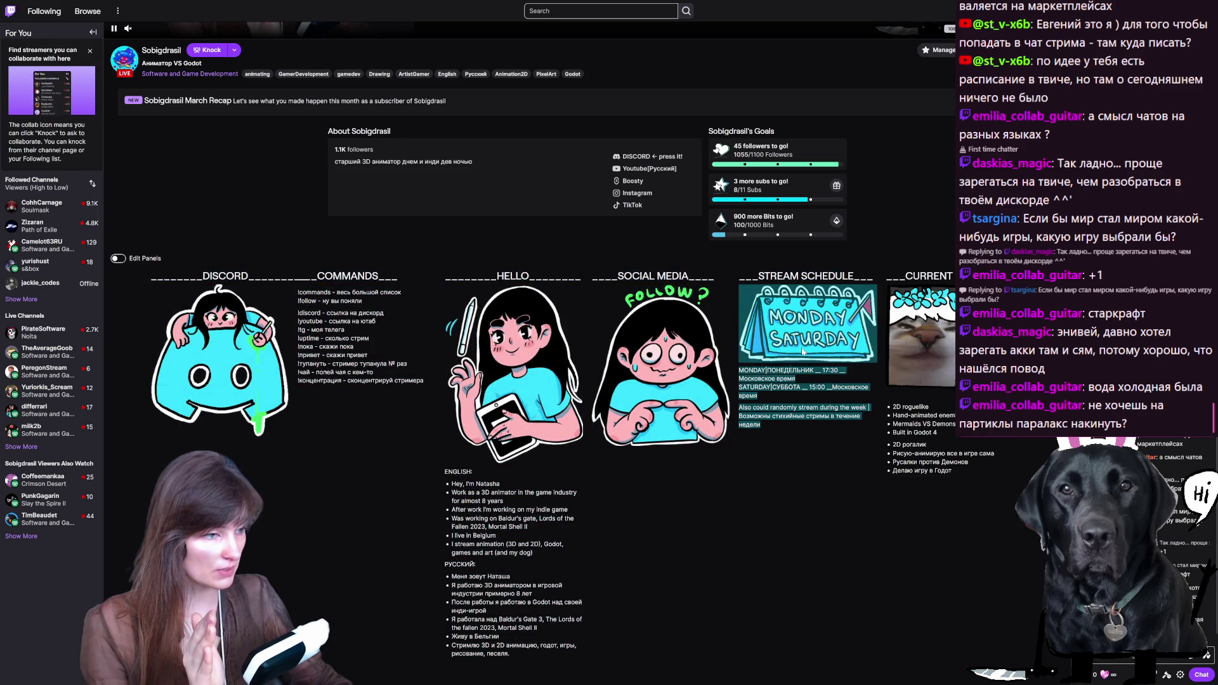
pyautogui.click(755, 311)
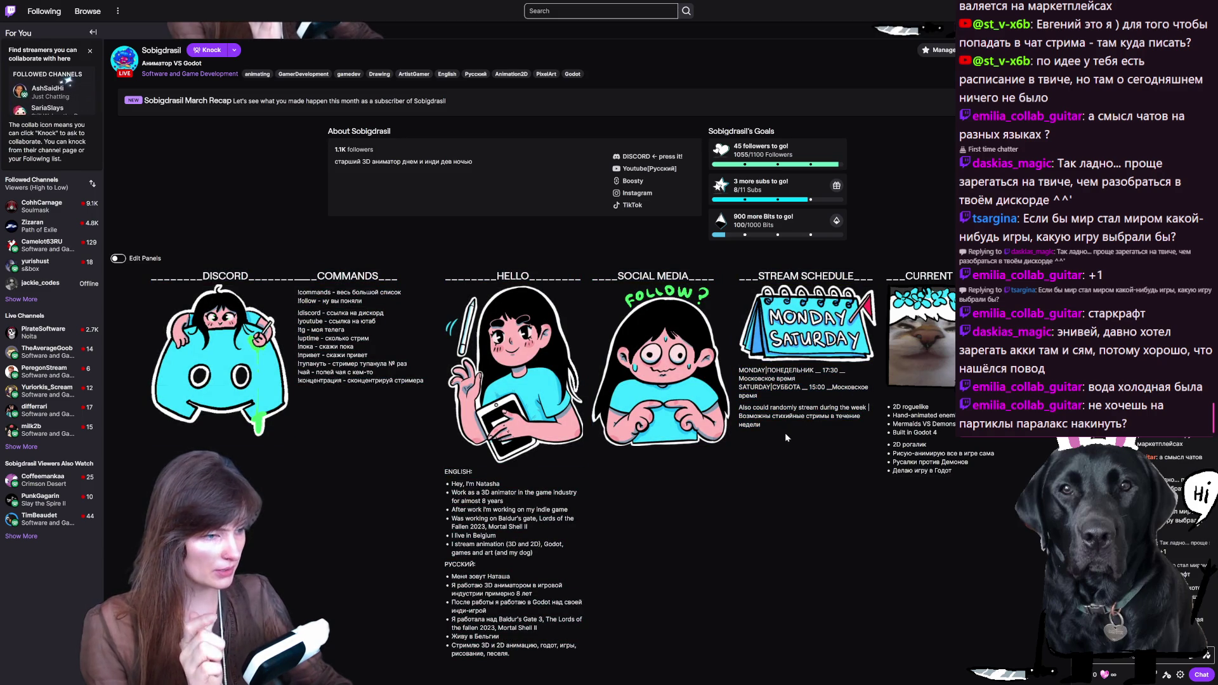
pyautogui.scroll(5, 283, 262)
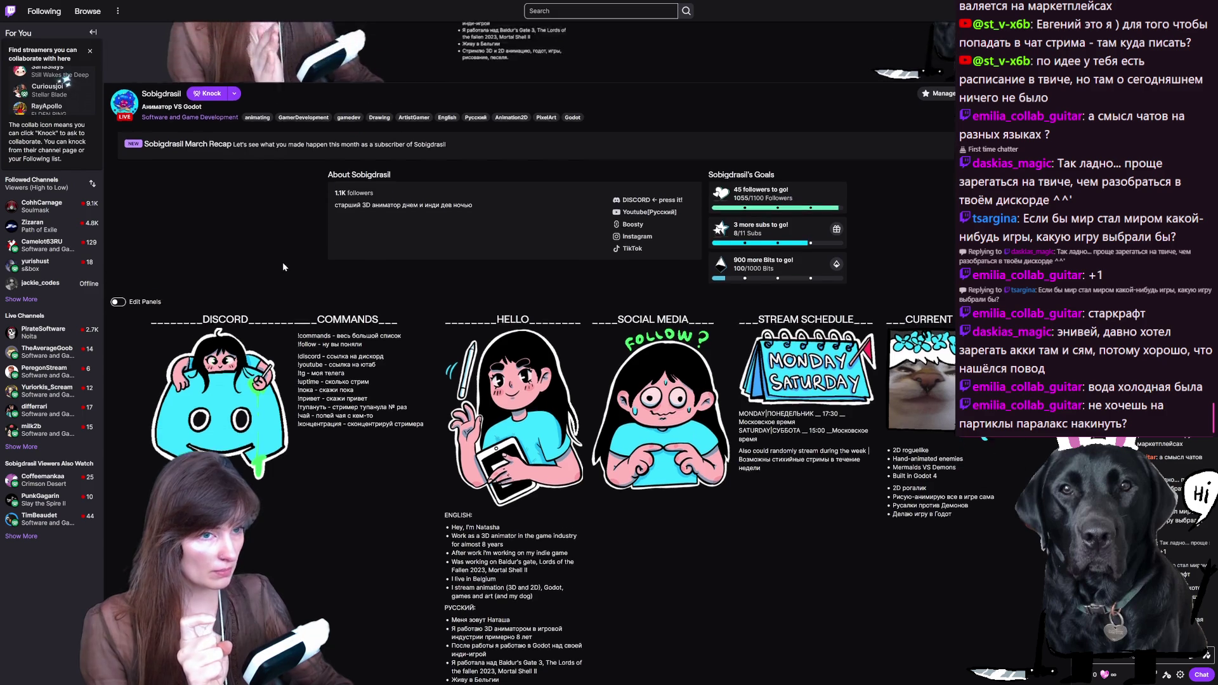
pyautogui.scroll(1, 283, 262)
pyautogui.scroll(-6, 691, 406)
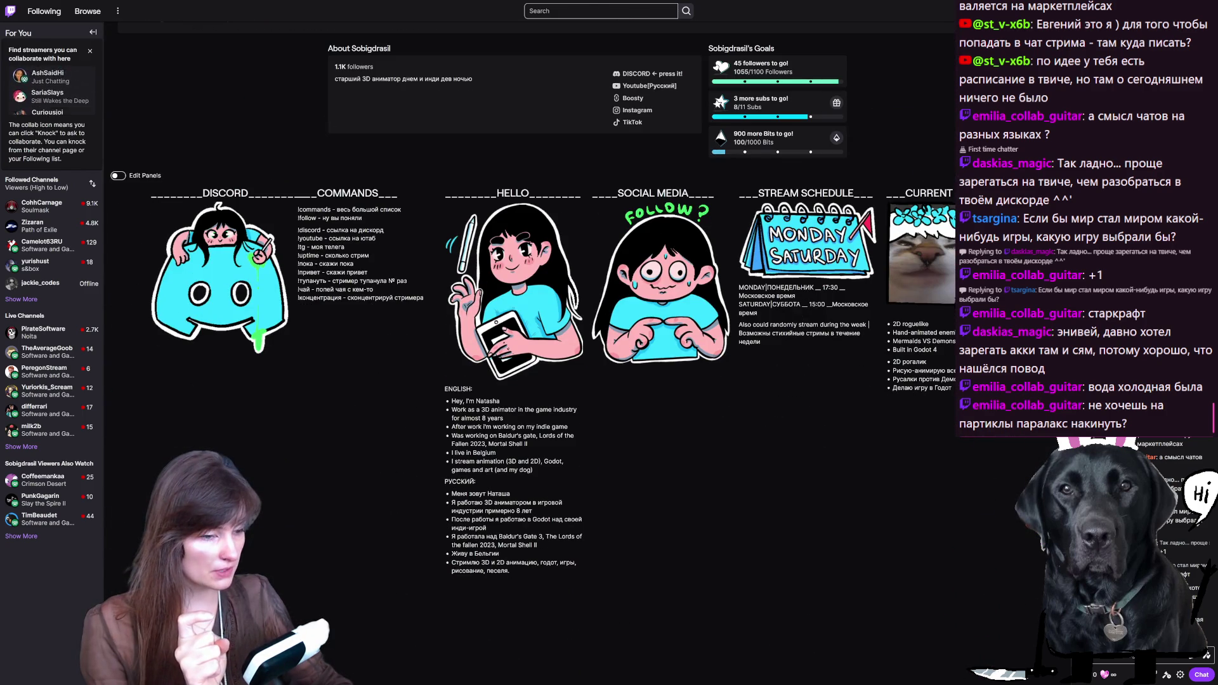
pyautogui.scroll(3, 823, 440)
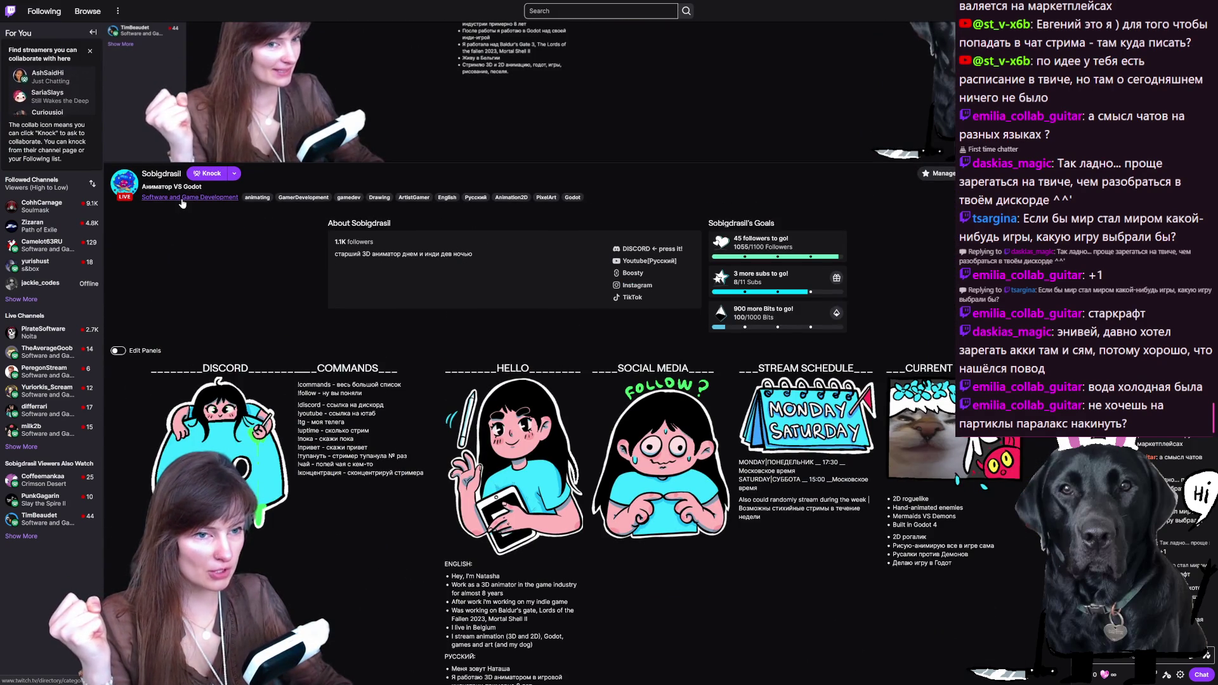
# Step: Visit the Software and Game Development category, come back, and load the channel's Home page
pyautogui.click(182, 198)
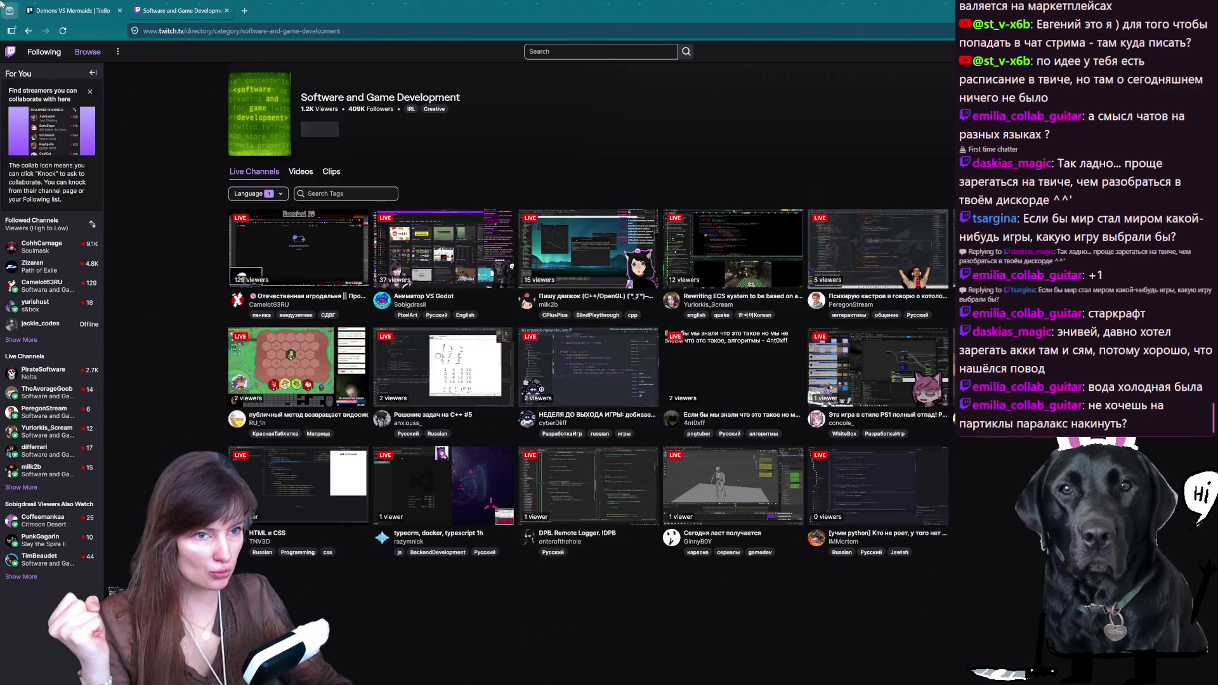
pyautogui.click(28, 31)
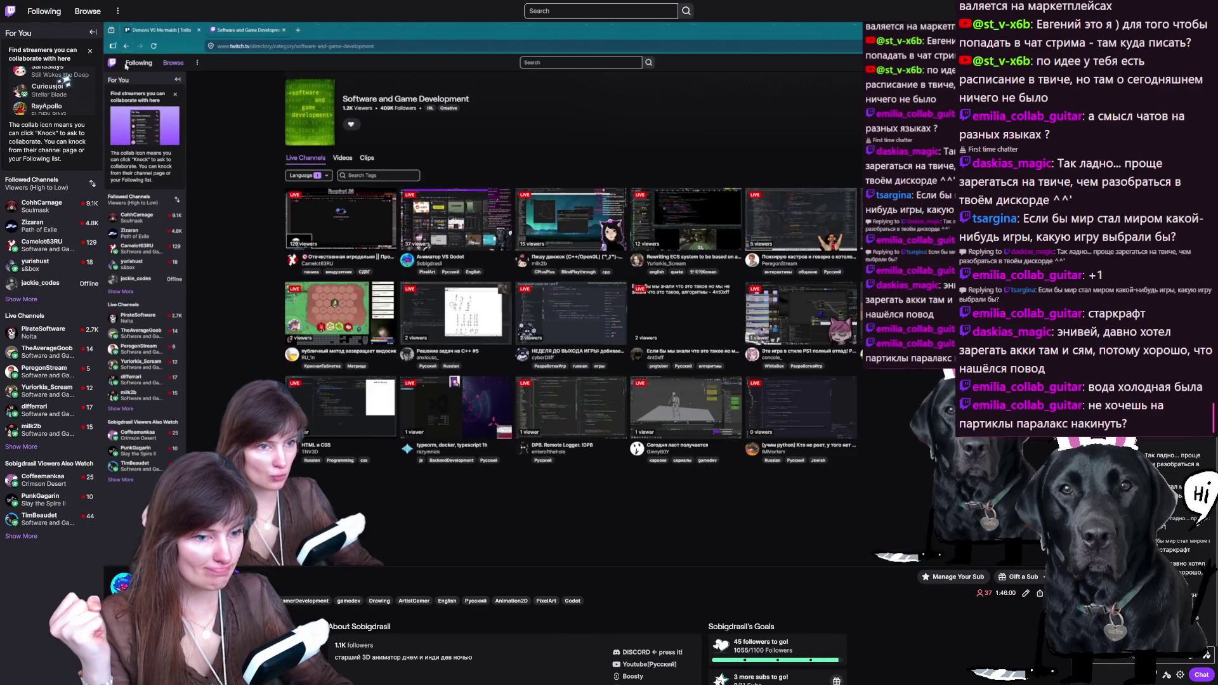
pyautogui.scroll(-4, 369, 623)
pyautogui.scroll(-2, 370, 623)
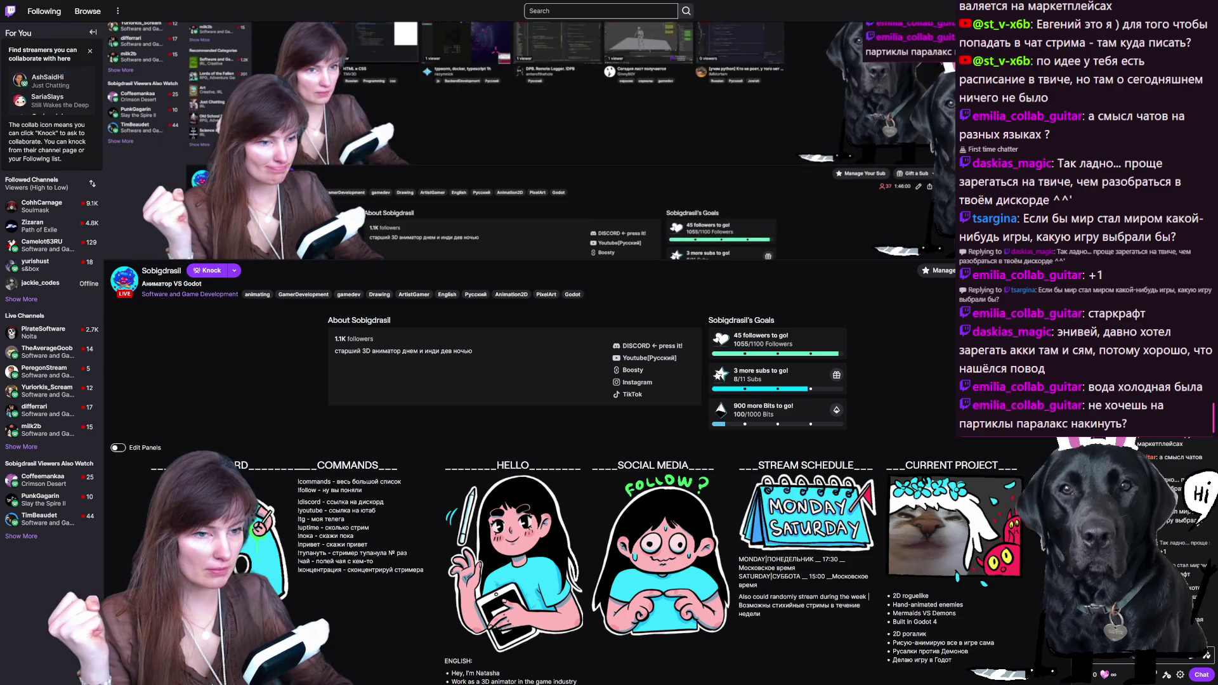
pyautogui.click(159, 271)
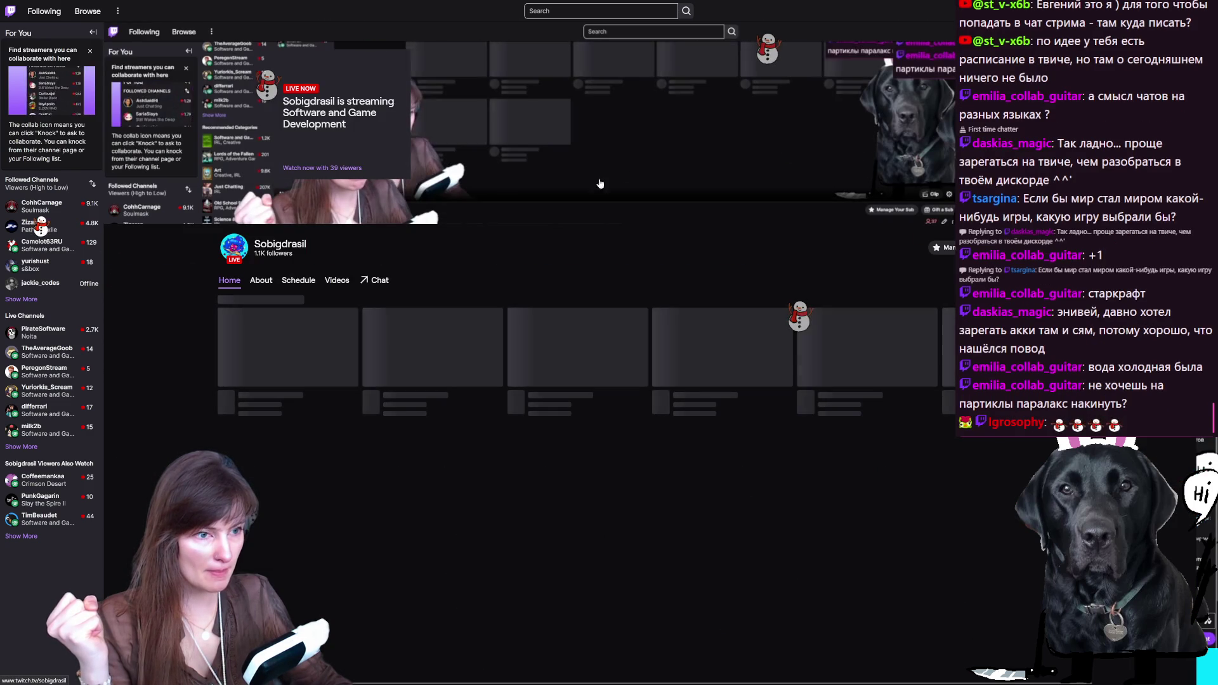
# Step: Open the Schedule tab, page through weeks to land on Apr 13–19, and exit fullscreen
pyautogui.click(289, 281)
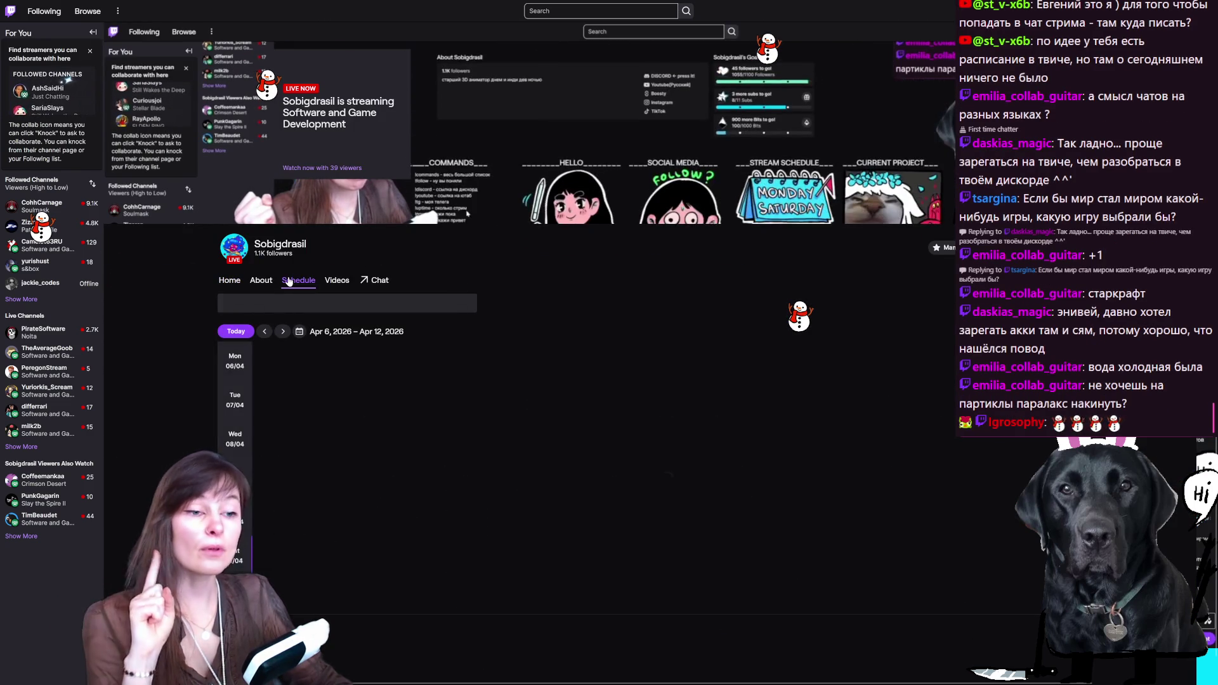
pyautogui.scroll(-1, 674, 367)
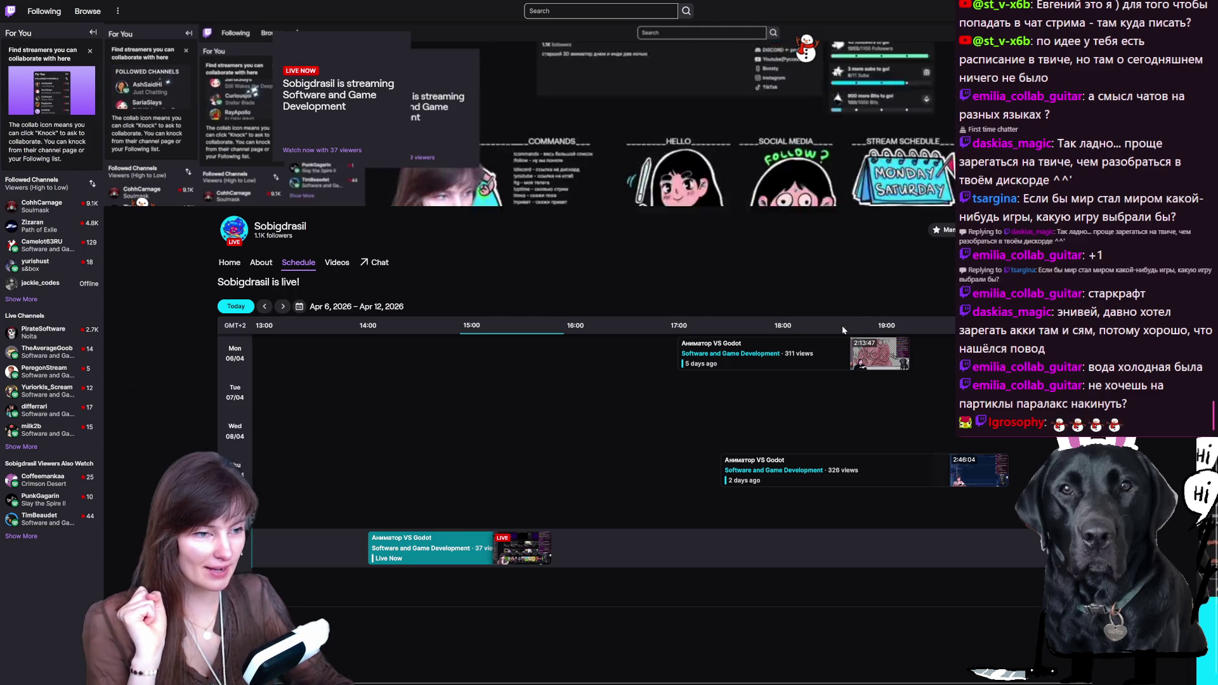
pyautogui.click(284, 308)
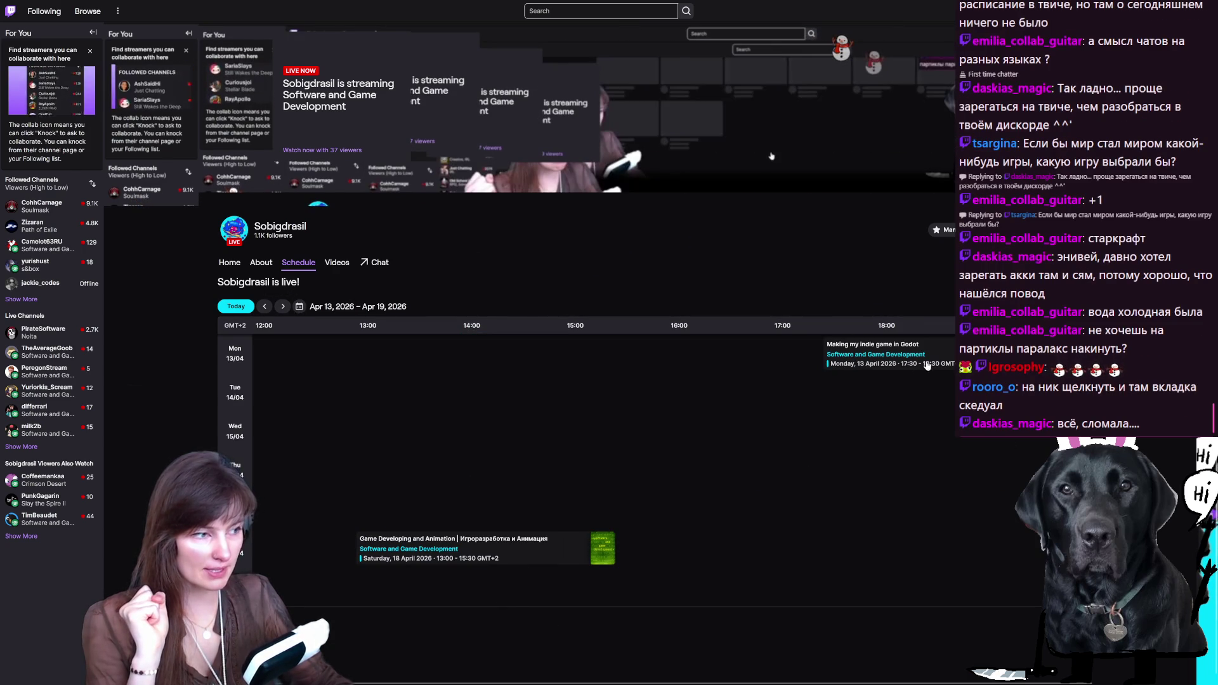
pyautogui.click(266, 307)
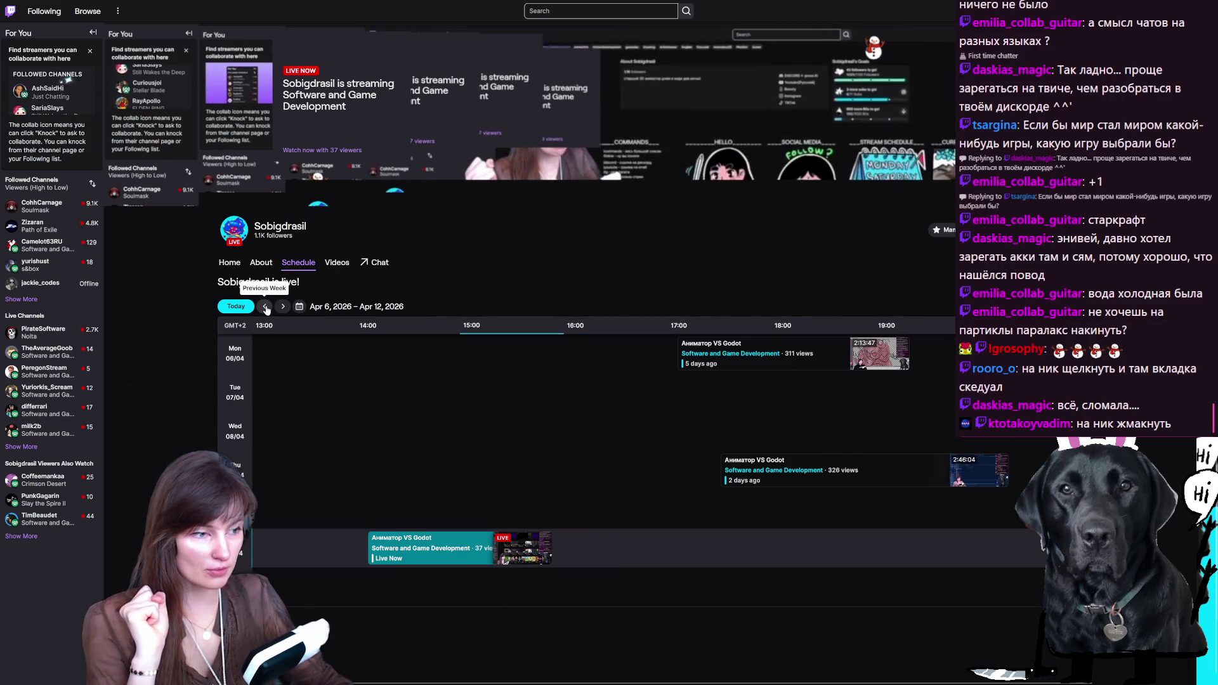
pyautogui.click(266, 307)
pyautogui.click(265, 307)
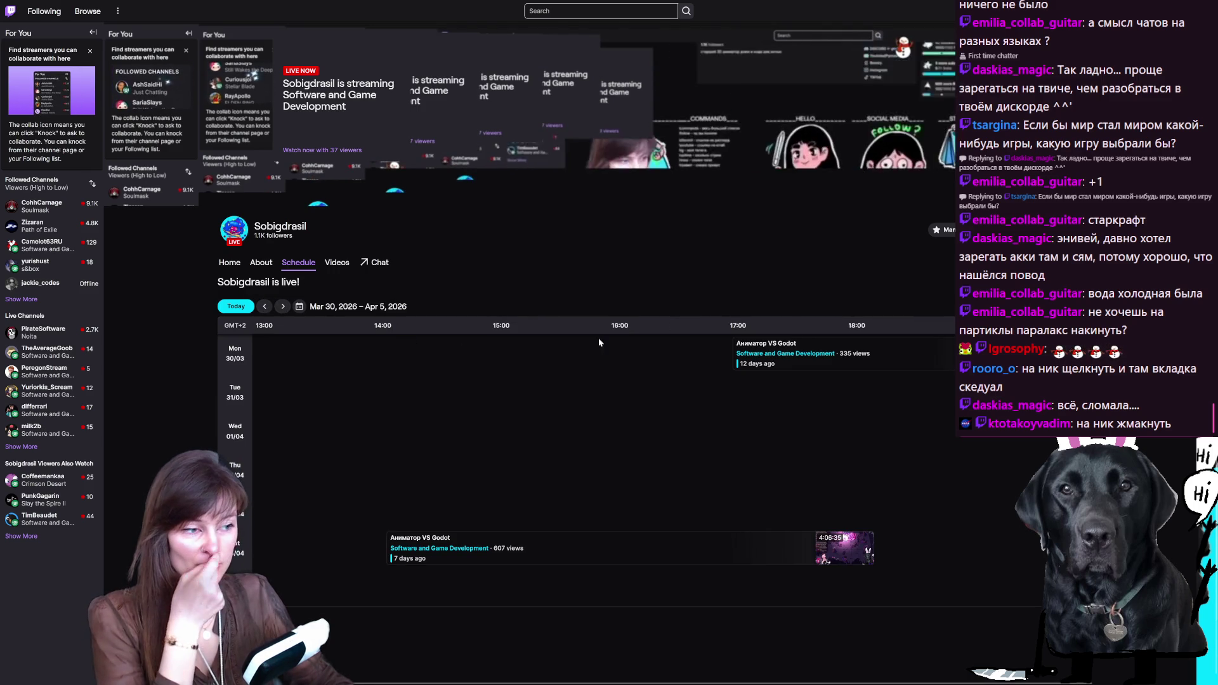
pyautogui.click(283, 307)
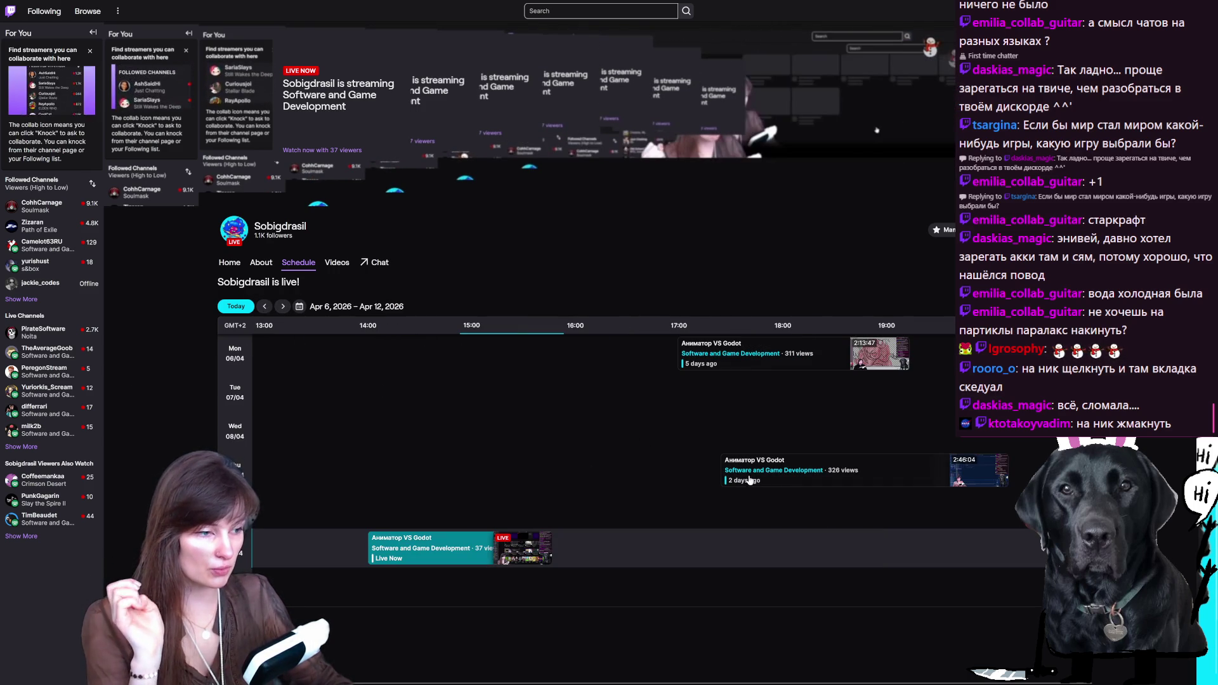
pyautogui.click(284, 307)
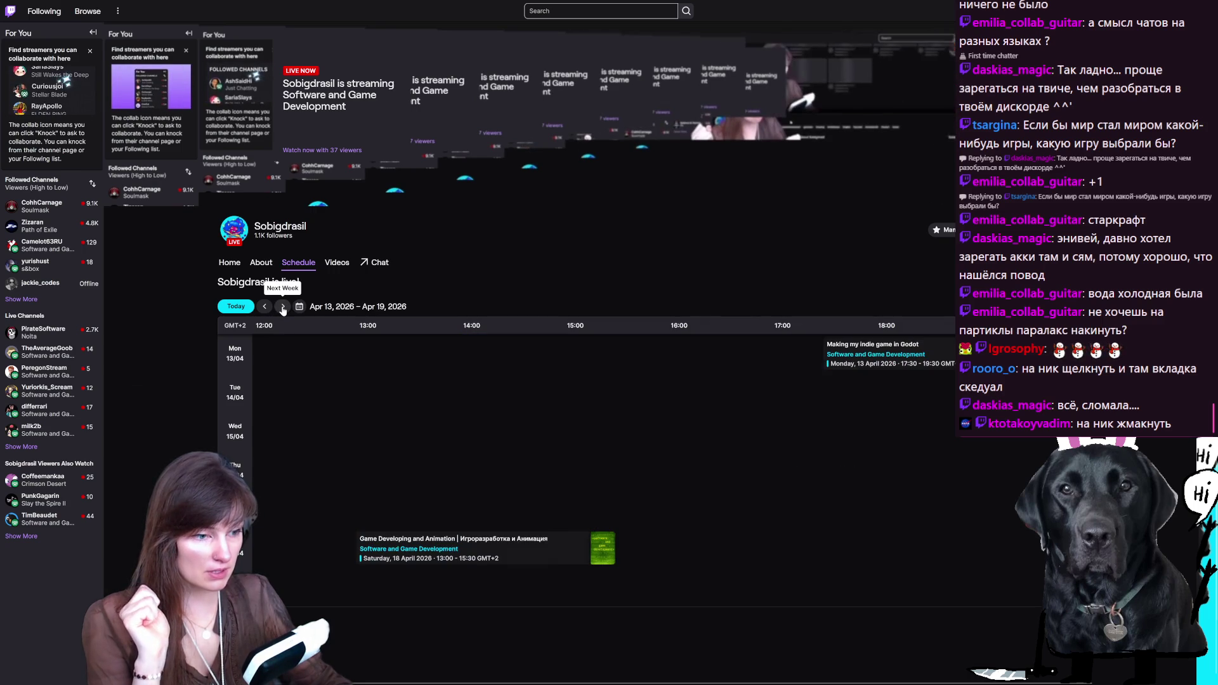
pyautogui.press('F11')
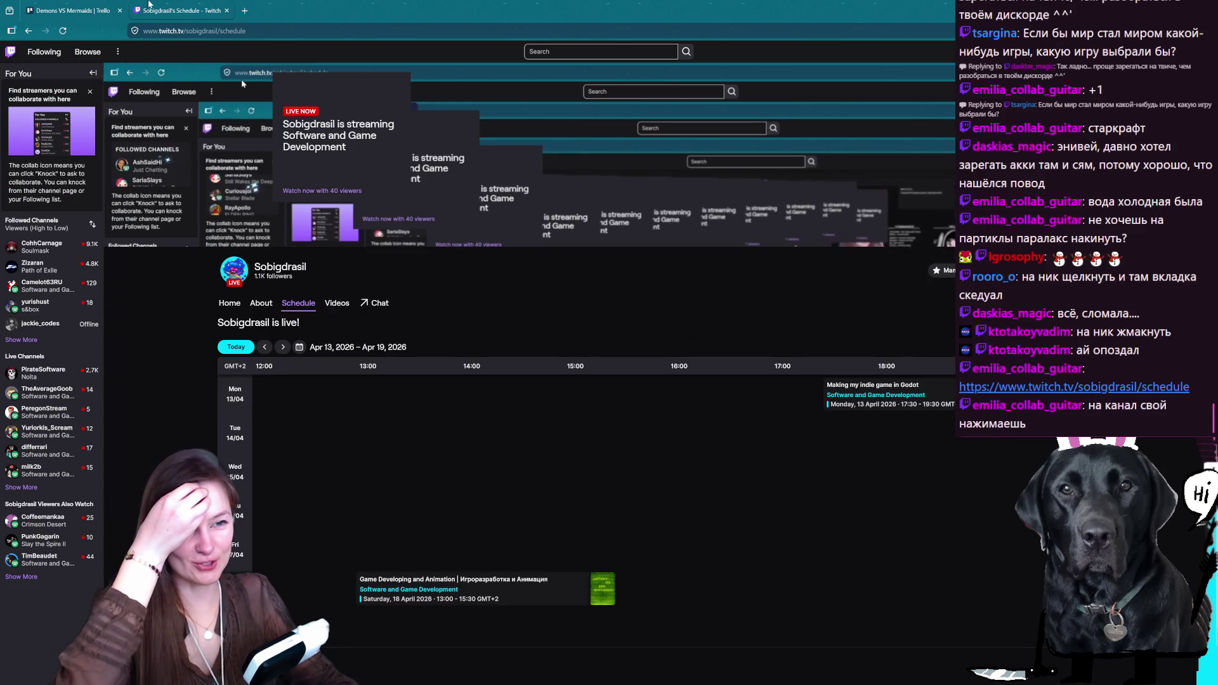
# Step: Close the Twitch schedule tab and go back to the Godot editor's player scene
pyautogui.click(226, 11)
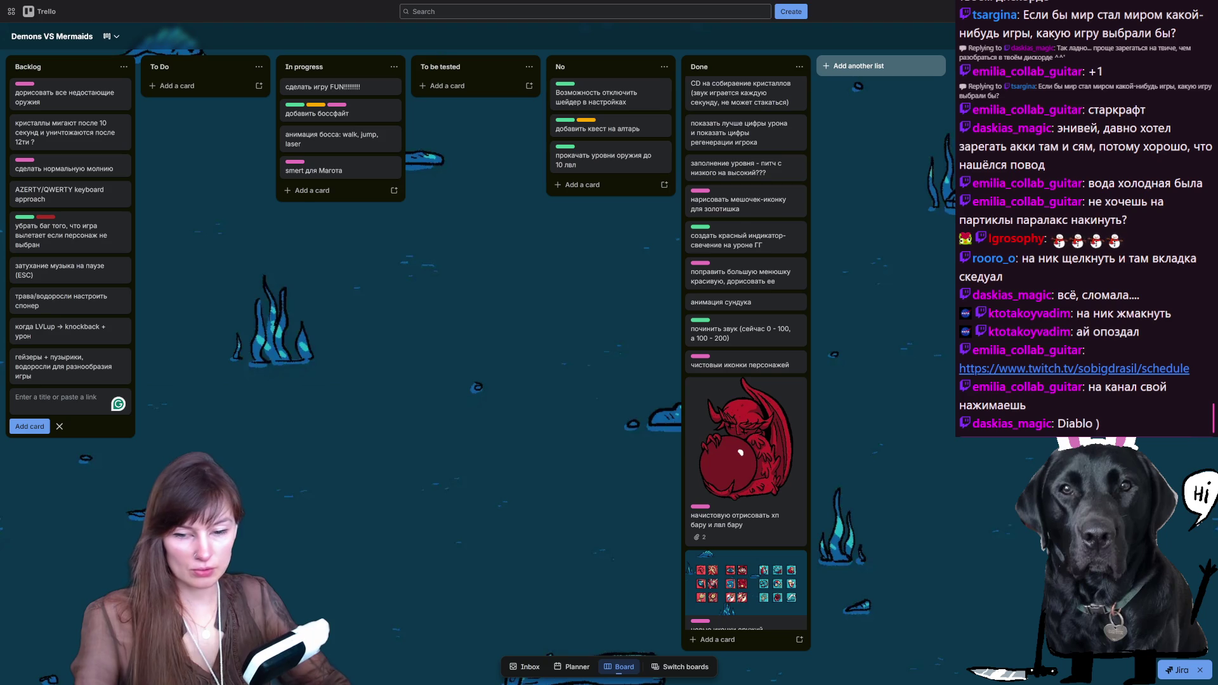
pyautogui.hotkey('alt', 'Tab')
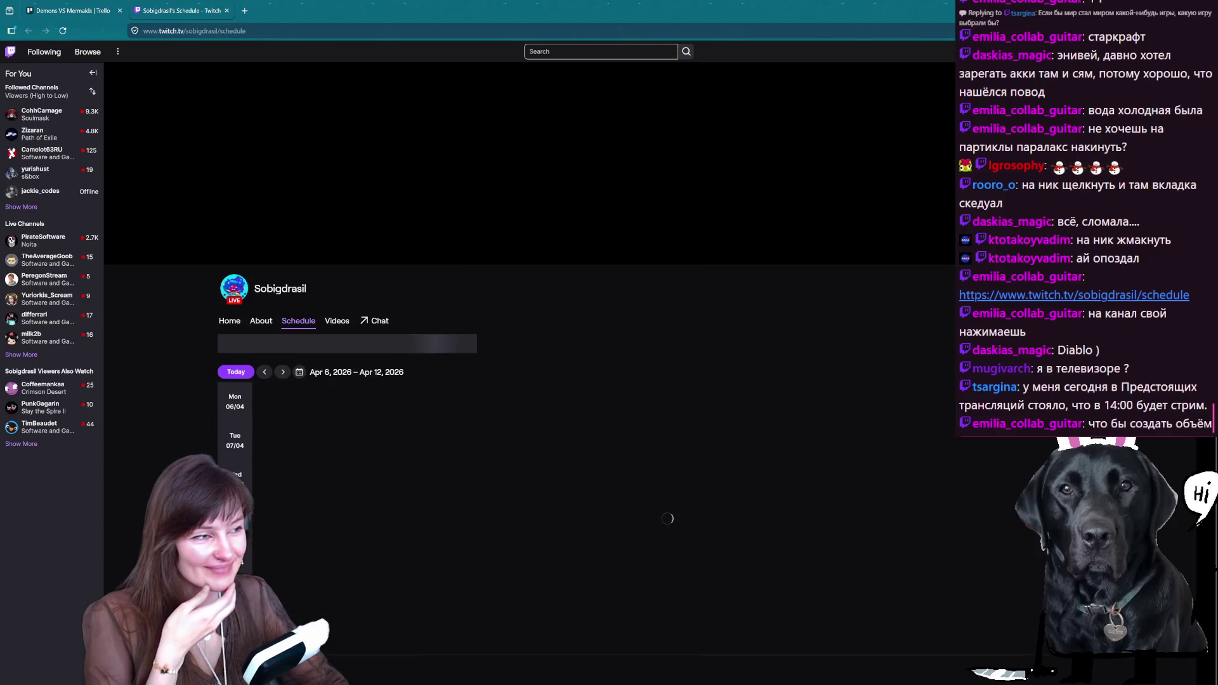
pyautogui.click(227, 10)
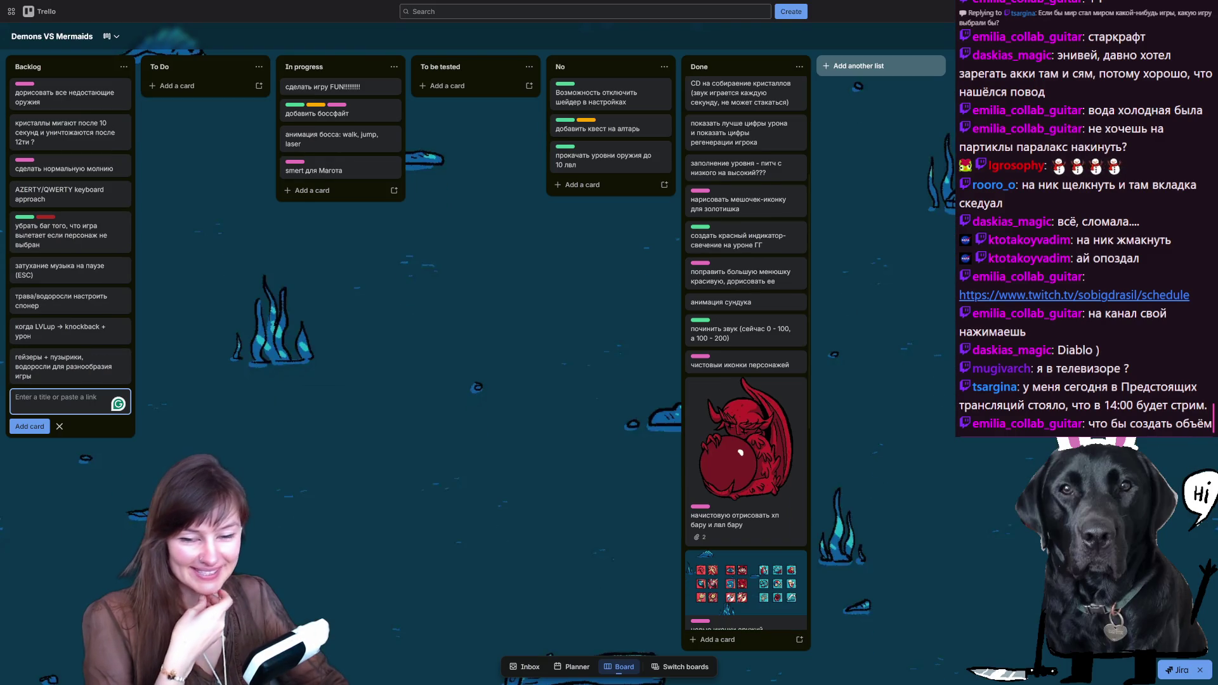
pyautogui.hotkey('alt', 'Tab')
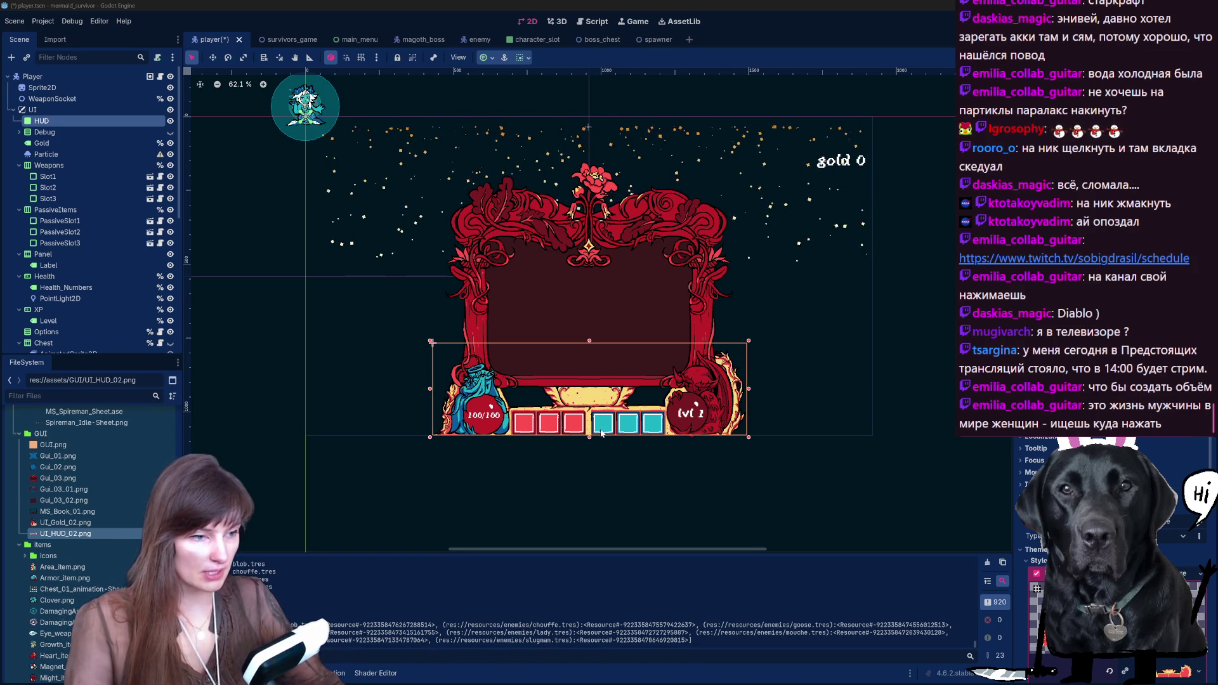
# Step: Lower the Gold label, delete its 'gold' word and shrink its box around the 0
pyautogui.scroll(2, 612, 422)
pyautogui.moveTo(879, 107); pyautogui.dragTo(875, 124)
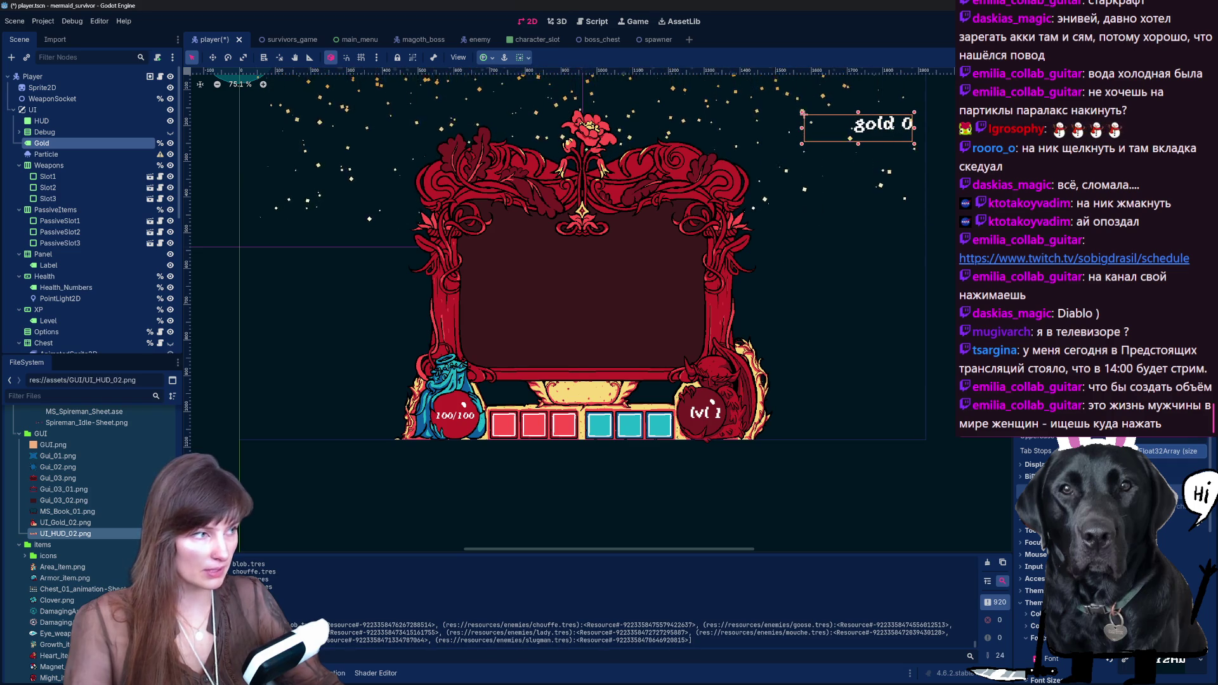
pyautogui.press('BackSpace')
pyautogui.press('BackSpace')
pyautogui.press('BackSpace')
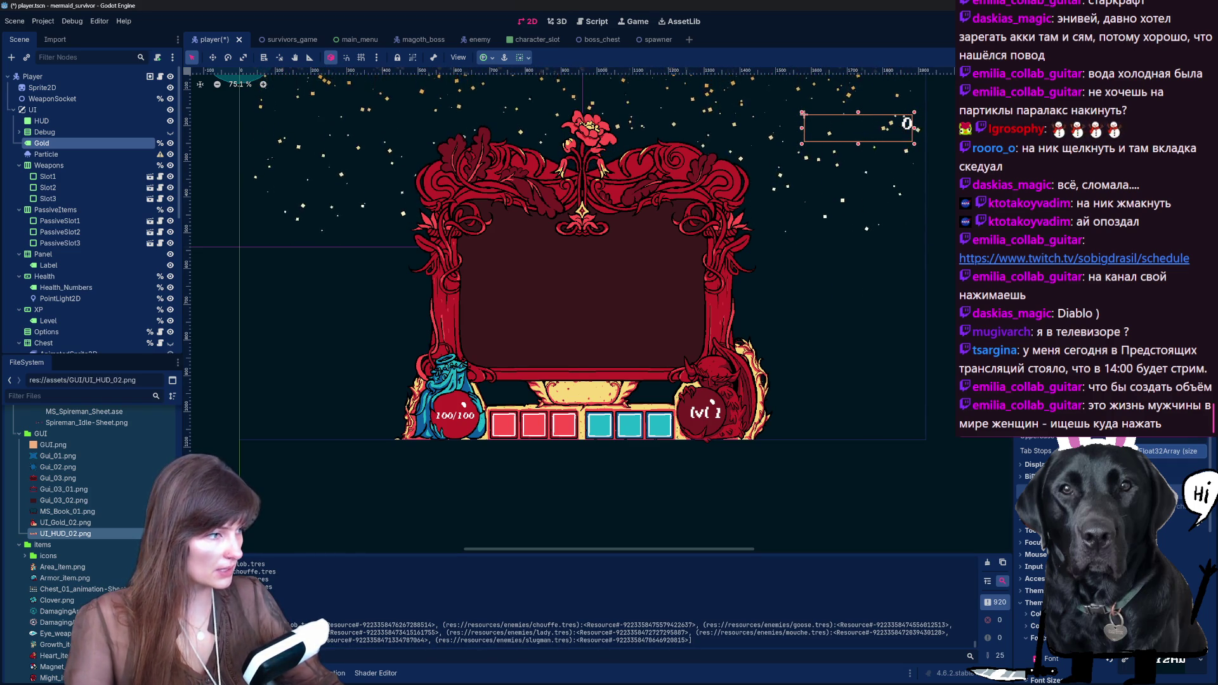
pyautogui.moveTo(915, 144)
pyautogui.mouseDown()
pyautogui.moveTo(842, 141)
pyautogui.moveTo(551, 350)
pyautogui.moveTo(512, 393)
pyautogui.mouseUp()
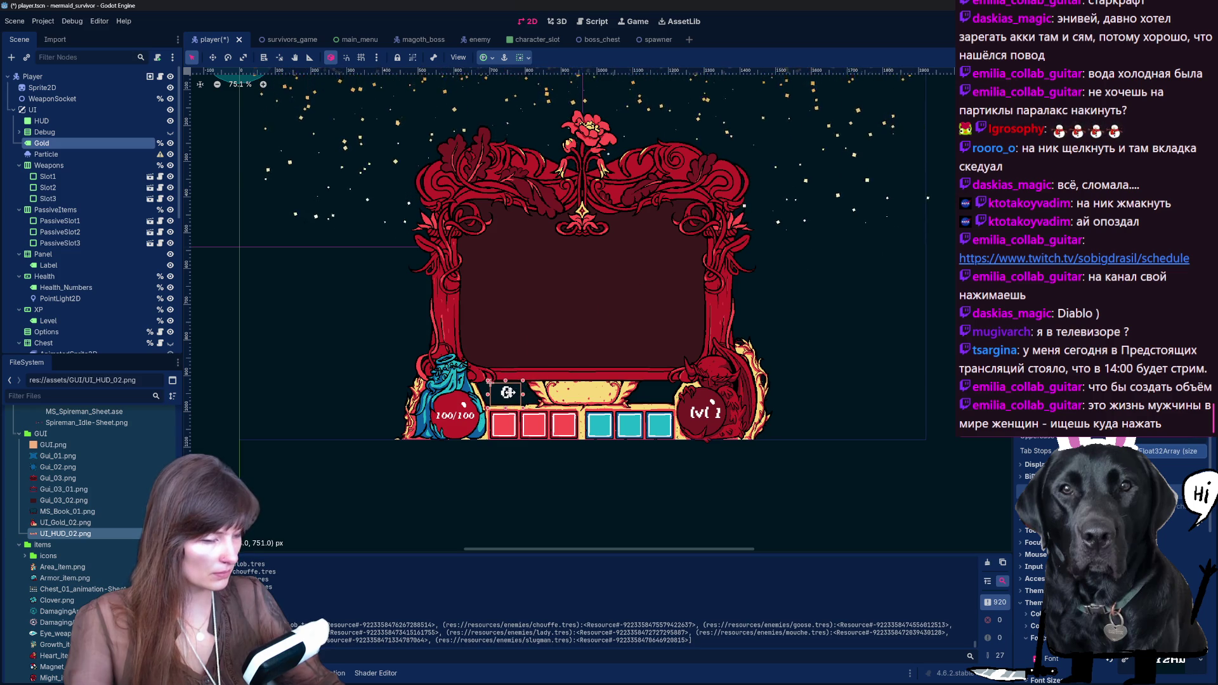
pyautogui.scroll(1, 529, 407)
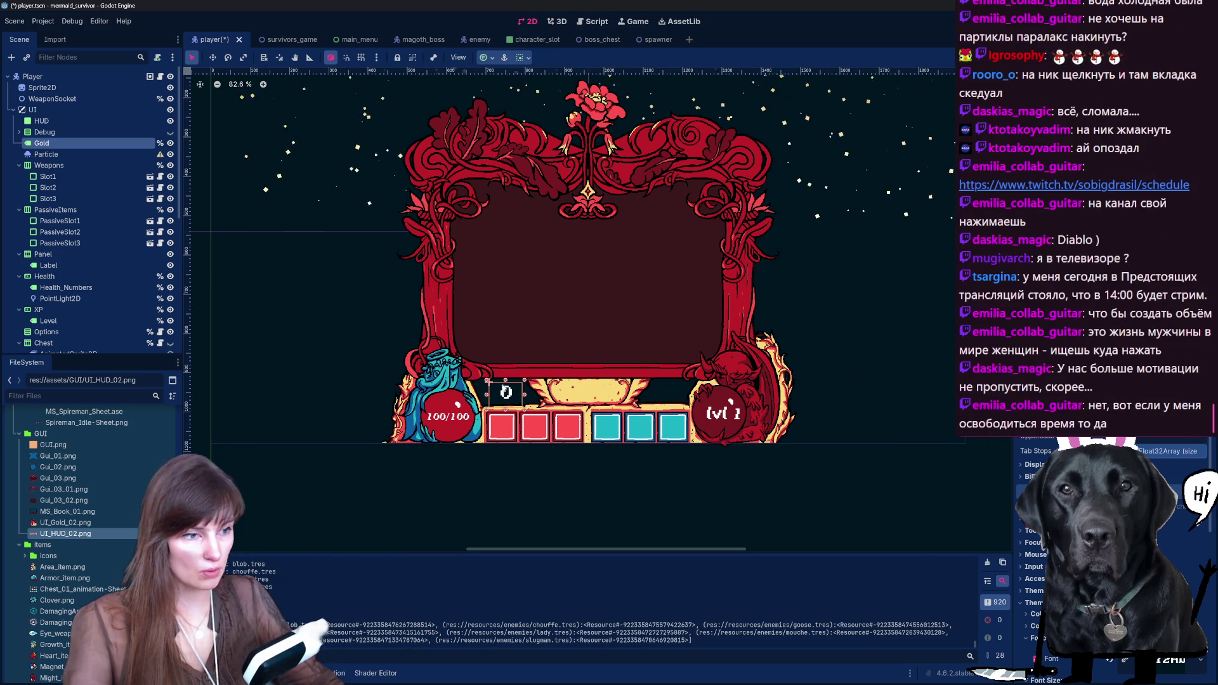
# Step: Nudge the PointLight2D node slightly down and left on the canvas
pyautogui.click(513, 392)
pyautogui.moveTo(450, 440); pyautogui.dragTo(449, 446)
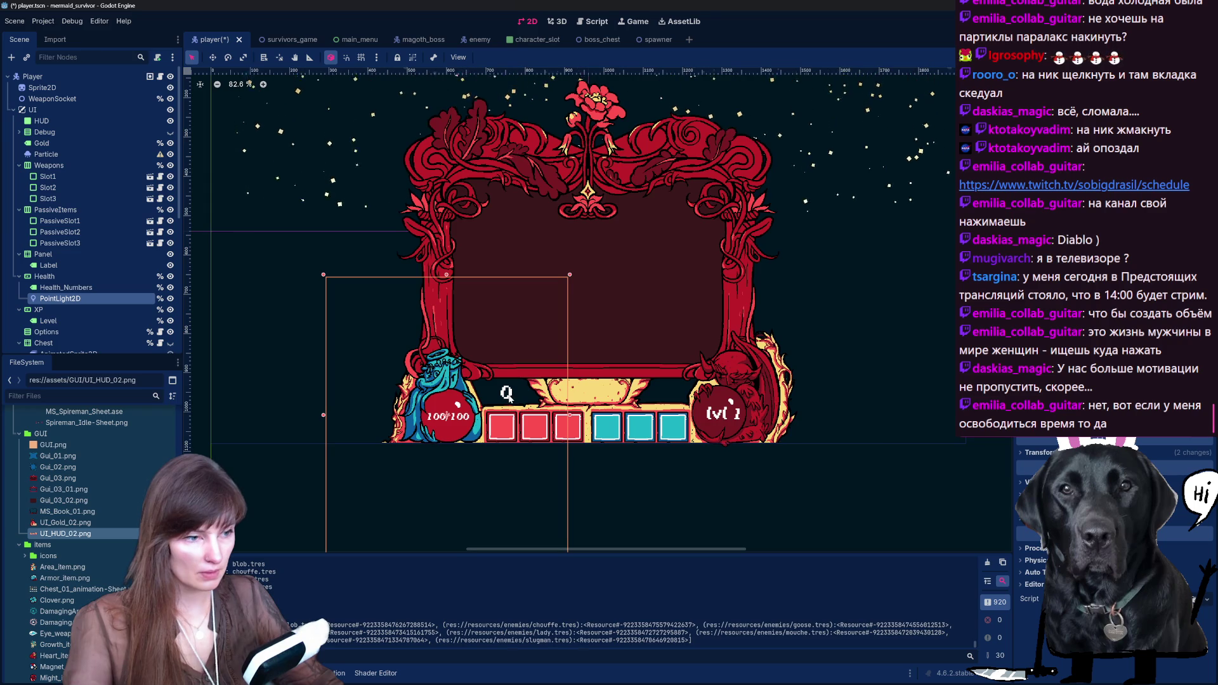
pyautogui.click(714, 519)
pyautogui.click(448, 416)
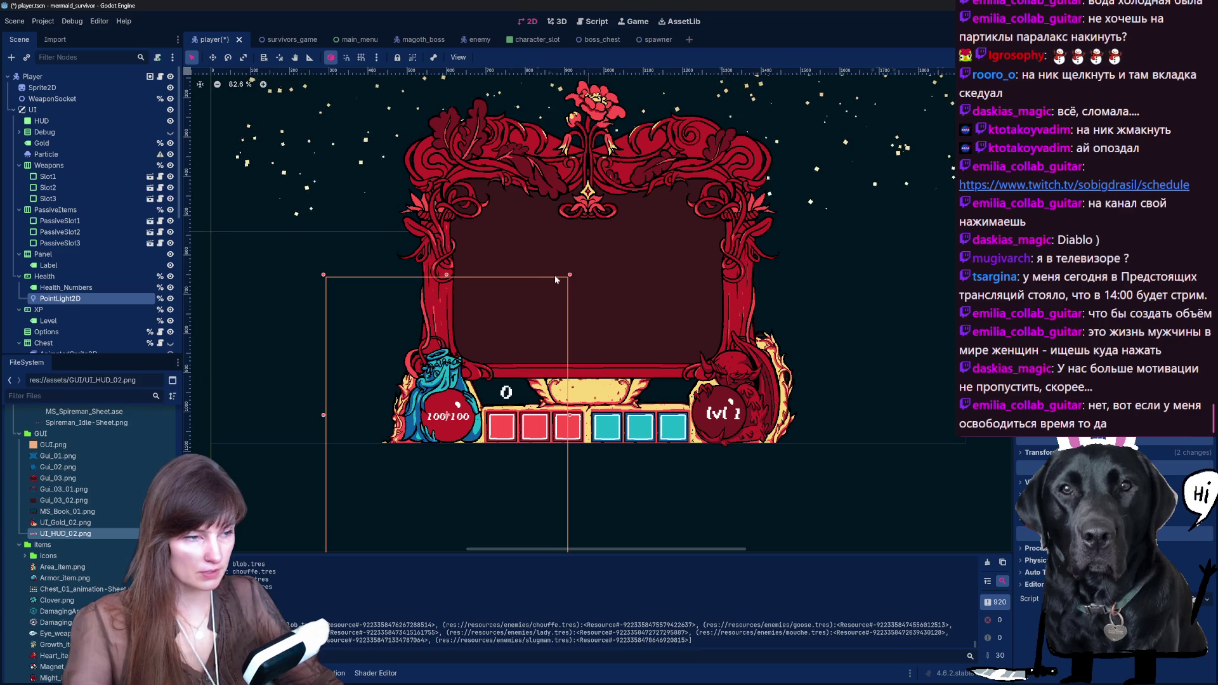
pyautogui.scroll(3, 502, 403)
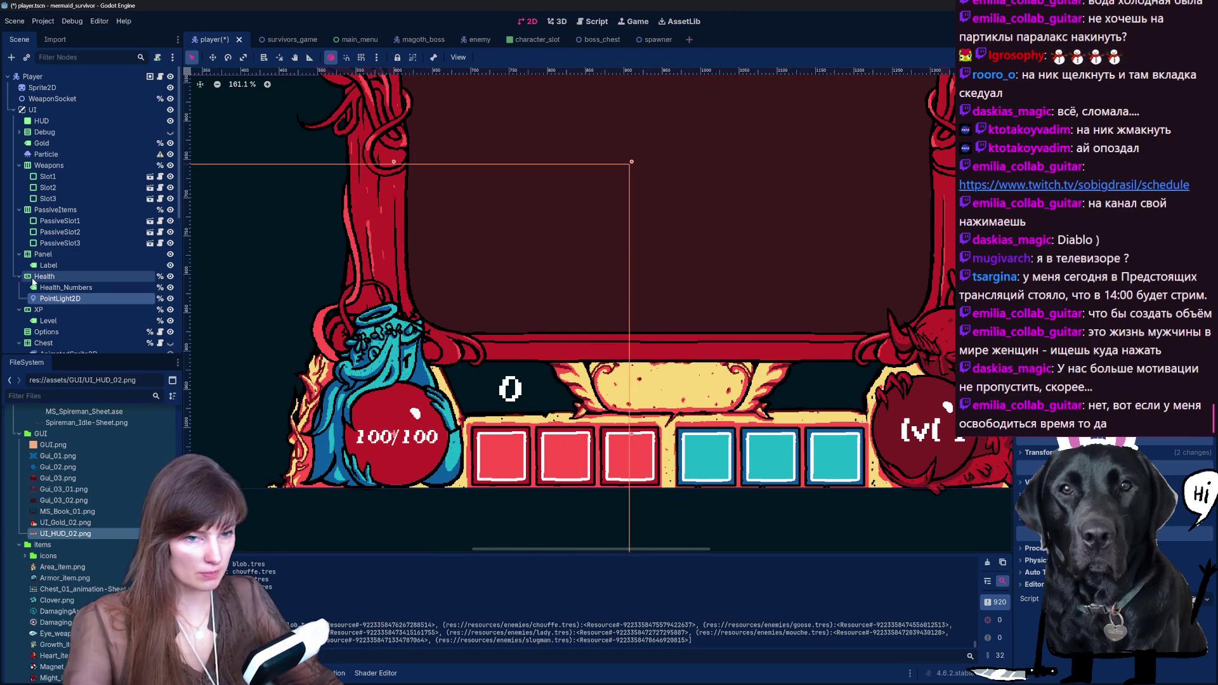
pyautogui.click(42, 143)
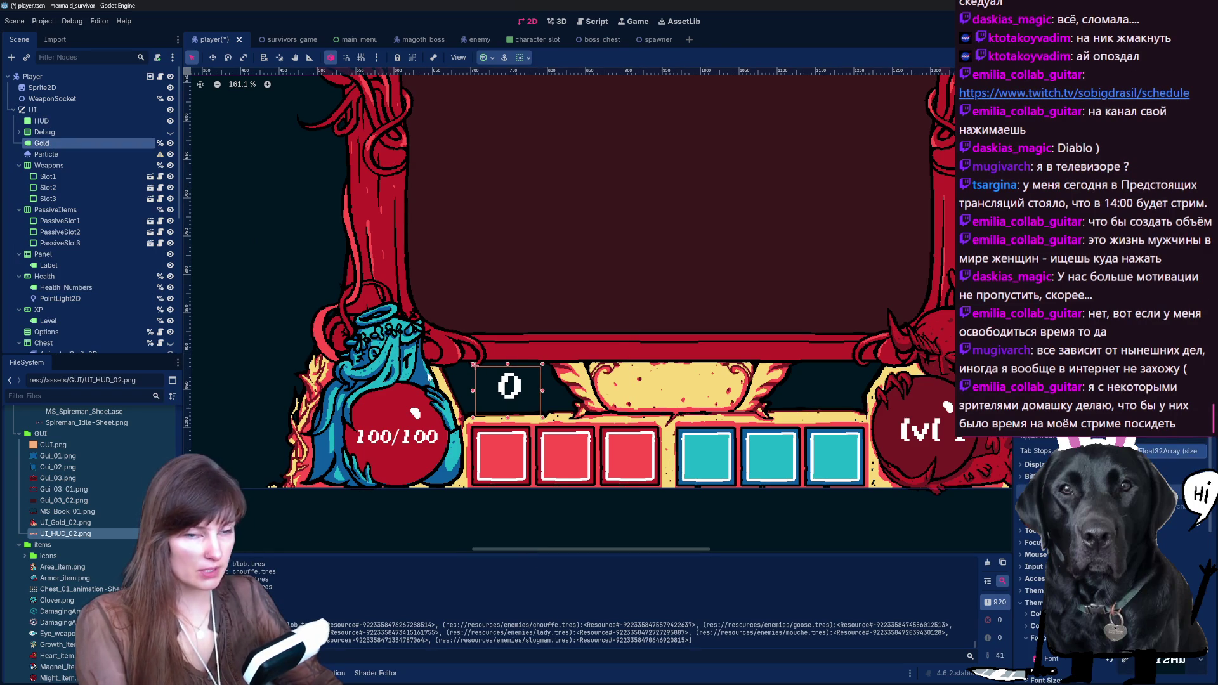
pyautogui.click(51, 124)
pyautogui.scroll(-1, 778, 344)
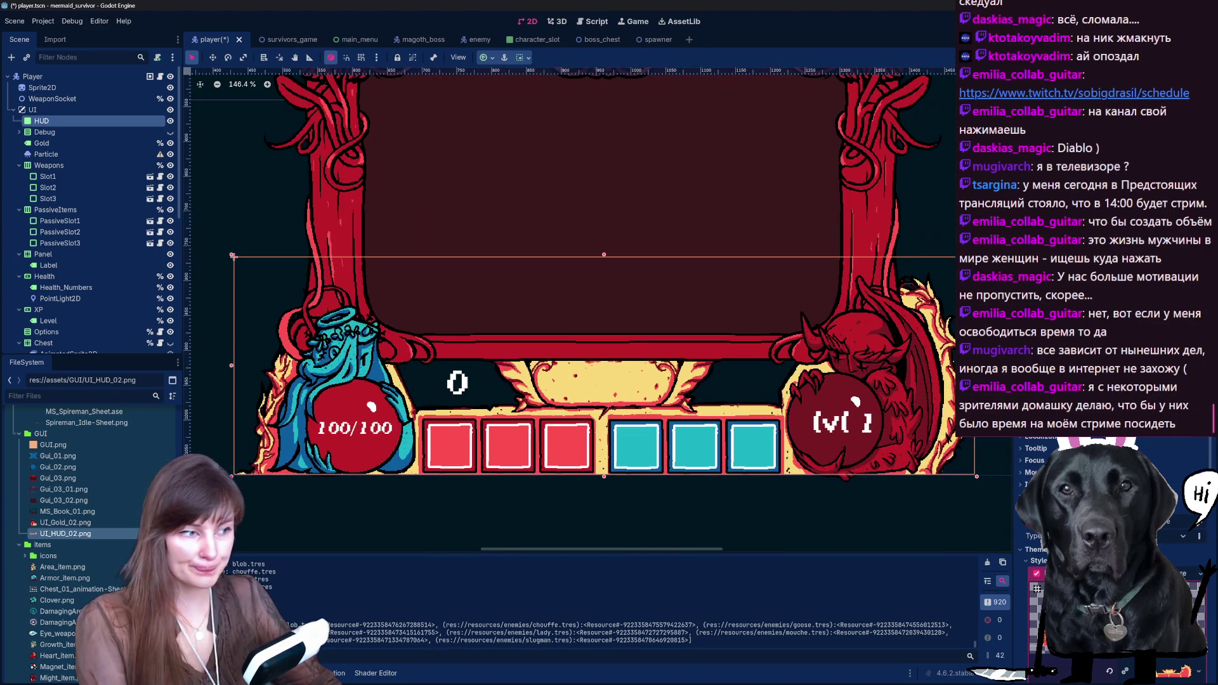
pyautogui.click(75, 131)
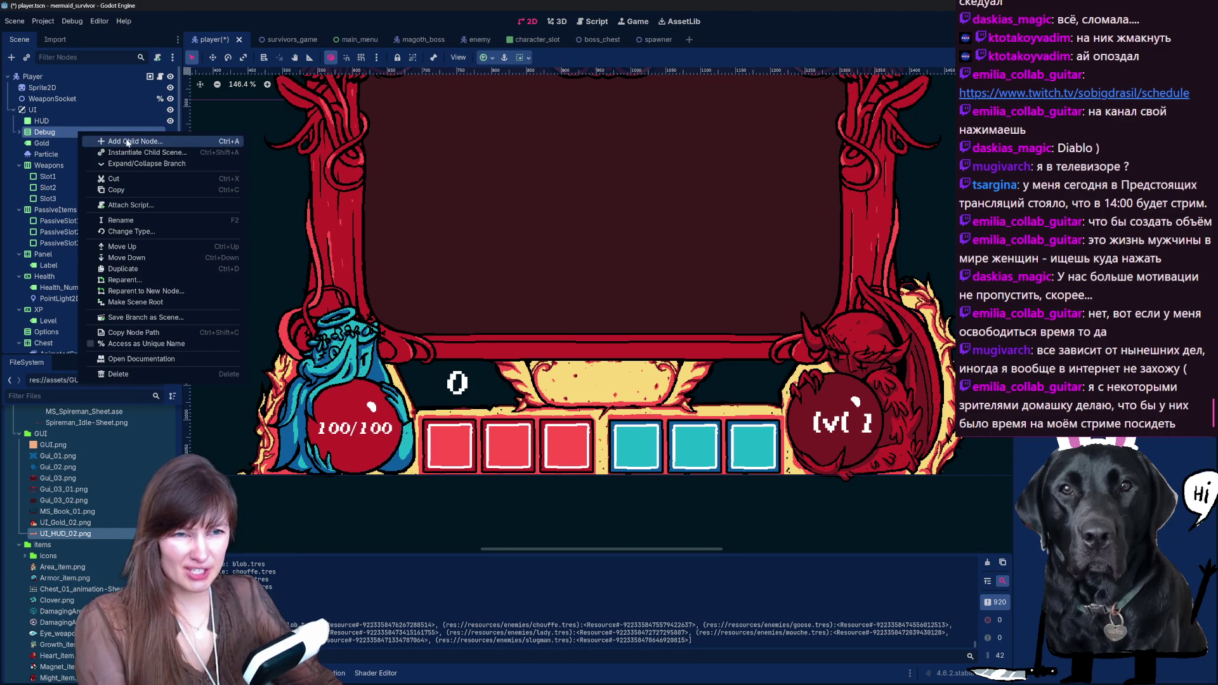
# Step: Create a Sprite2D child node and move it under UI, after HUD
pyautogui.click(126, 141)
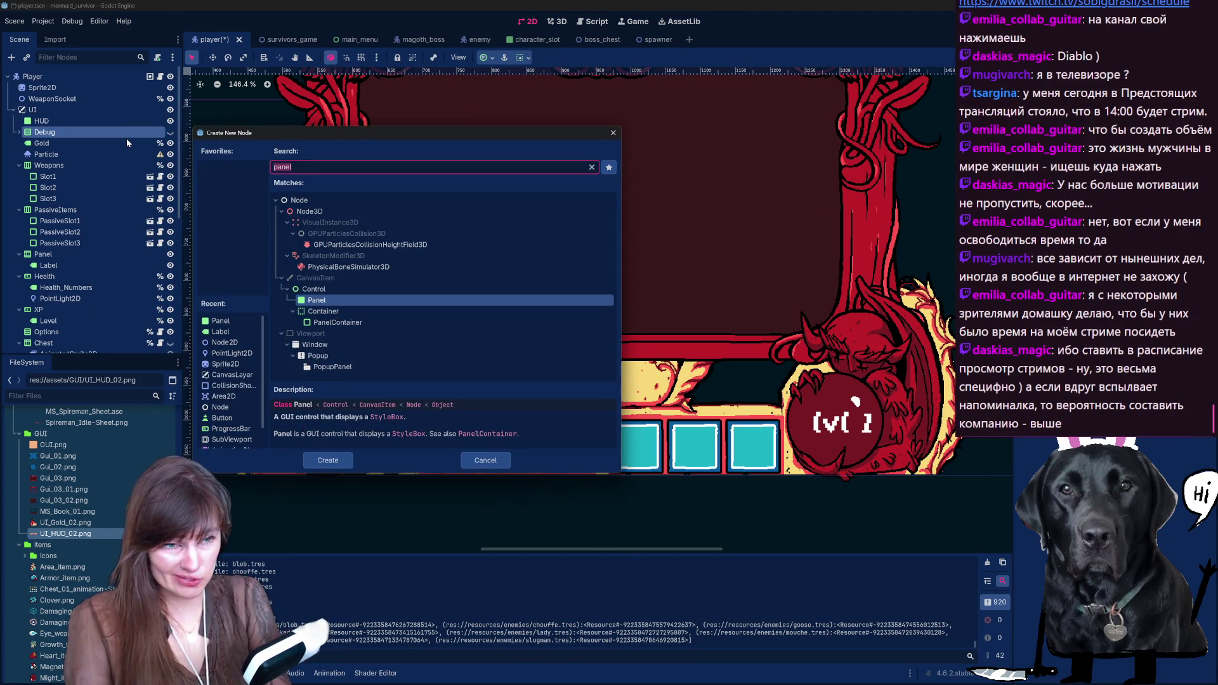
pyautogui.write('sprite')
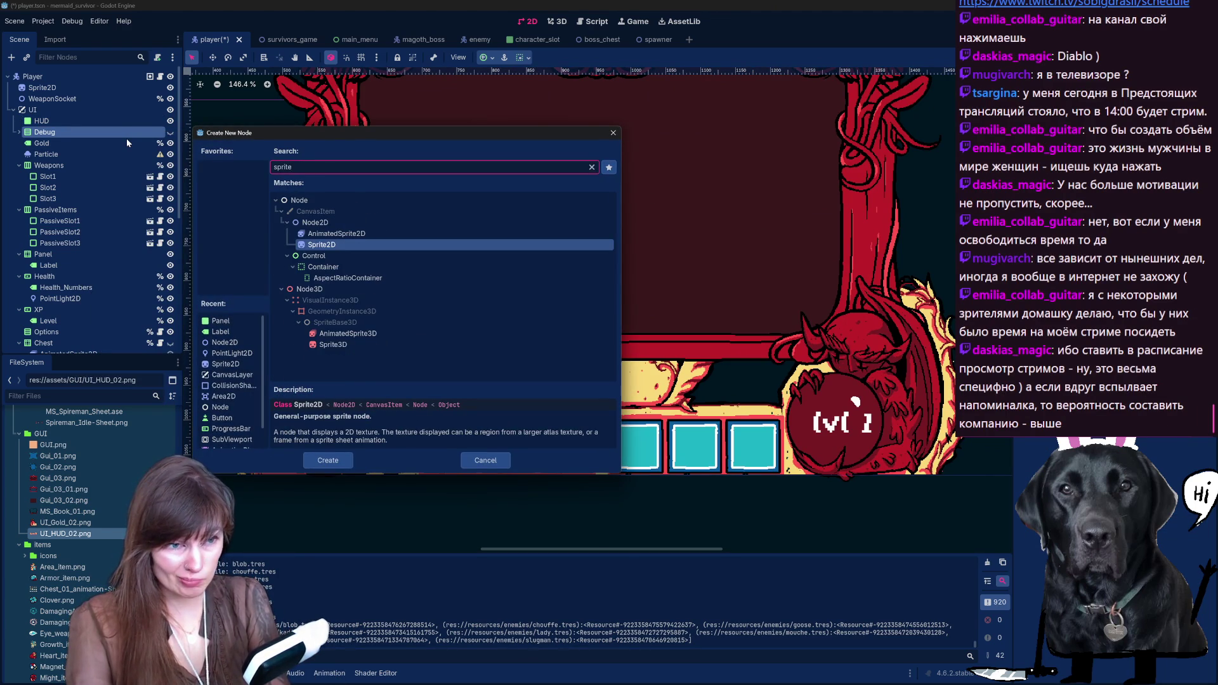
pyautogui.press('Return')
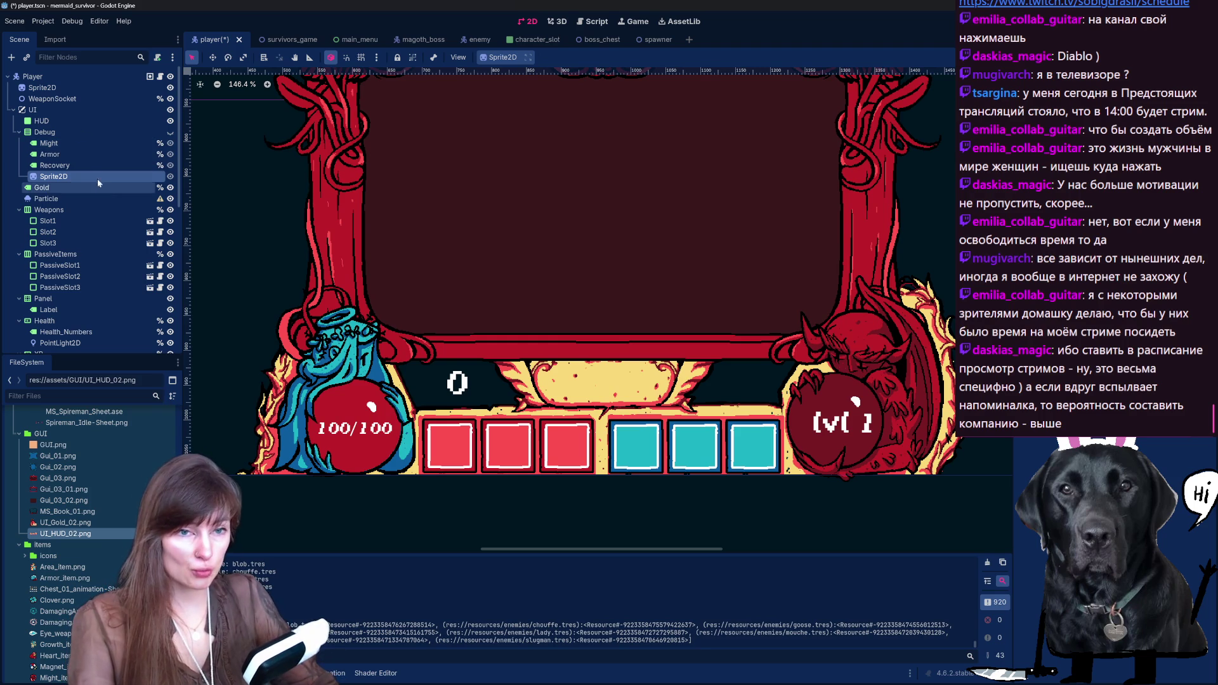
pyautogui.moveTo(71, 181); pyautogui.dragTo(76, 127)
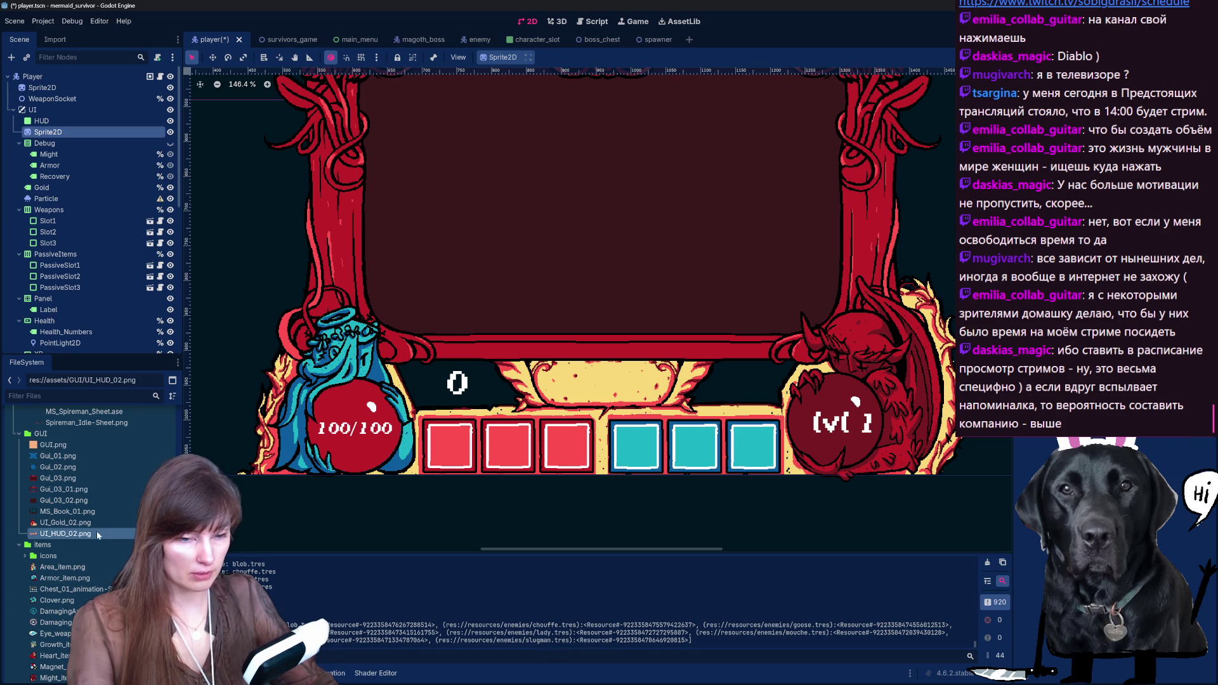
# Step: Drag UI_Gold_02.png into the scene and position the coin beside the gold counter
pyautogui.moveTo(64, 523)
pyautogui.mouseDown()
pyautogui.moveTo(75, 525)
pyautogui.moveTo(190, 287)
pyautogui.moveTo(67, 130)
pyautogui.moveTo(76, 136)
pyautogui.mouseUp()
pyautogui.scroll(-3, 451, 200)
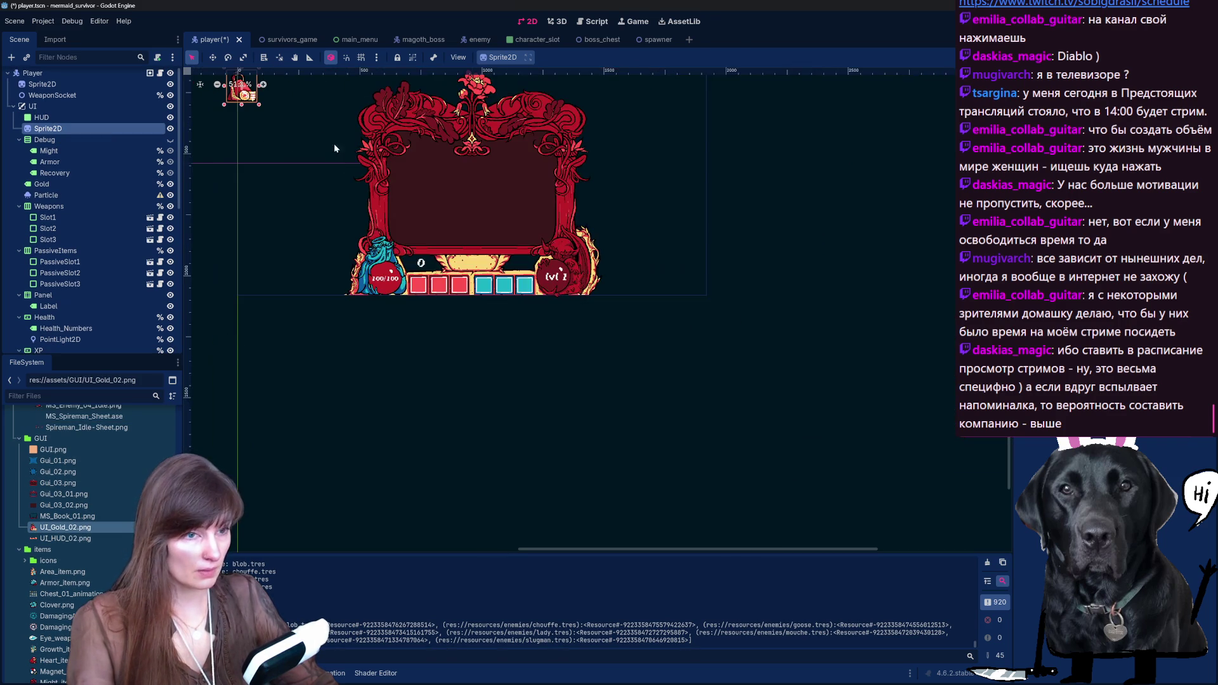
pyautogui.scroll(-2, 335, 150)
pyautogui.moveTo(288, 144); pyautogui.dragTo(468, 306)
pyautogui.scroll(8, 468, 306)
pyautogui.click(494, 302)
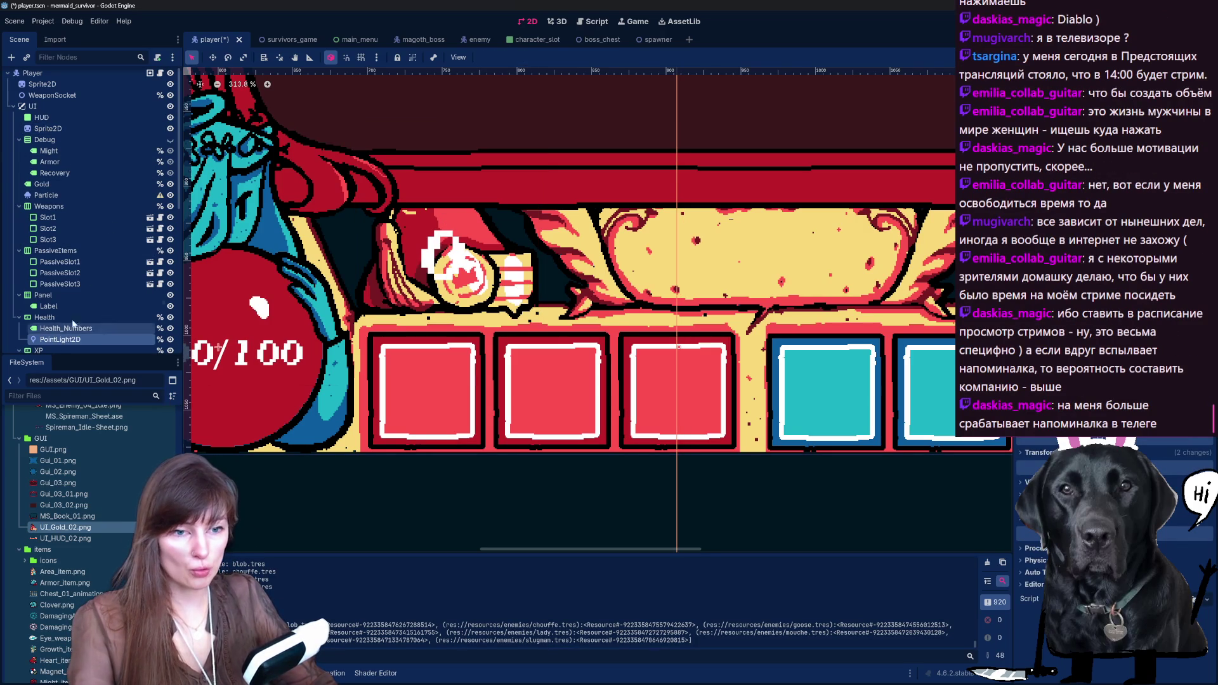
# Step: Nudge the coin Sprite2D under the HUD down by one pixel
pyautogui.click(57, 117)
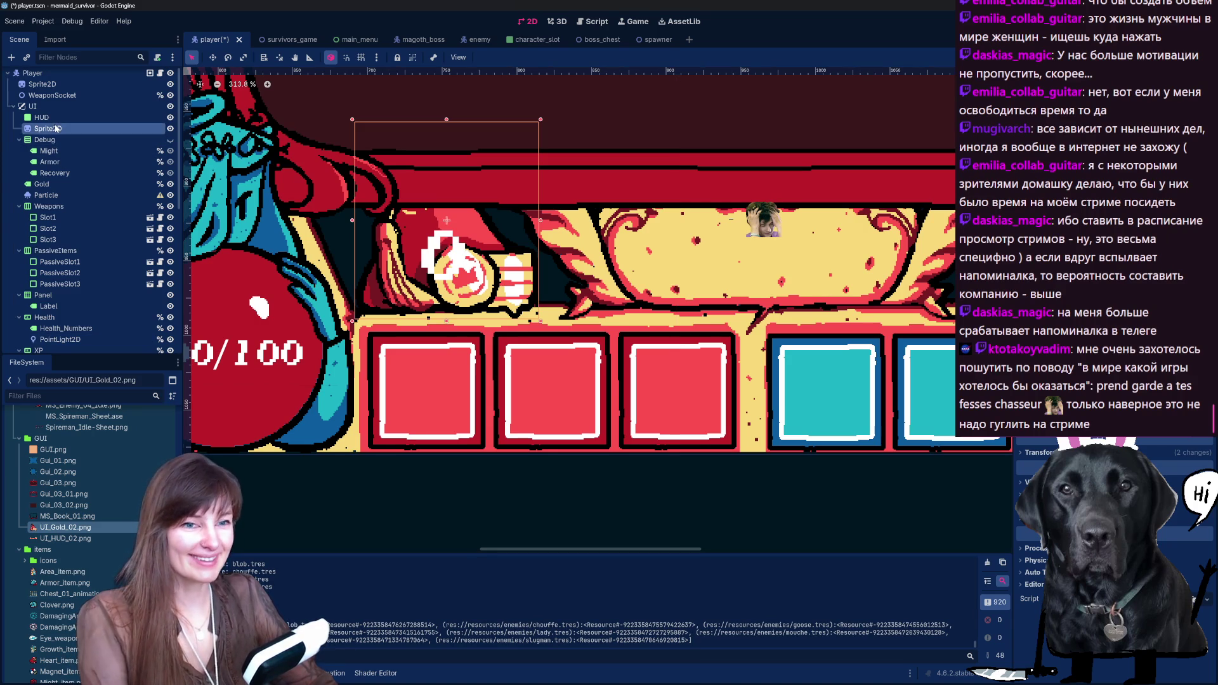
pyautogui.click(64, 129)
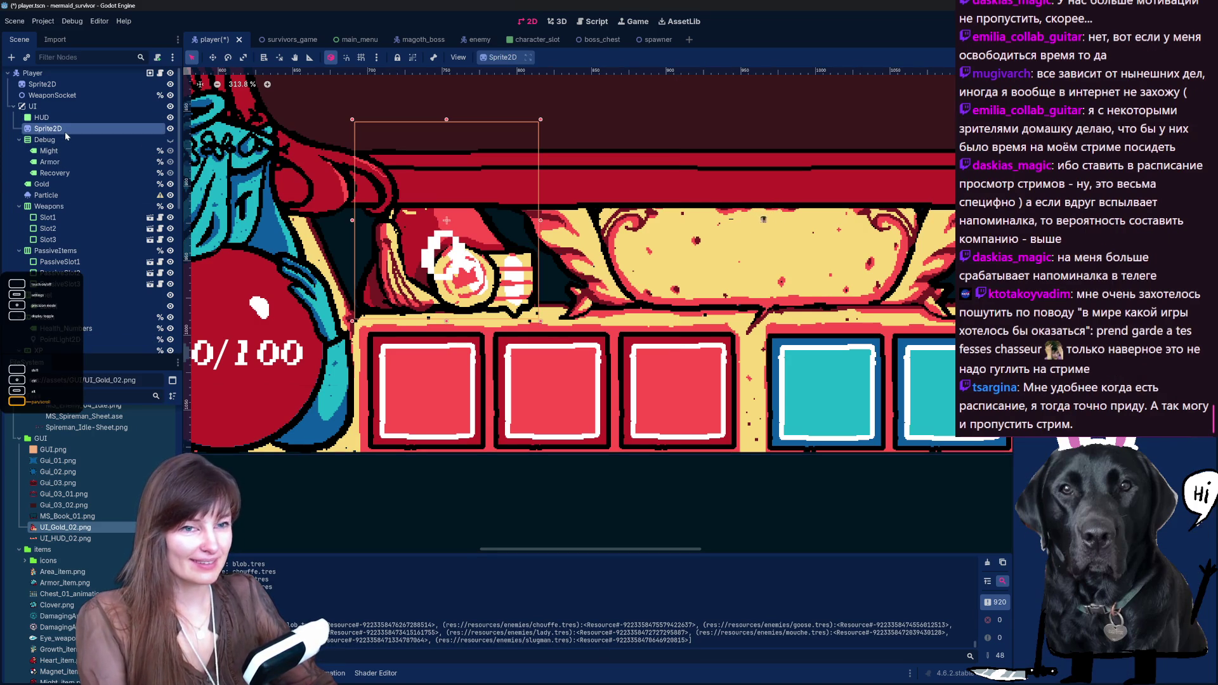
pyautogui.press('Down')
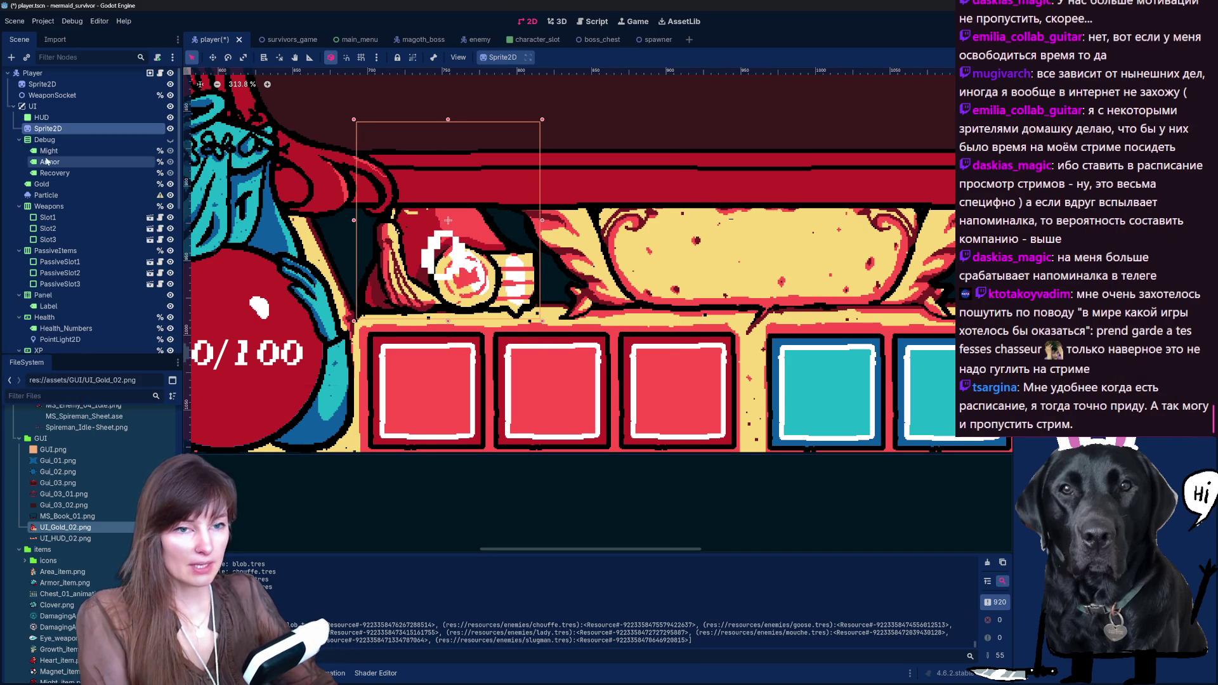
# Step: Enlarge the Gold counter's box up and to the left and expand its theme style settings
pyautogui.click(50, 185)
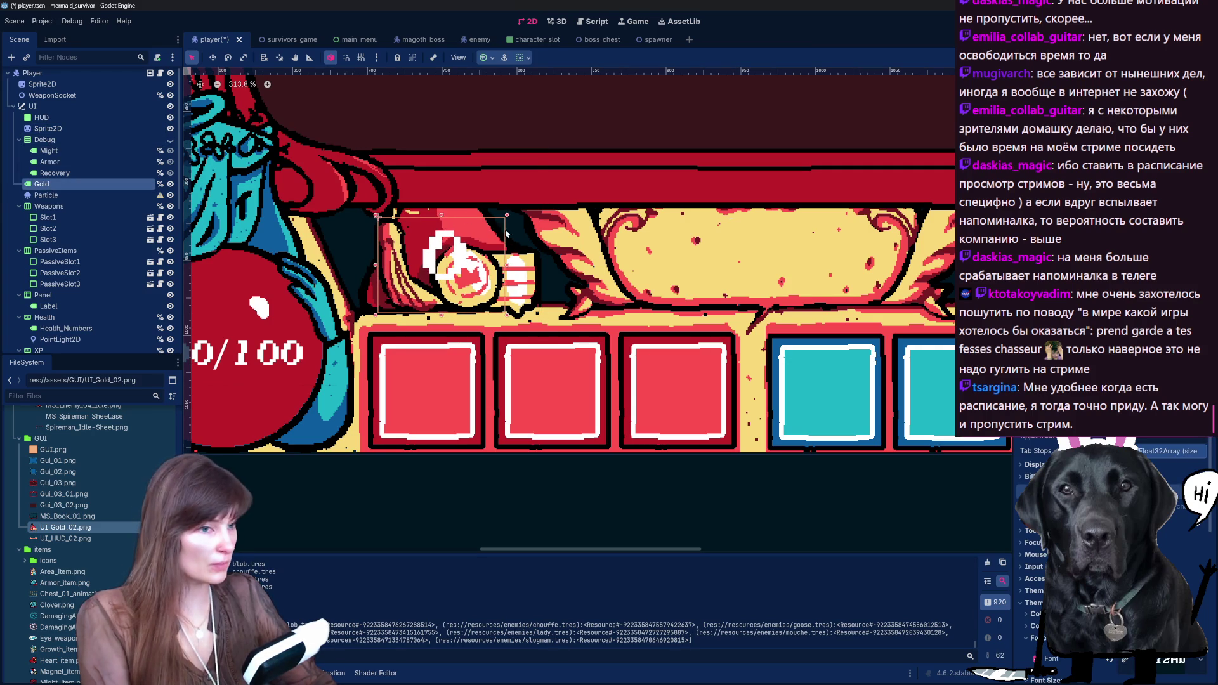
pyautogui.moveTo(375, 219); pyautogui.dragTo(376, 215)
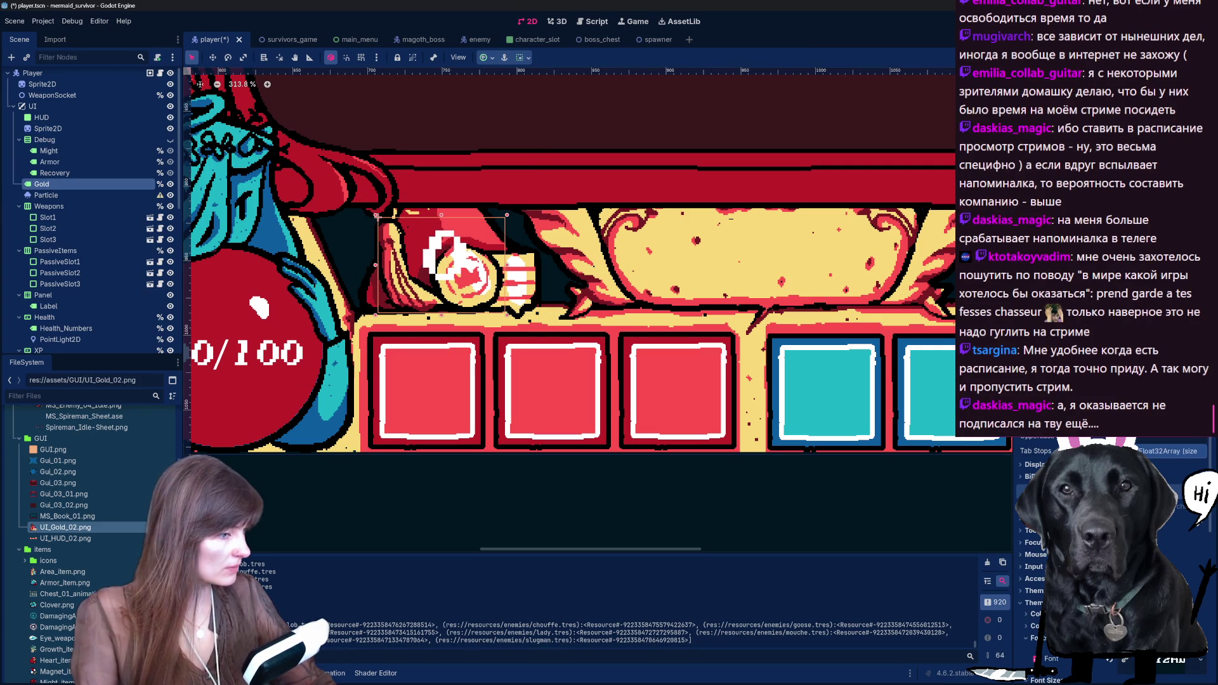
pyautogui.scroll(-5, 1169, 522)
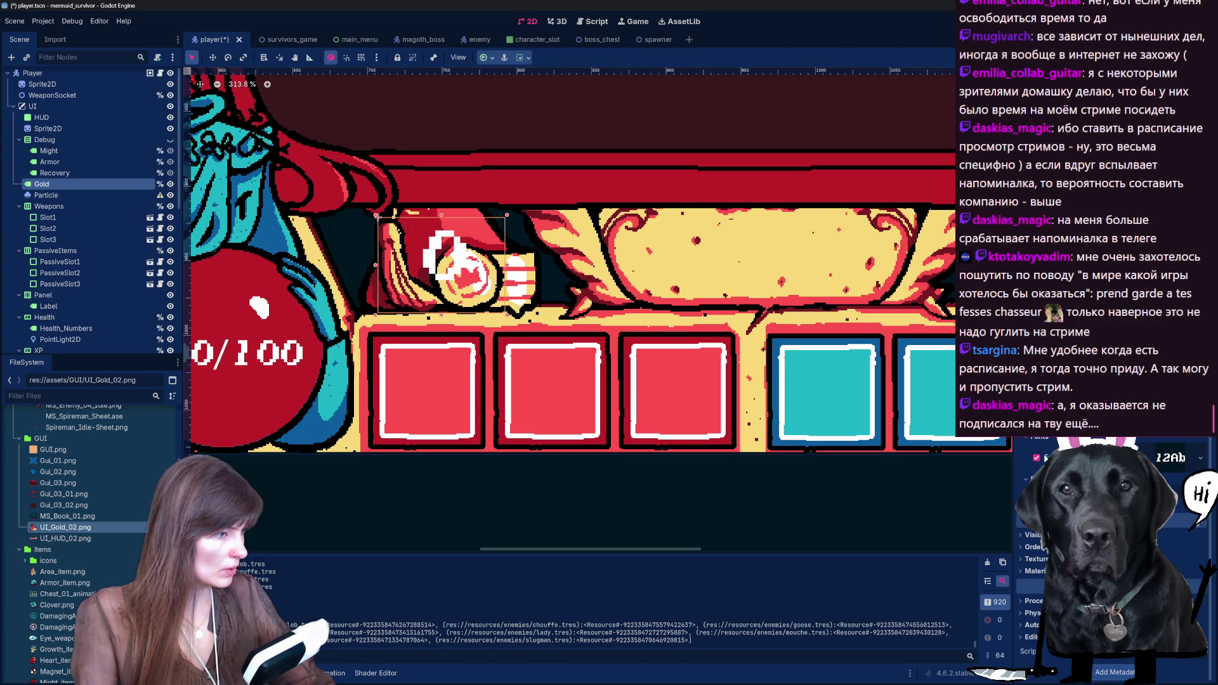
pyautogui.click(1040, 504)
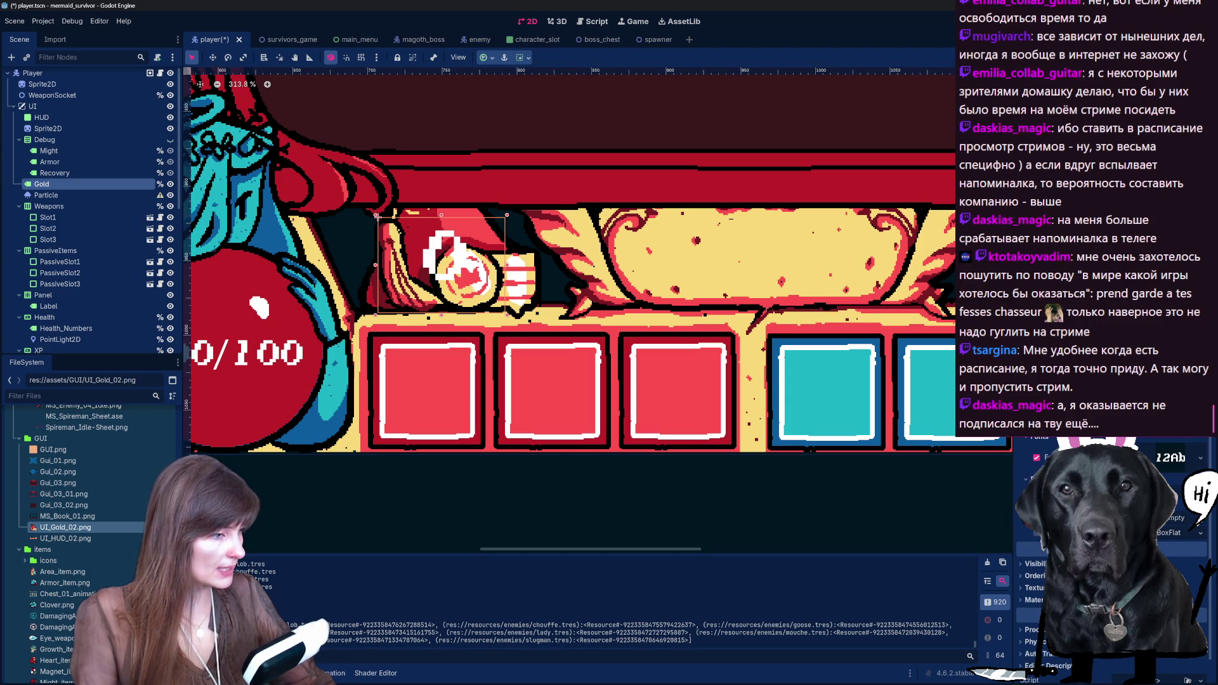
pyautogui.scroll(3, 1170, 521)
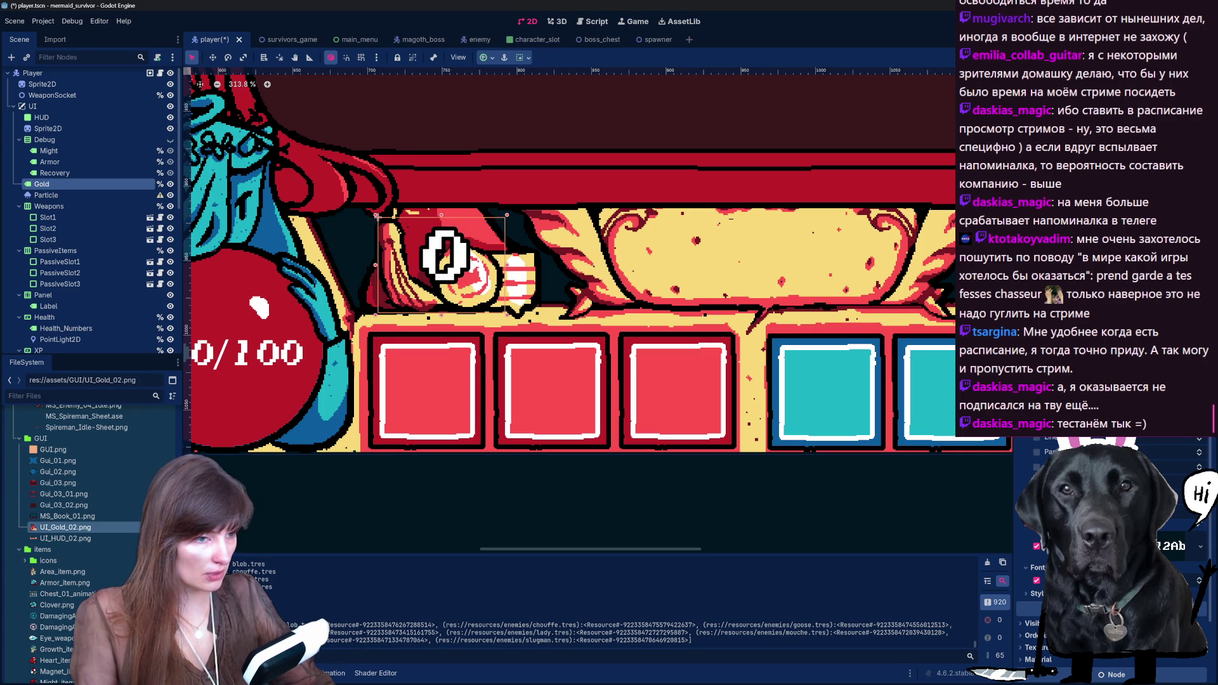
pyautogui.scroll(-3, 880, 274)
pyautogui.scroll(1, 880, 274)
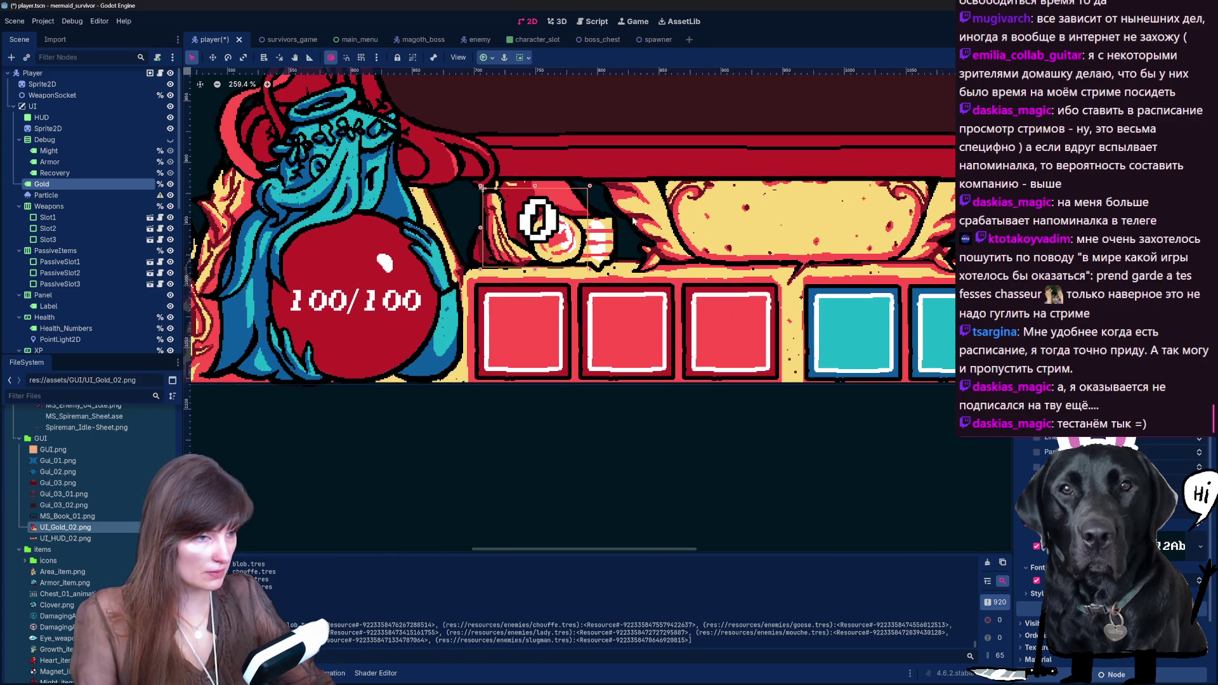
# Step: Remove the 'lvl' prefix from the Level label and shrink its box around the 1
pyautogui.click(734, 301)
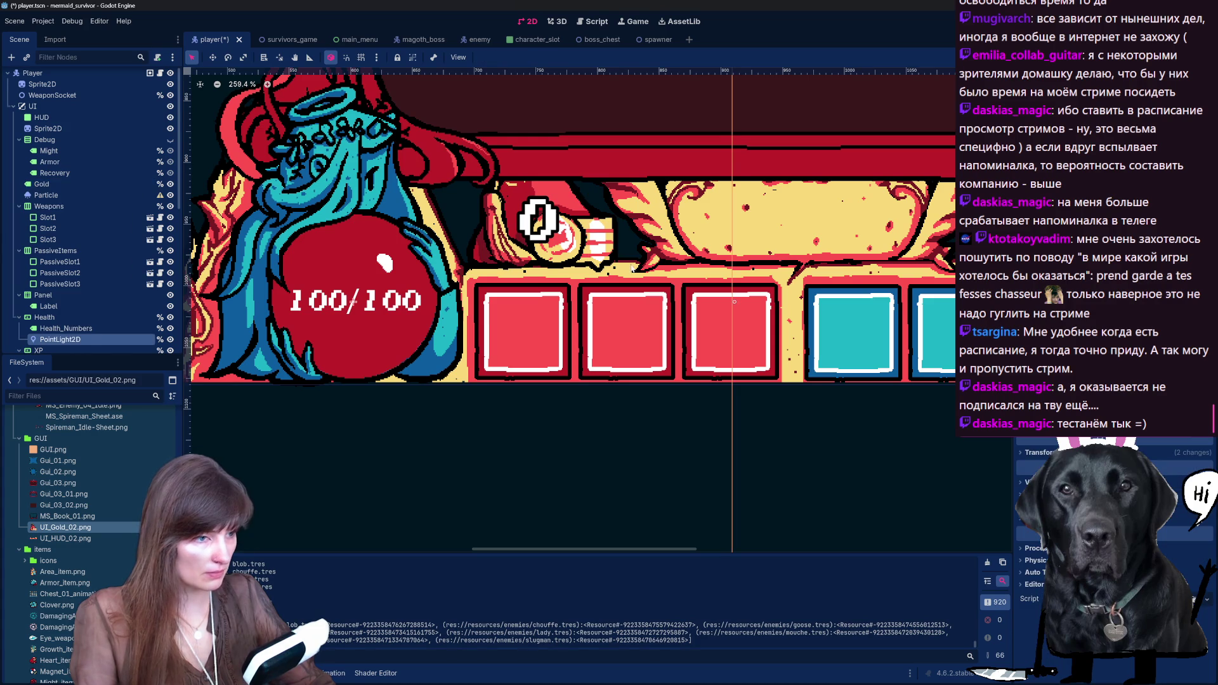
pyautogui.scroll(-9, 614, 267)
pyautogui.scroll(12, 897, 253)
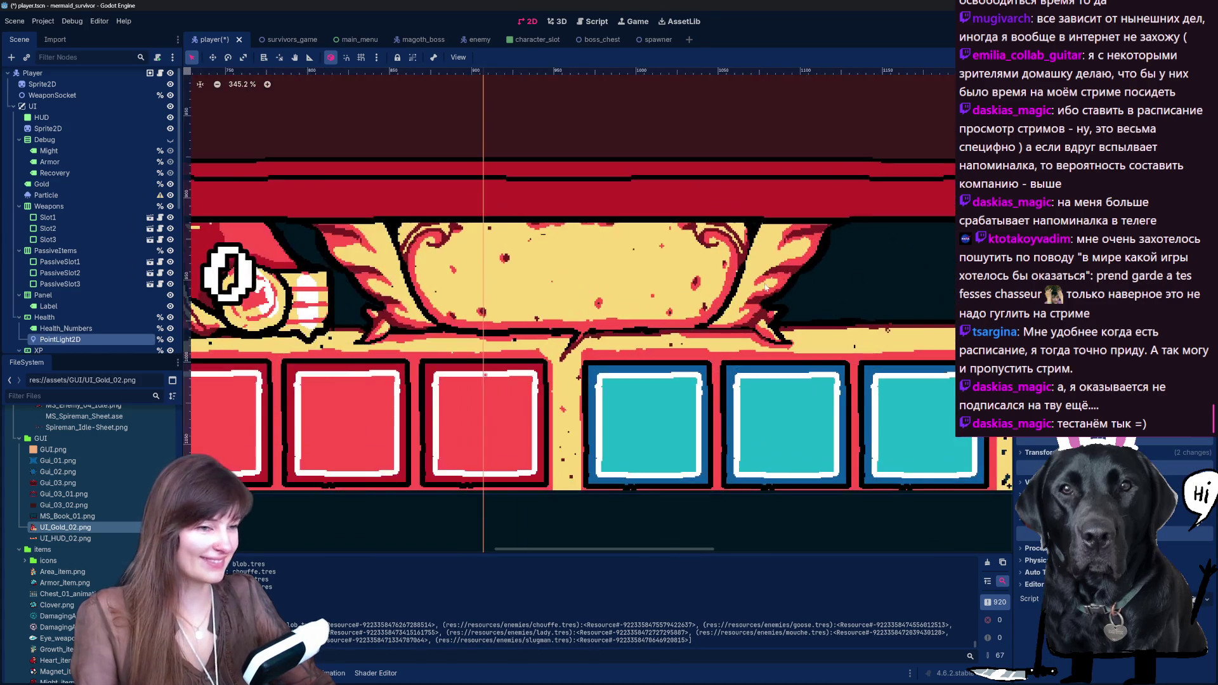
pyautogui.scroll(-15, 767, 290)
pyautogui.scroll(6, 805, 272)
pyautogui.scroll(-4, 805, 273)
pyautogui.scroll(3, 579, 364)
pyautogui.click(773, 408)
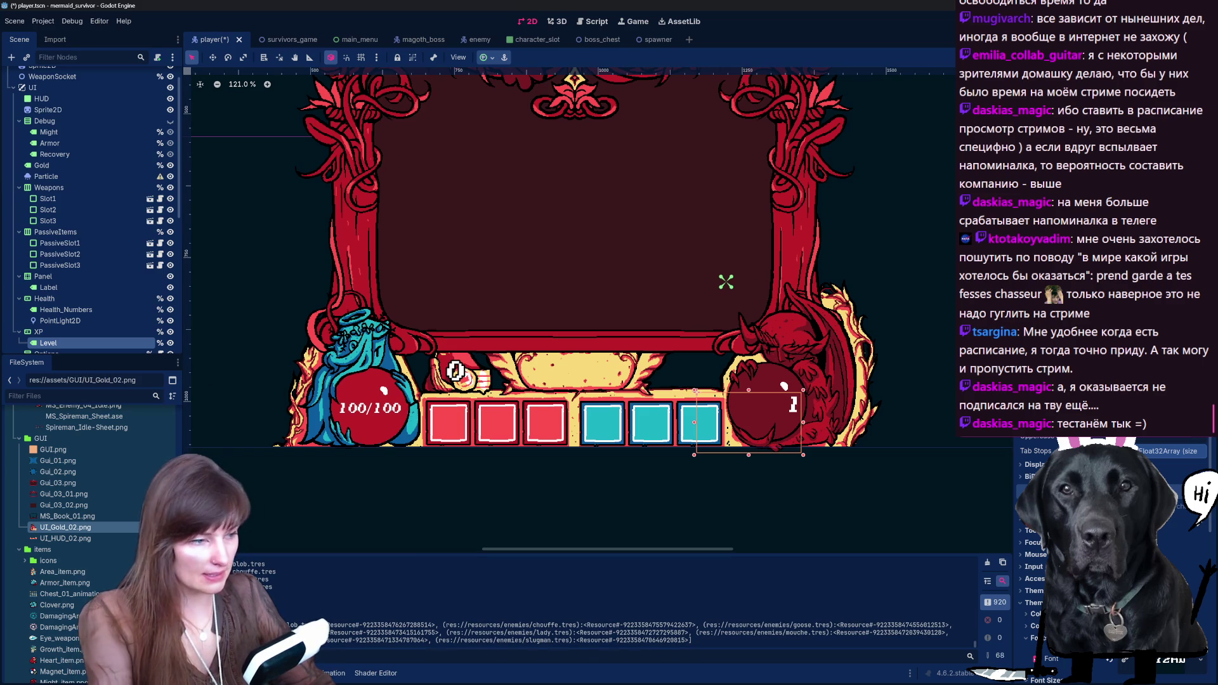
pyautogui.press('BackSpace')
pyautogui.press('BackSpace')
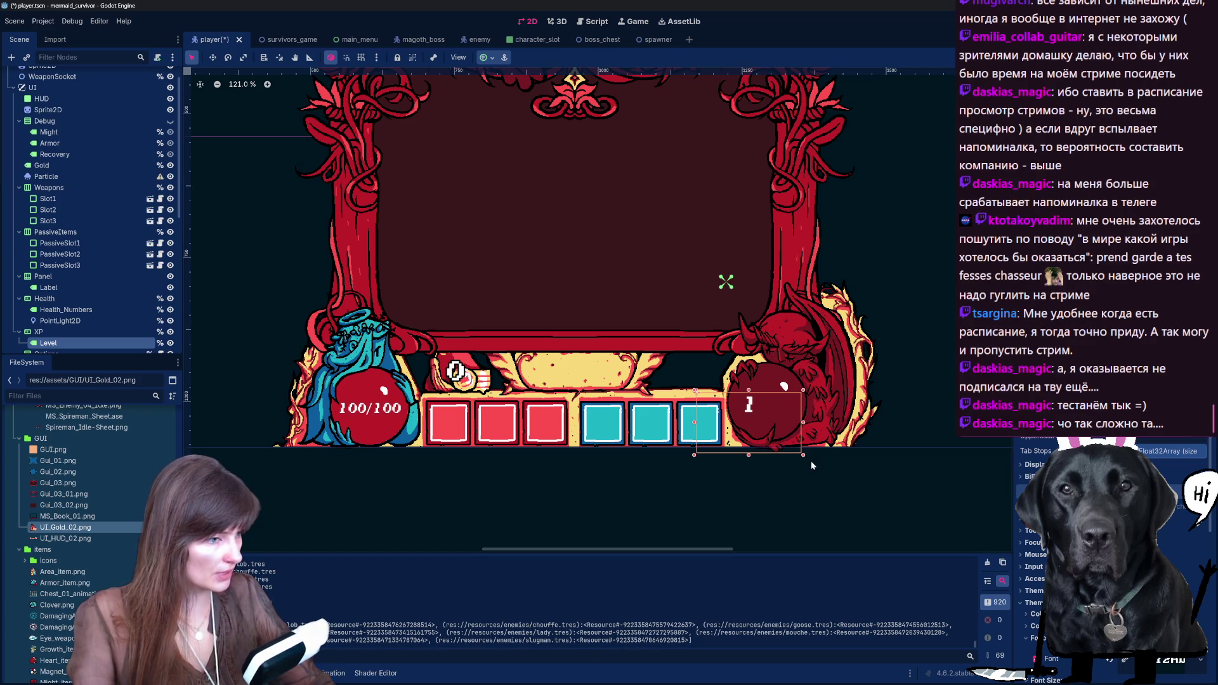
pyautogui.moveTo(805, 456)
pyautogui.mouseDown()
pyautogui.moveTo(751, 443)
pyautogui.moveTo(736, 417)
pyautogui.moveTo(766, 406)
pyautogui.mouseUp()
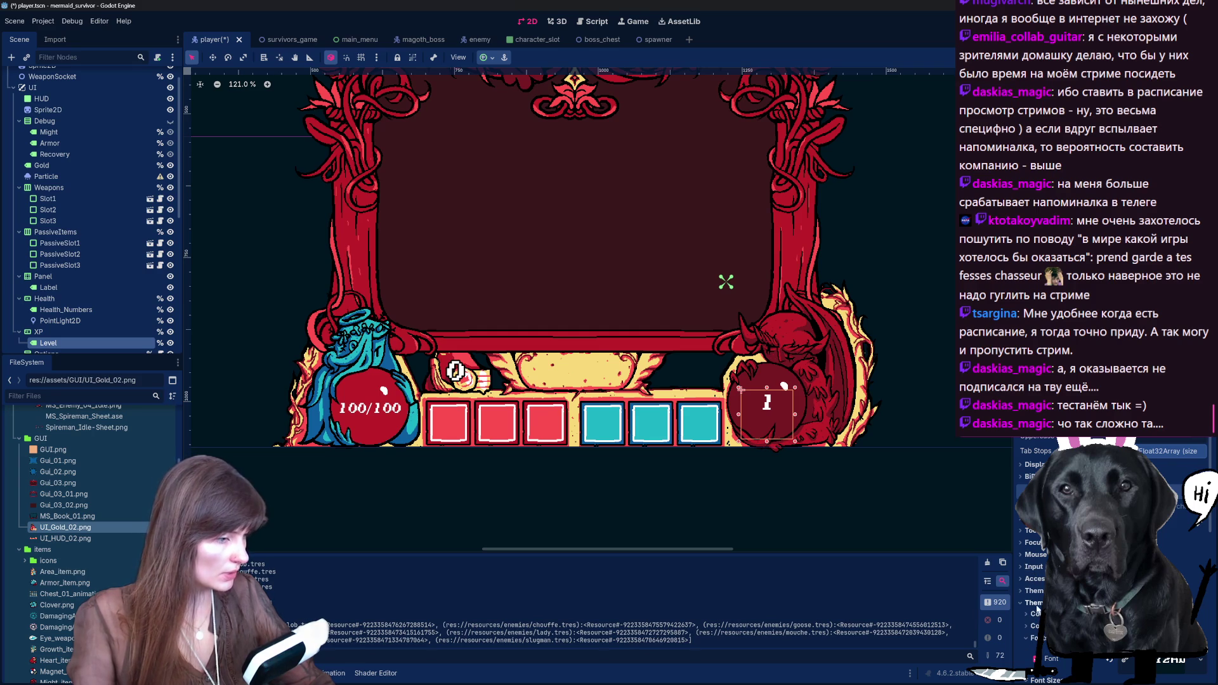
# Step: Inspect the Gold counter, the XP level number and the health orb's PointLight2D
pyautogui.scroll(-4, 1035, 615)
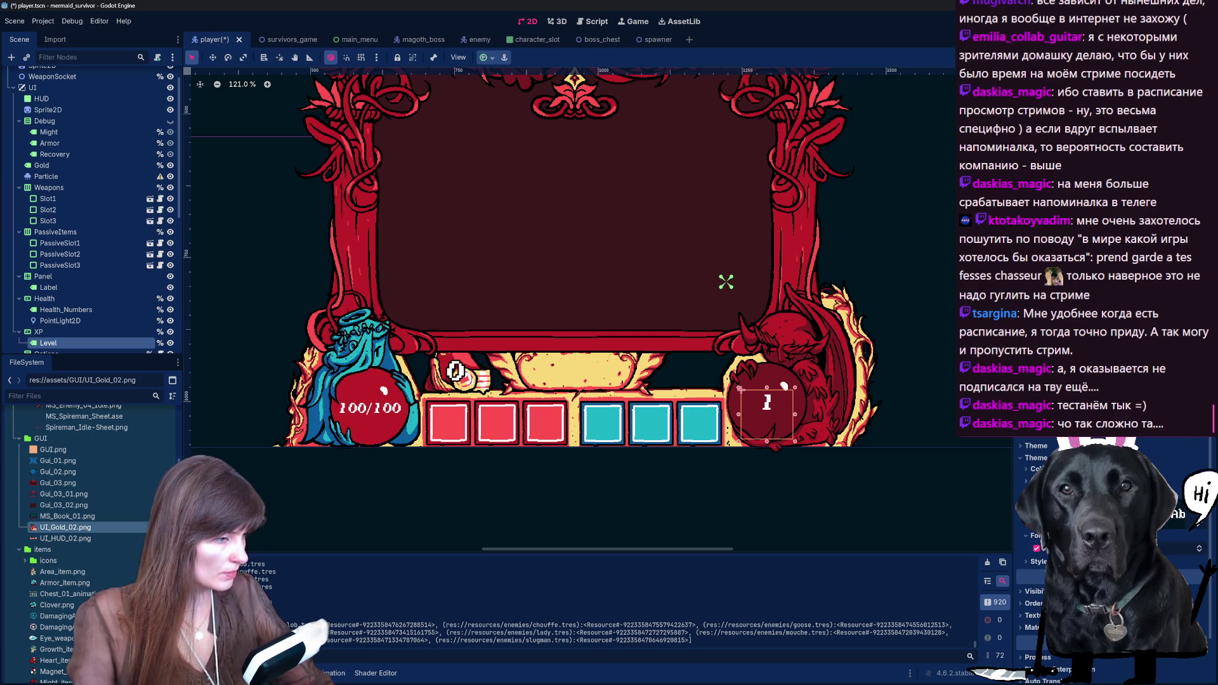
pyautogui.scroll(3, 1034, 614)
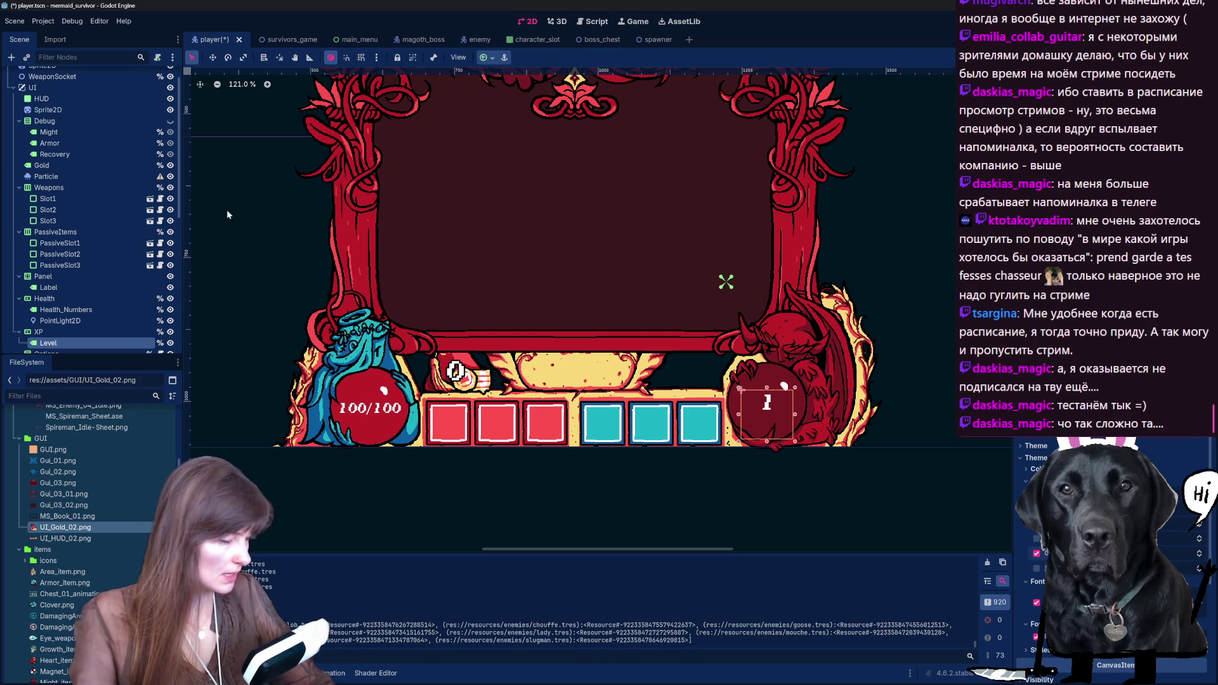
pyautogui.click(42, 165)
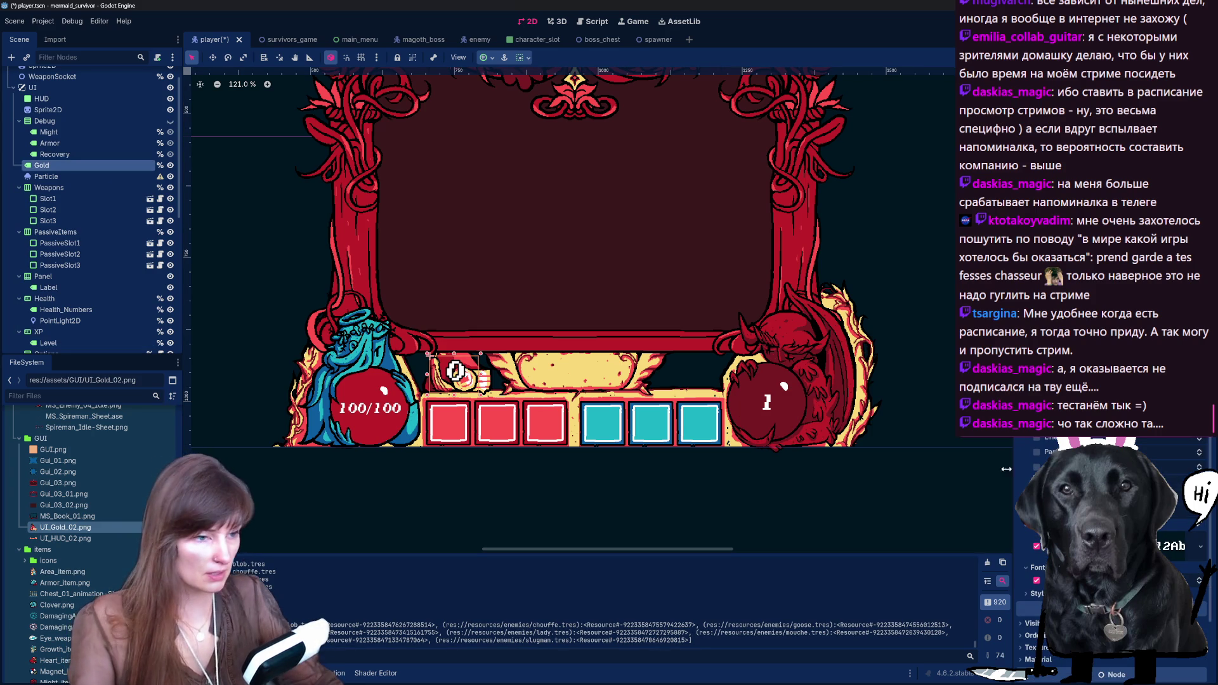
pyautogui.click(766, 404)
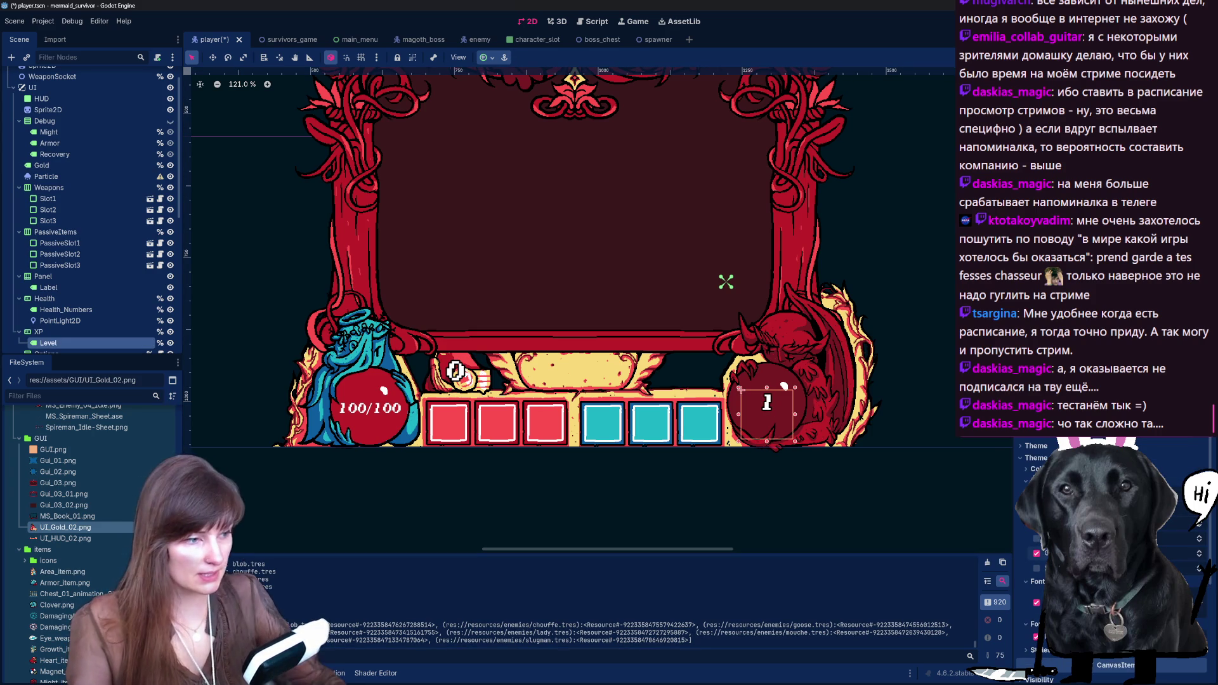
pyautogui.click(362, 409)
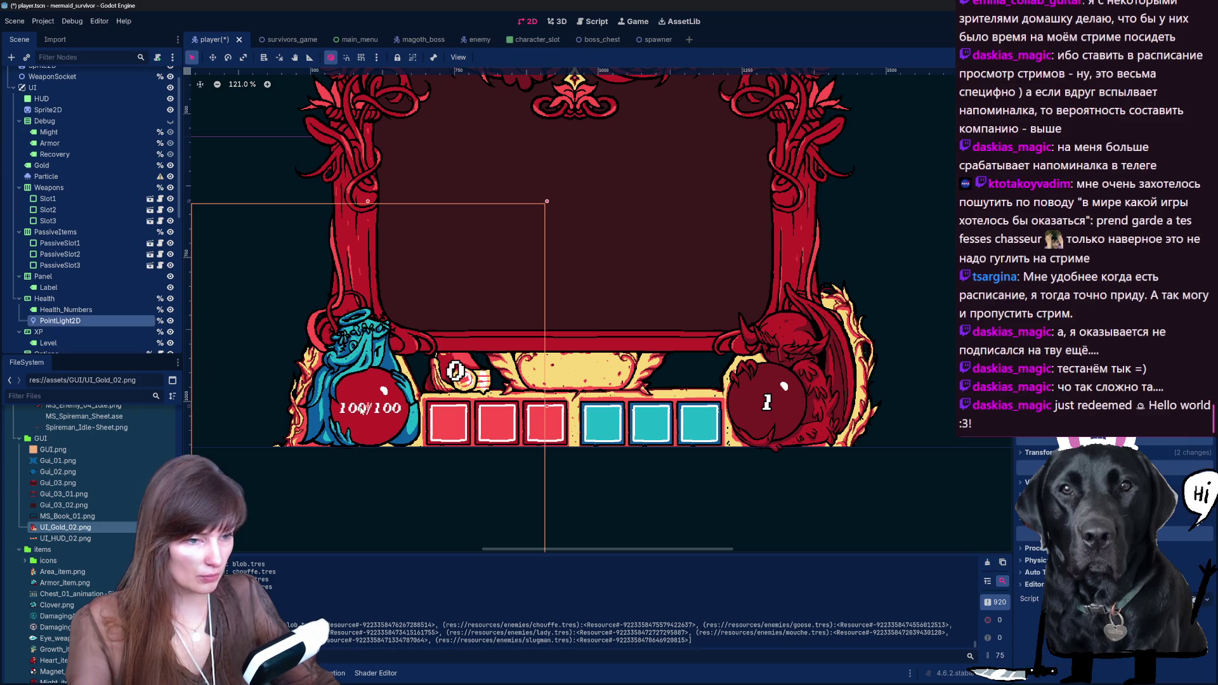
# Step: Enable a theme override on the Health_Numbers label showing 100/100
pyautogui.click(85, 311)
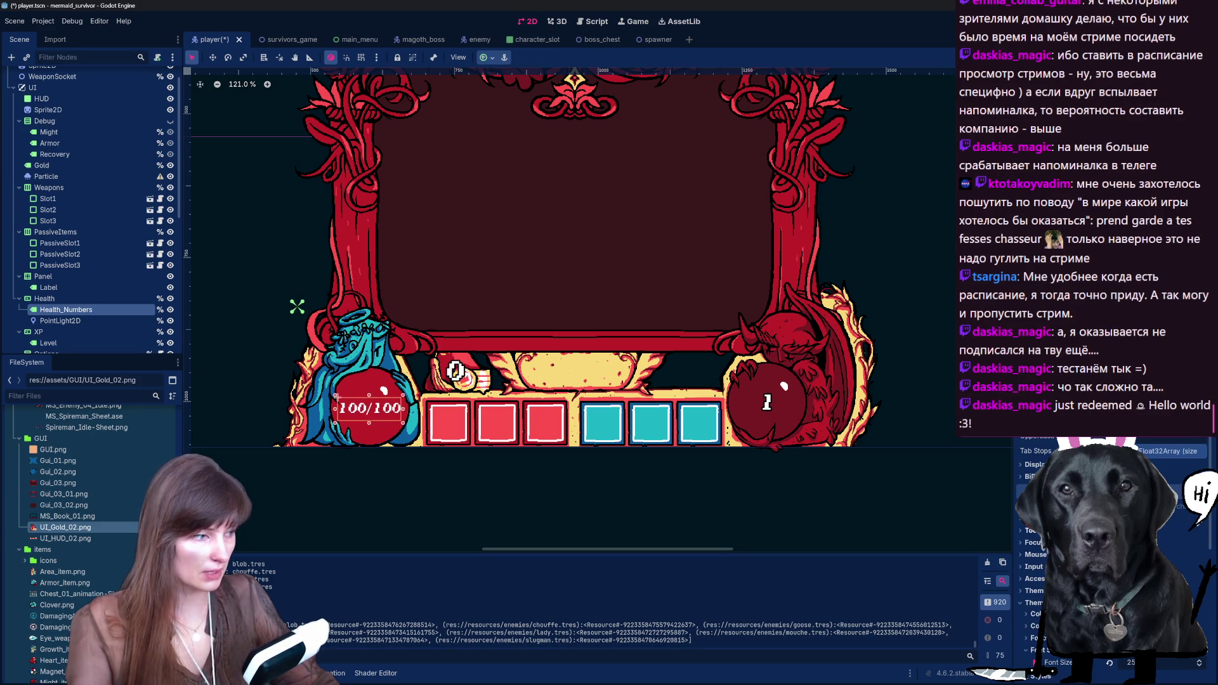
pyautogui.scroll(-5, 1079, 558)
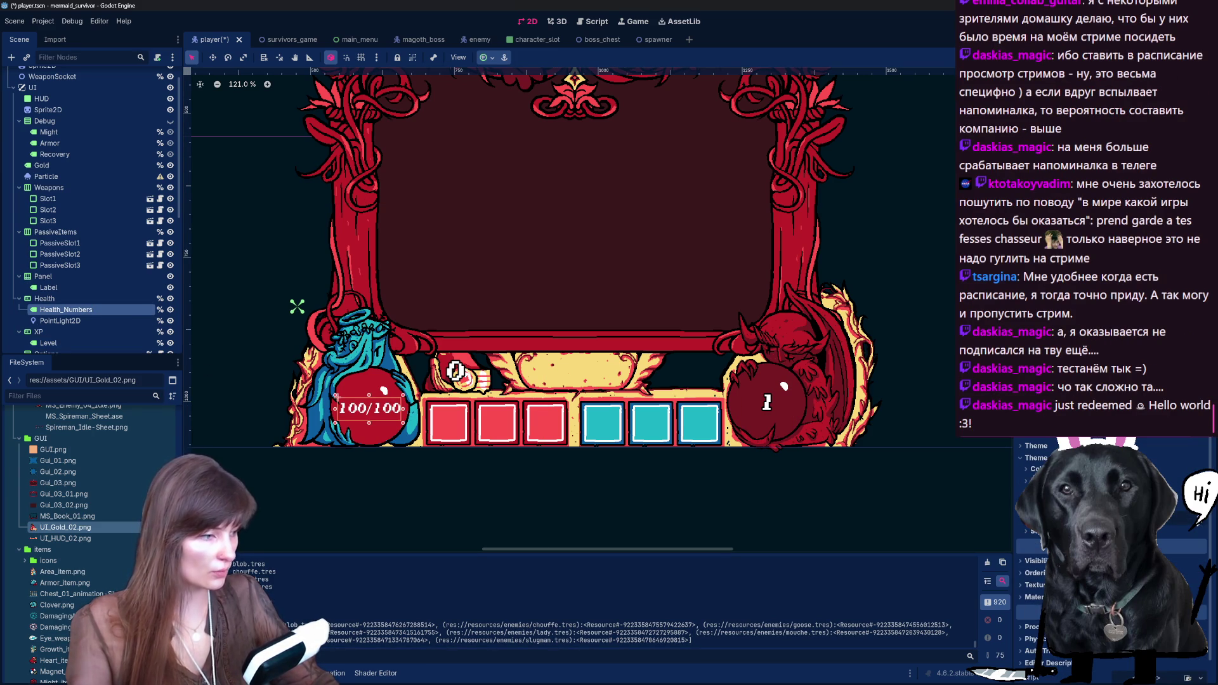
pyautogui.click(1041, 519)
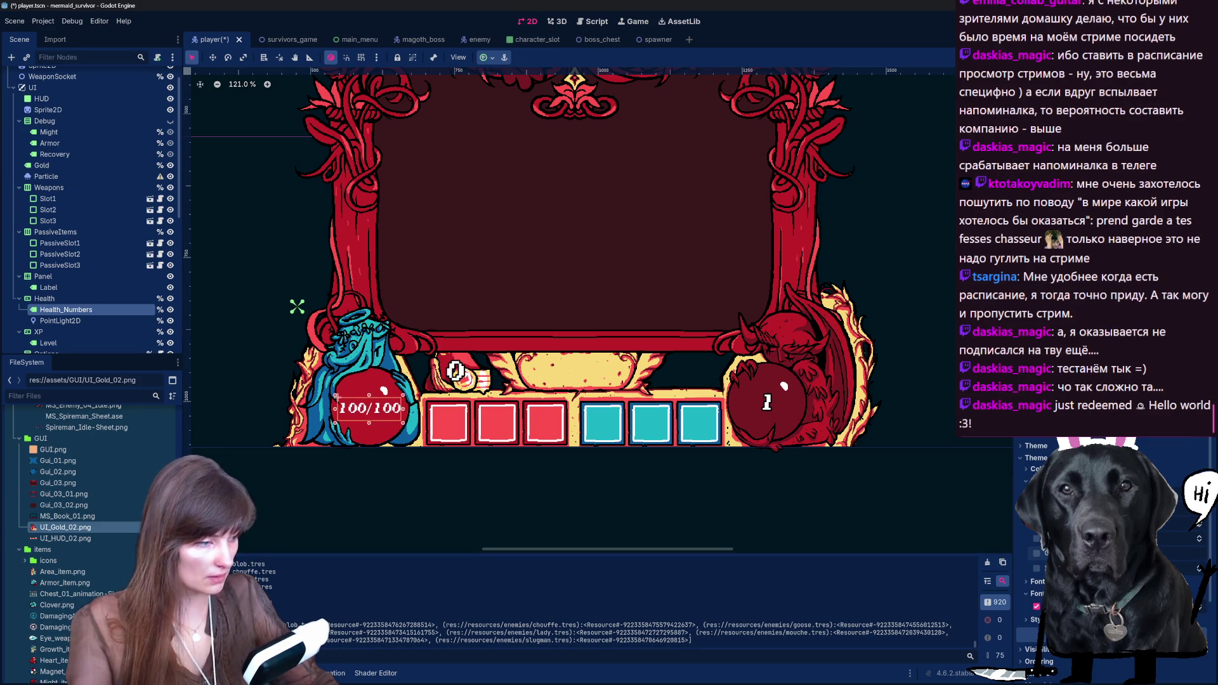
pyautogui.click(1037, 554)
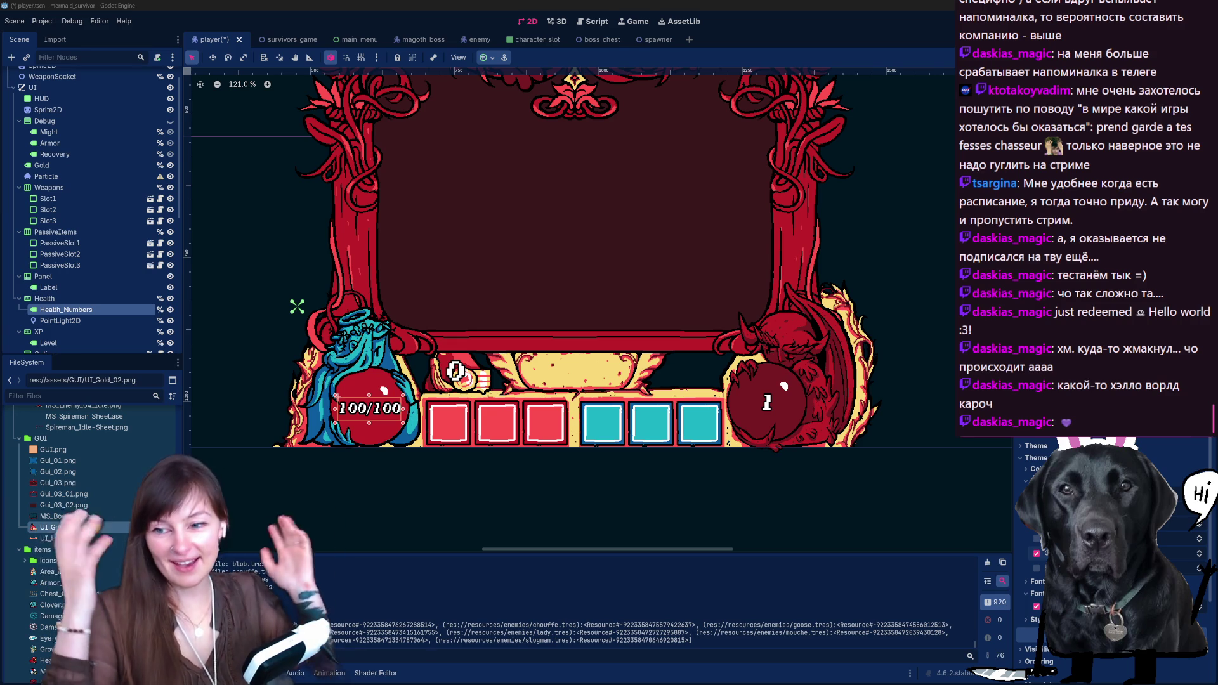
pyautogui.click(48, 198)
pyautogui.scroll(-5, 608, 233)
pyautogui.scroll(-4, 730, 191)
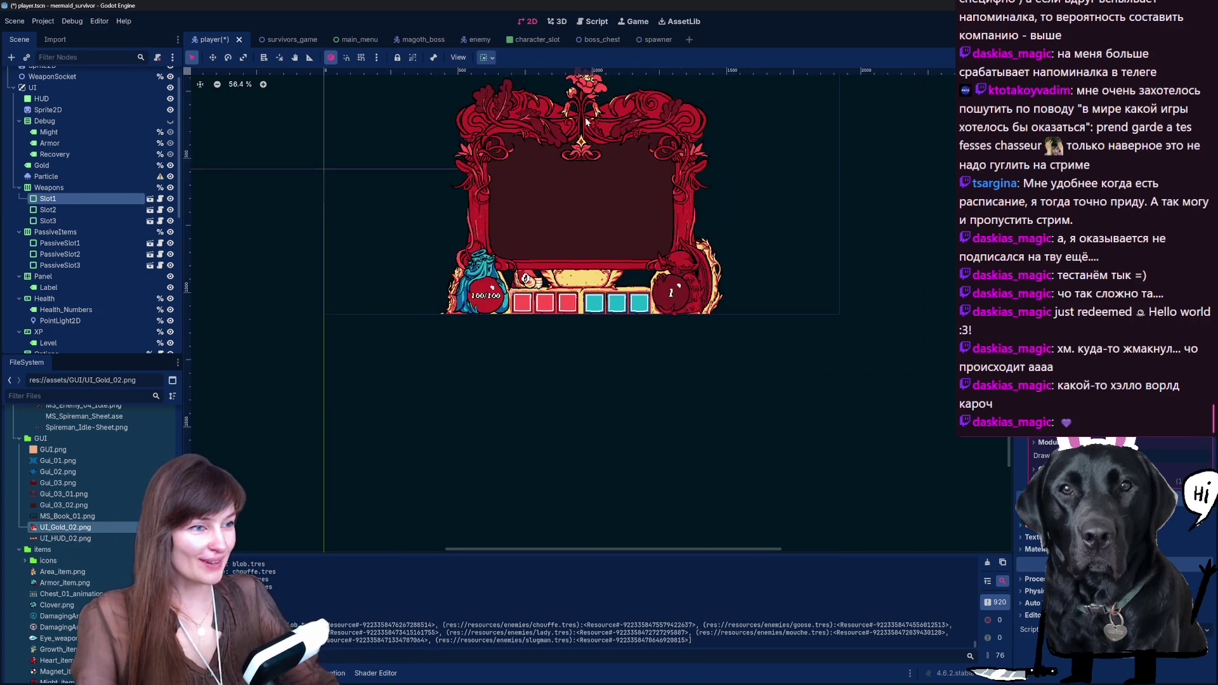
pyautogui.scroll(2, 902, 166)
pyautogui.scroll(3, 776, 223)
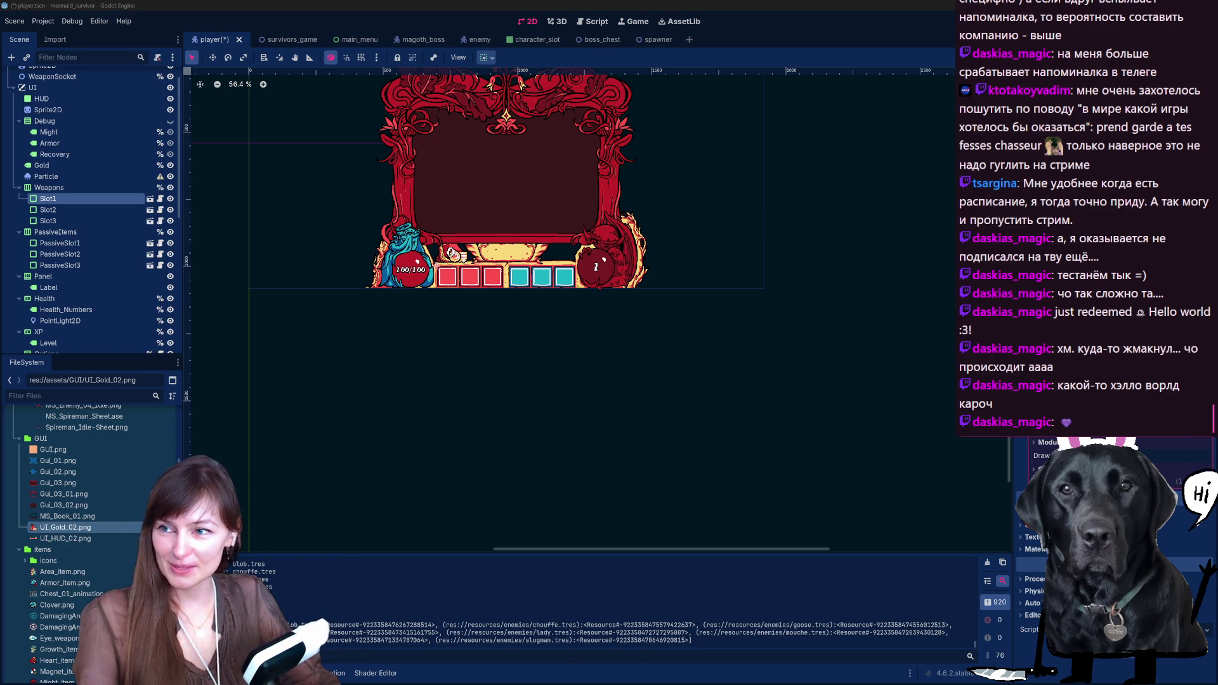
pyautogui.scroll(-1, 867, 261)
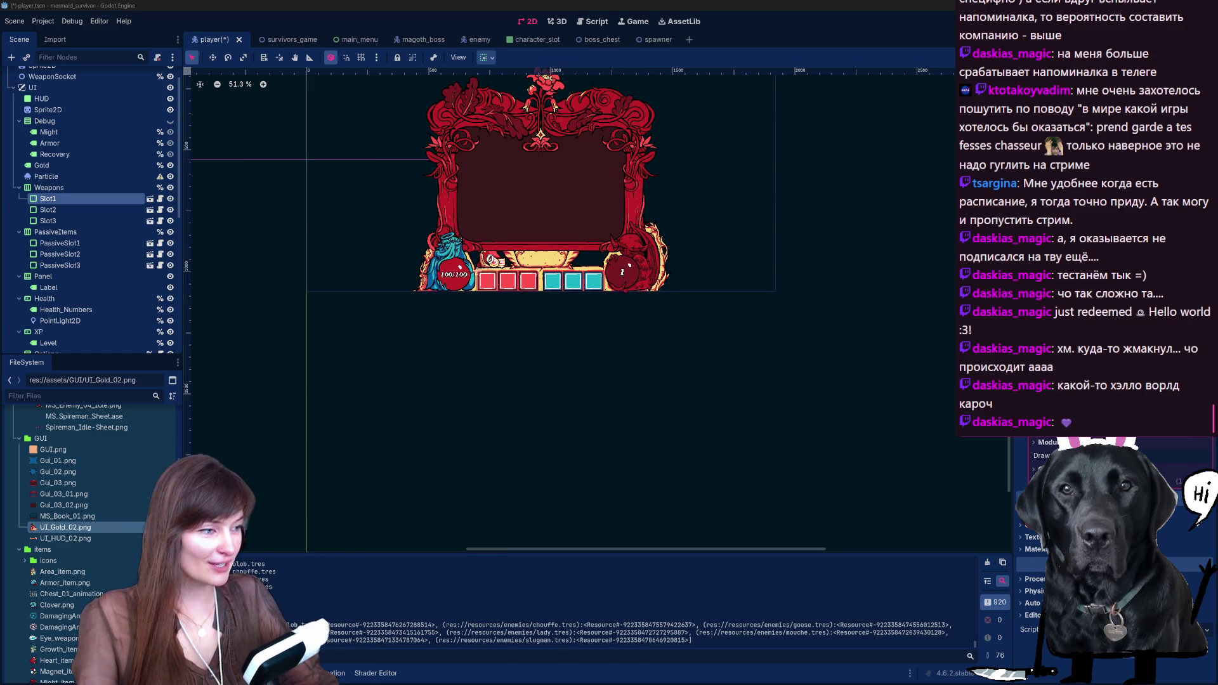
pyautogui.scroll(2, 417, 325)
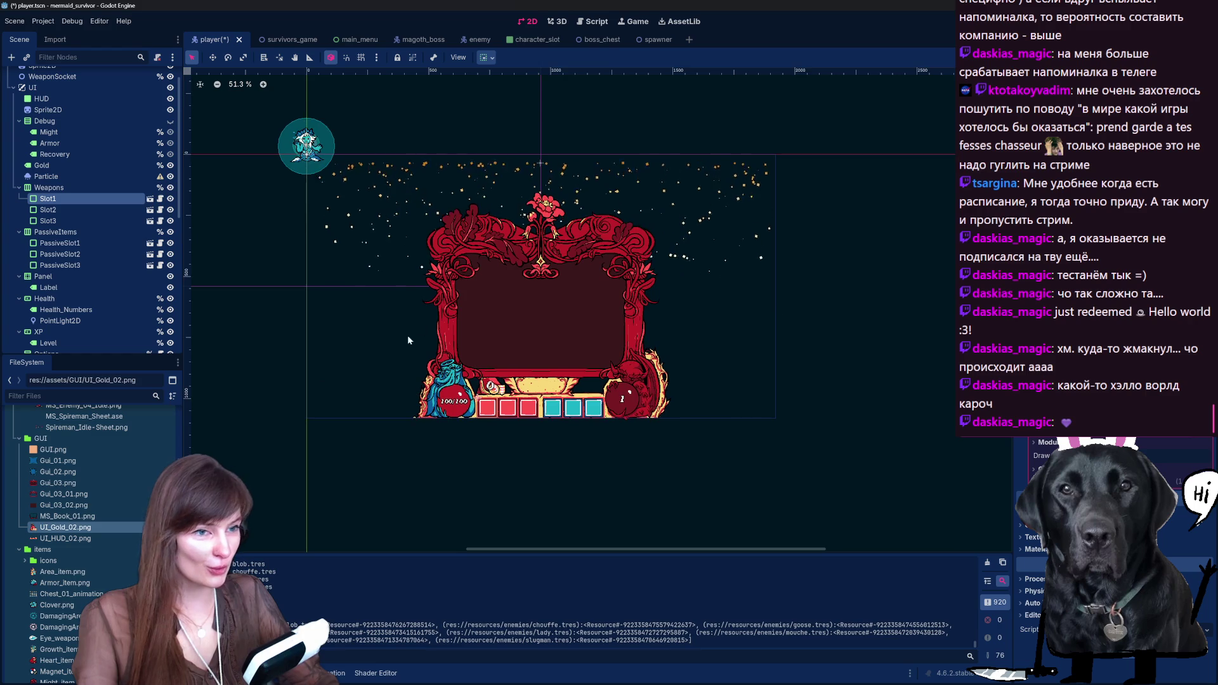
pyautogui.scroll(2, 432, 321)
pyautogui.scroll(-3, 100, 241)
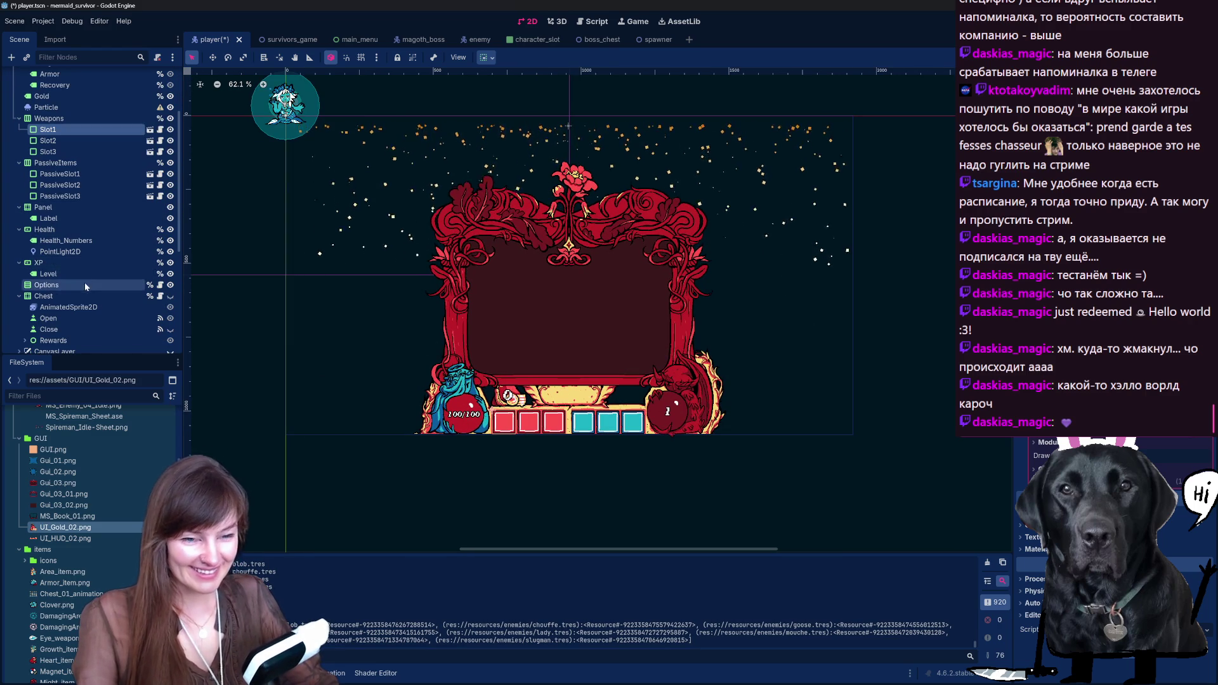
pyautogui.scroll(-8, 75, 318)
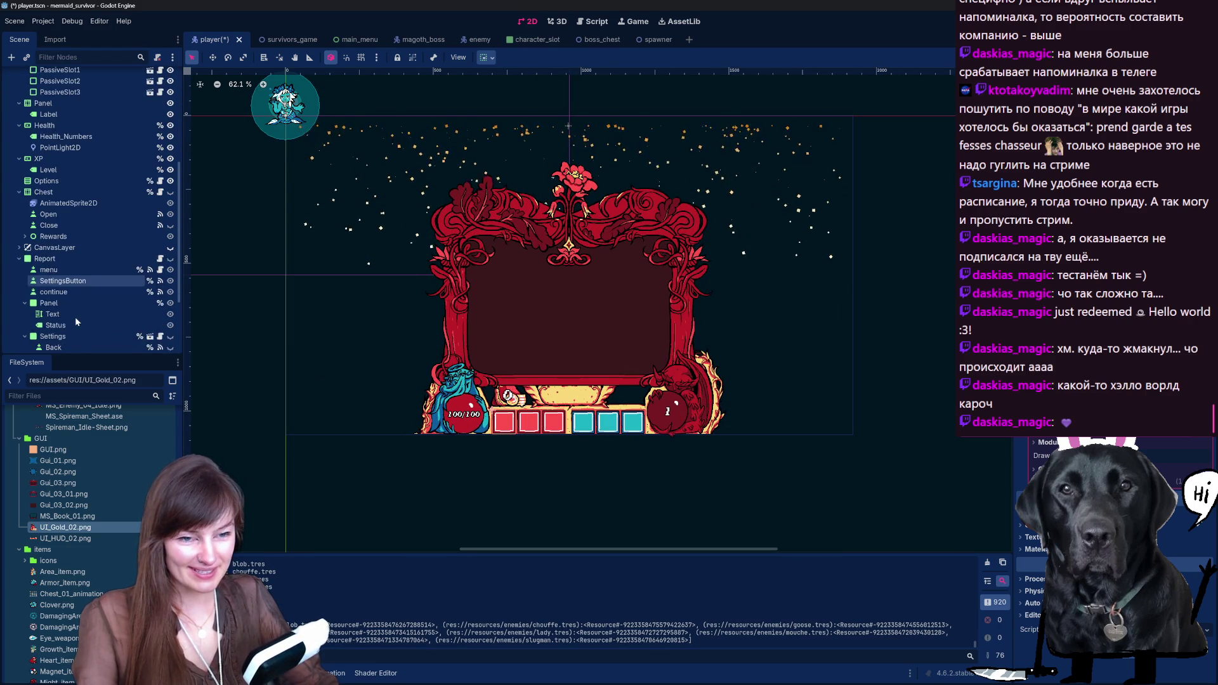
pyautogui.scroll(-2, 75, 317)
pyautogui.click(64, 234)
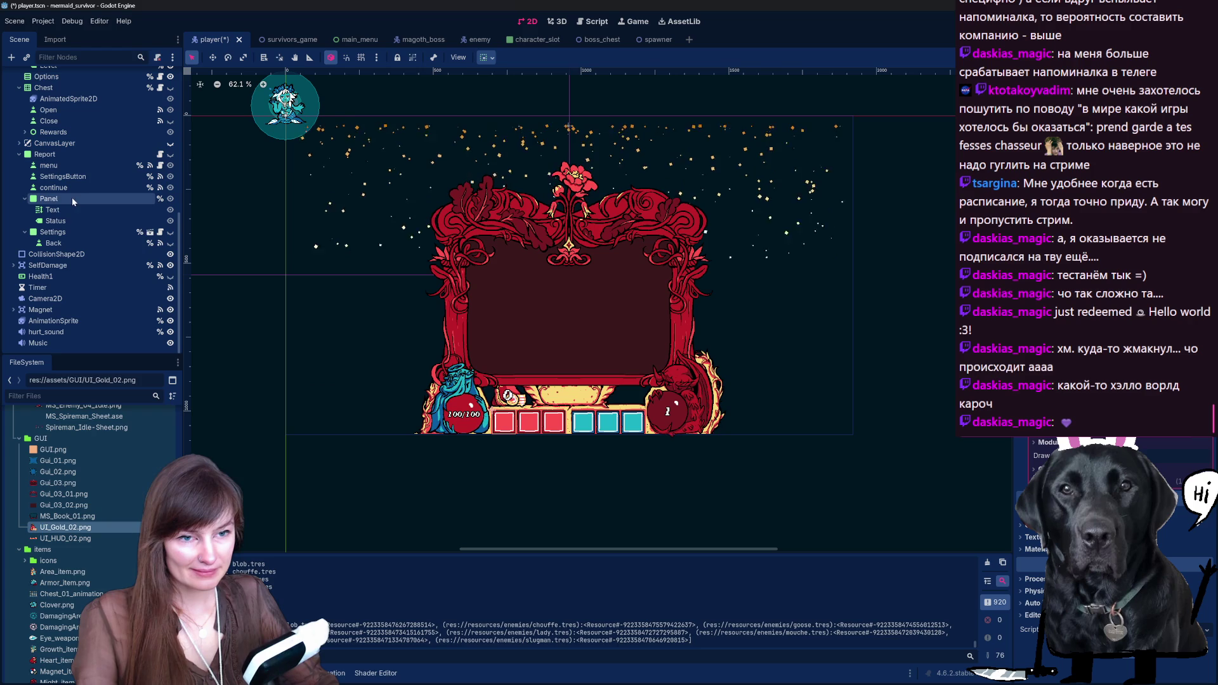
pyautogui.click(63, 220)
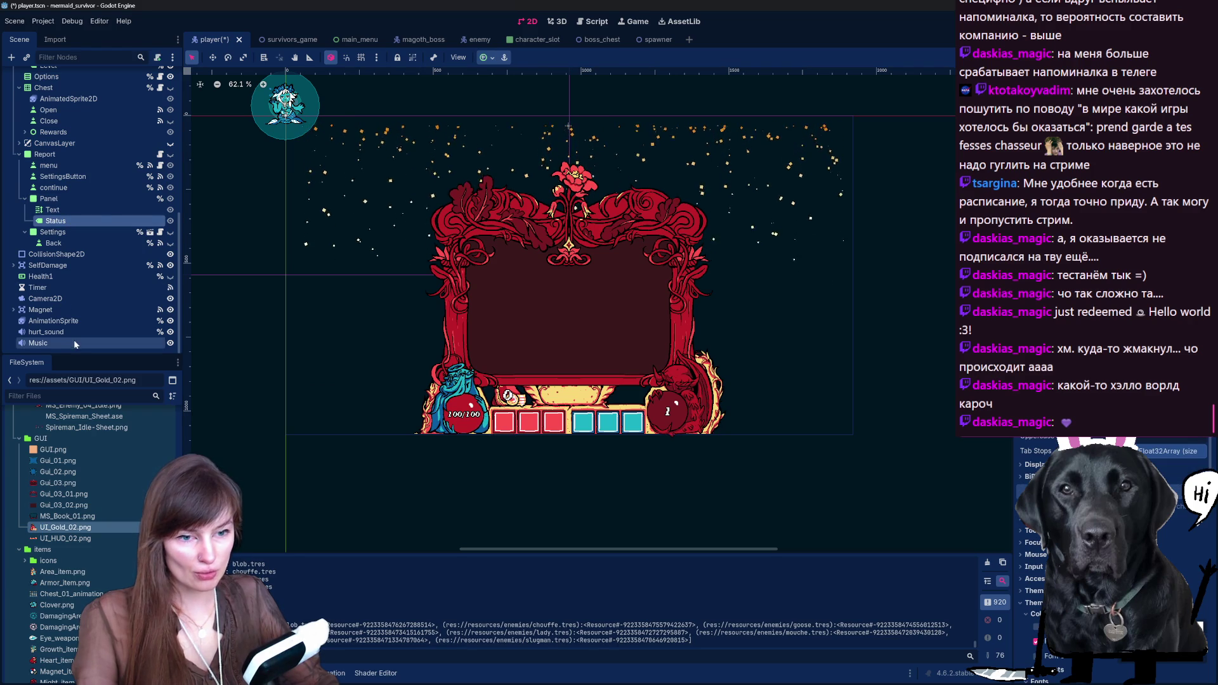
pyautogui.scroll(3, 71, 304)
pyautogui.scroll(3, 70, 295)
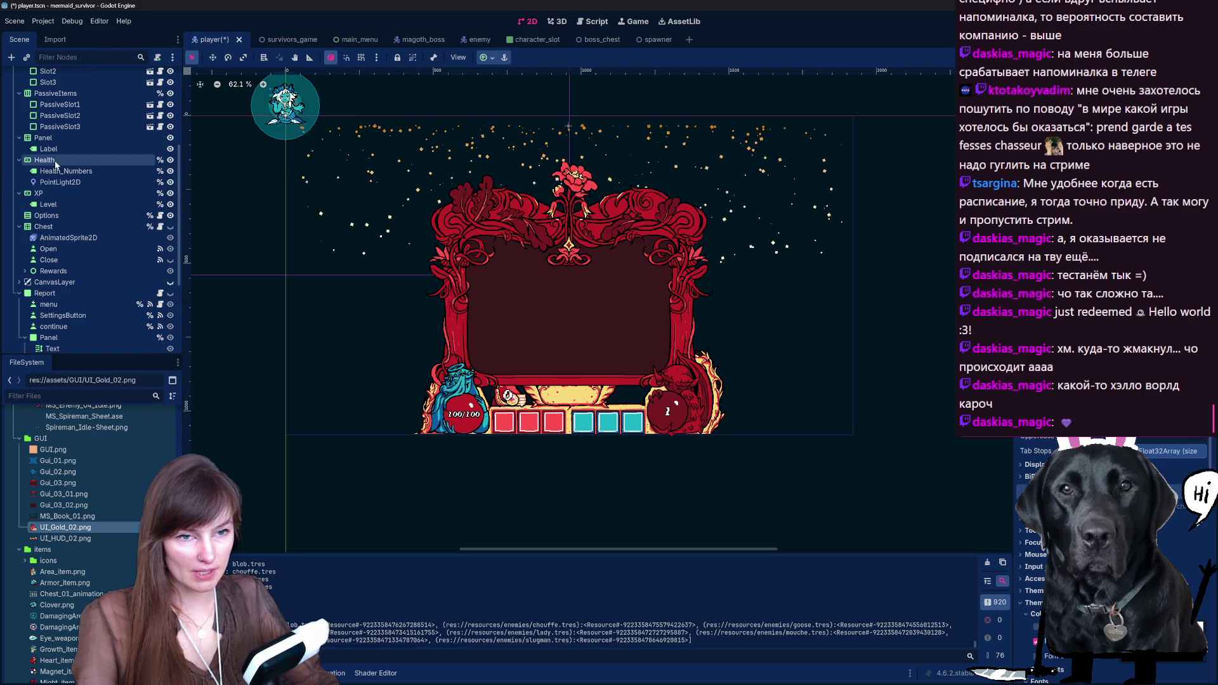
pyautogui.click(70, 149)
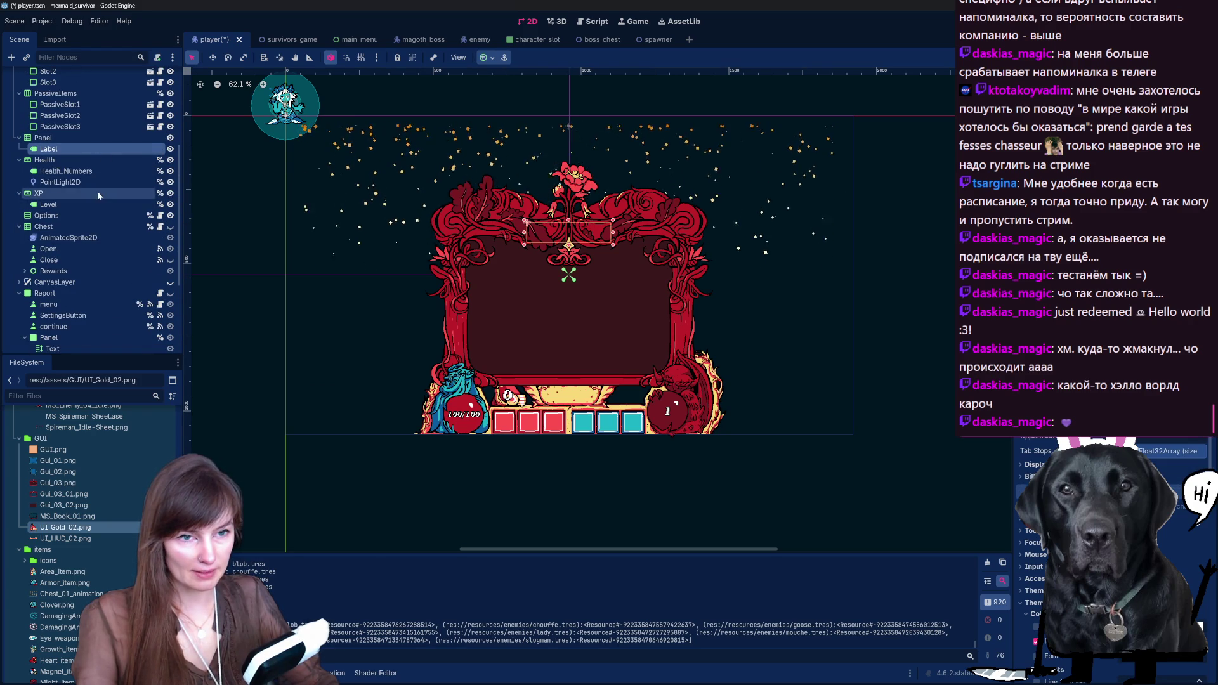
pyautogui.scroll(3, 99, 187)
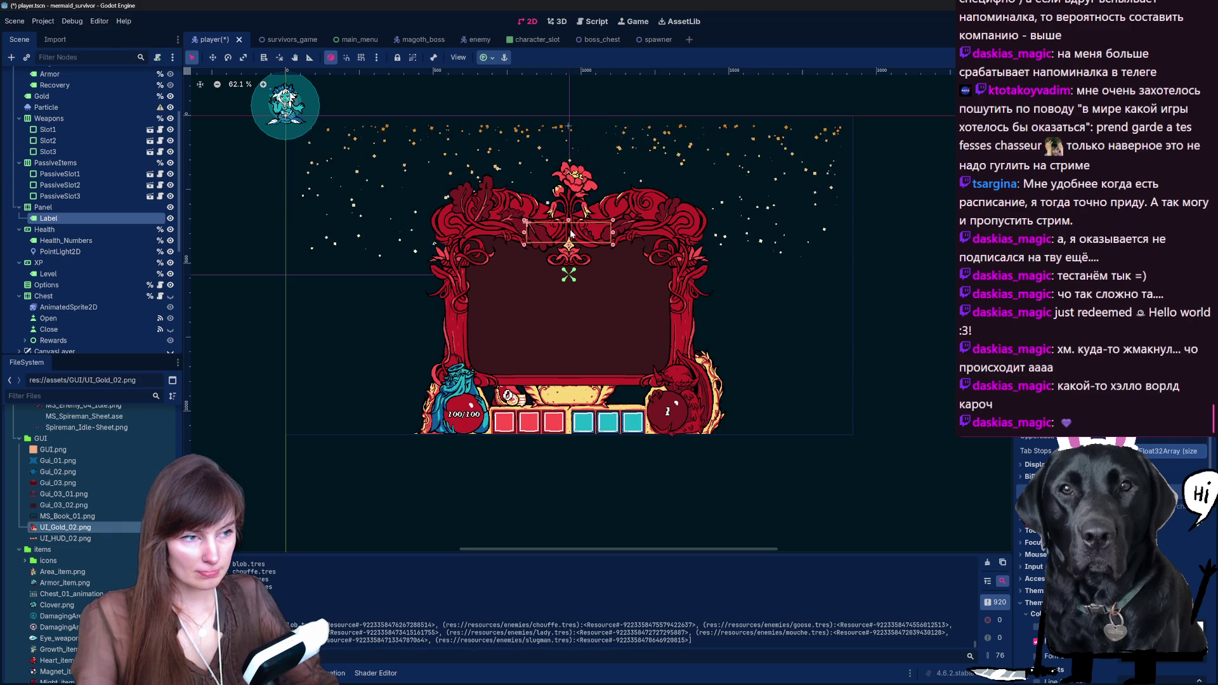
pyautogui.click(93, 210)
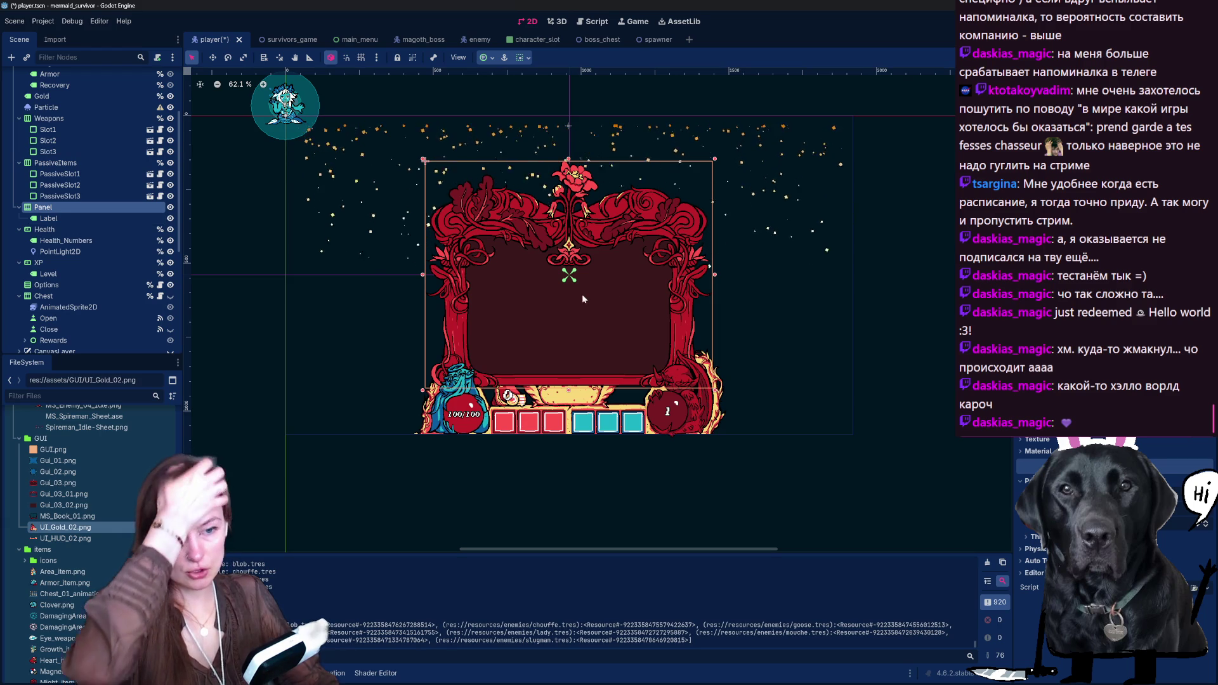
pyautogui.click(70, 286)
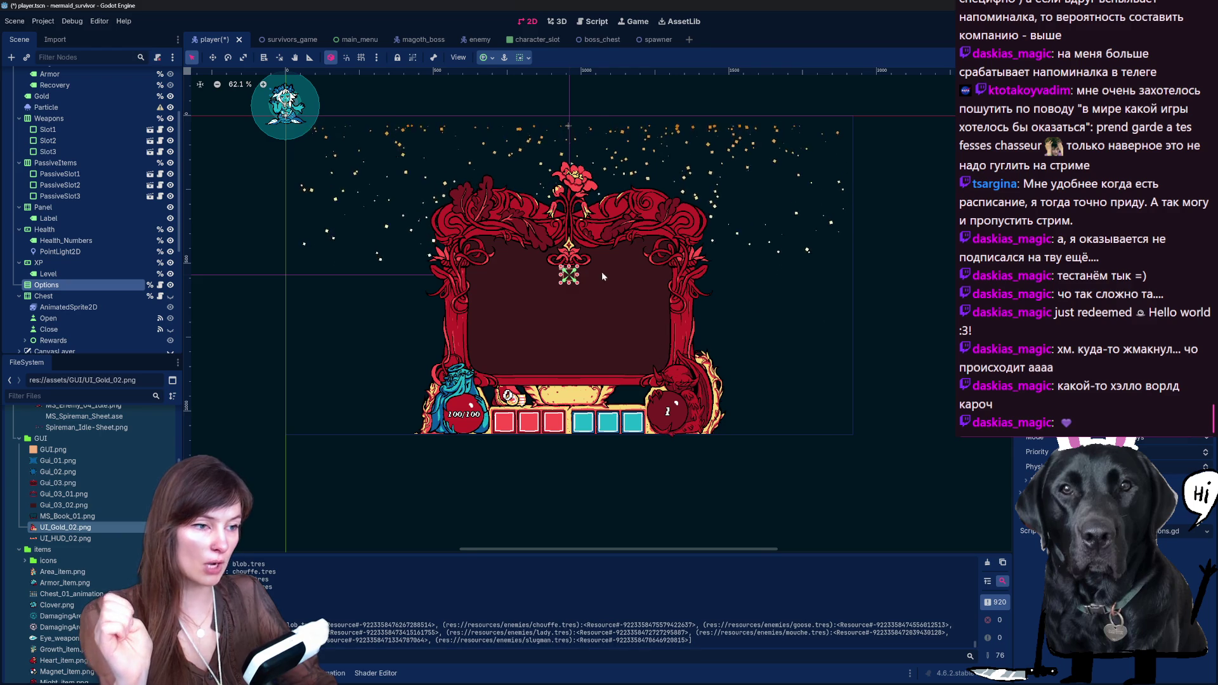
pyautogui.scroll(2, 577, 282)
pyautogui.scroll(1, 576, 282)
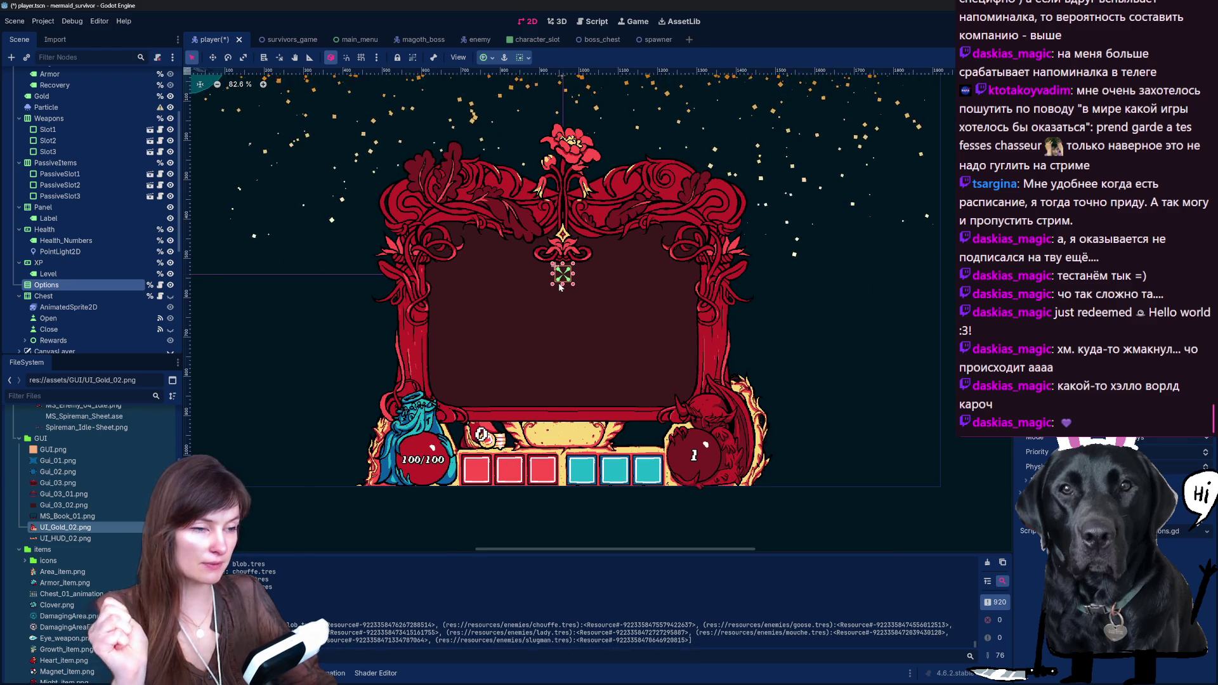
pyautogui.moveTo(563, 274); pyautogui.dragTo(571, 310)
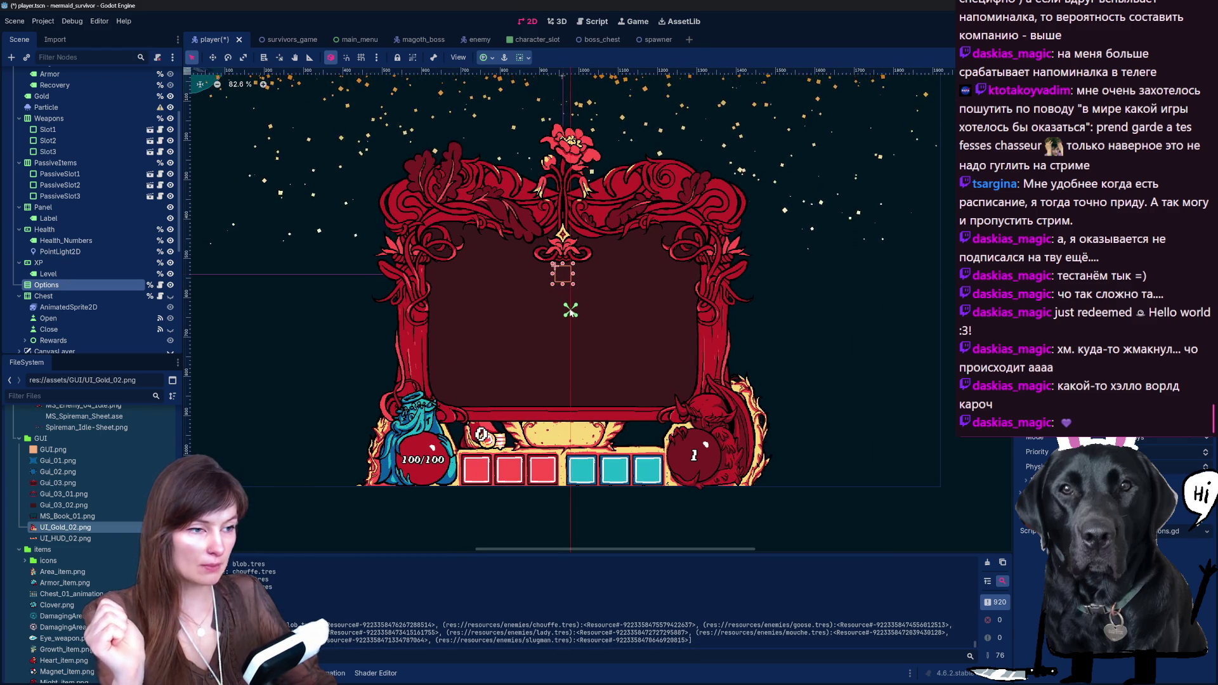
pyautogui.hotkey('ctrl', 'z')
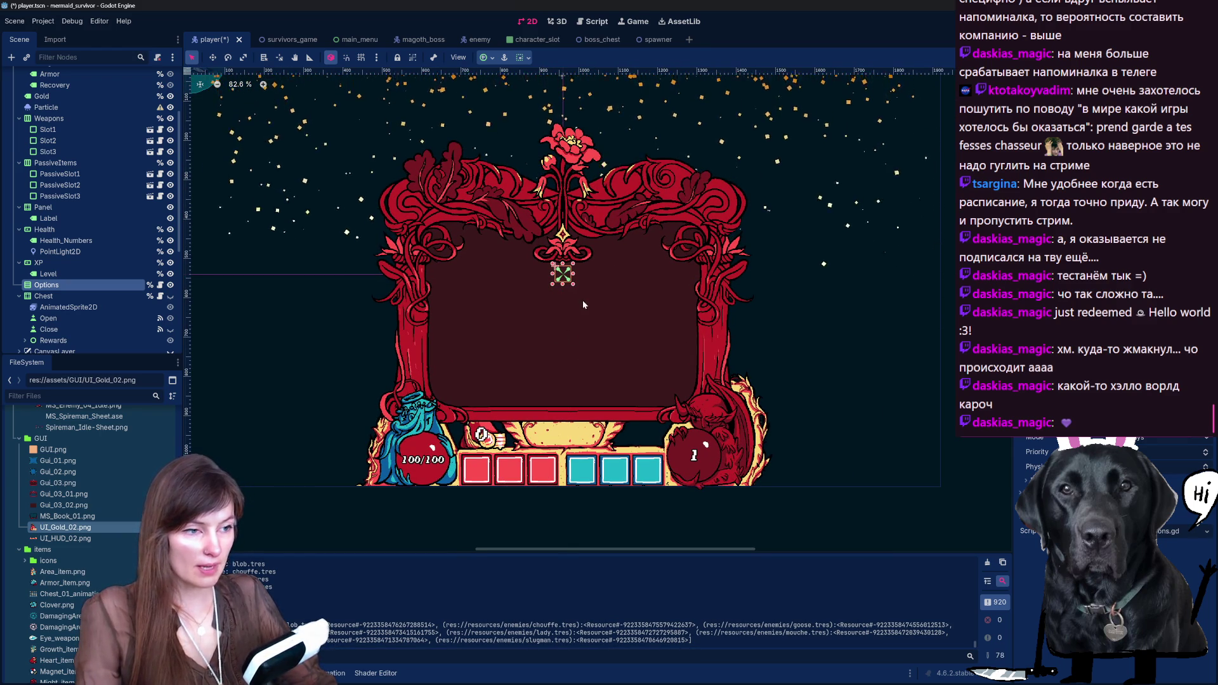
pyautogui.scroll(2, 579, 317)
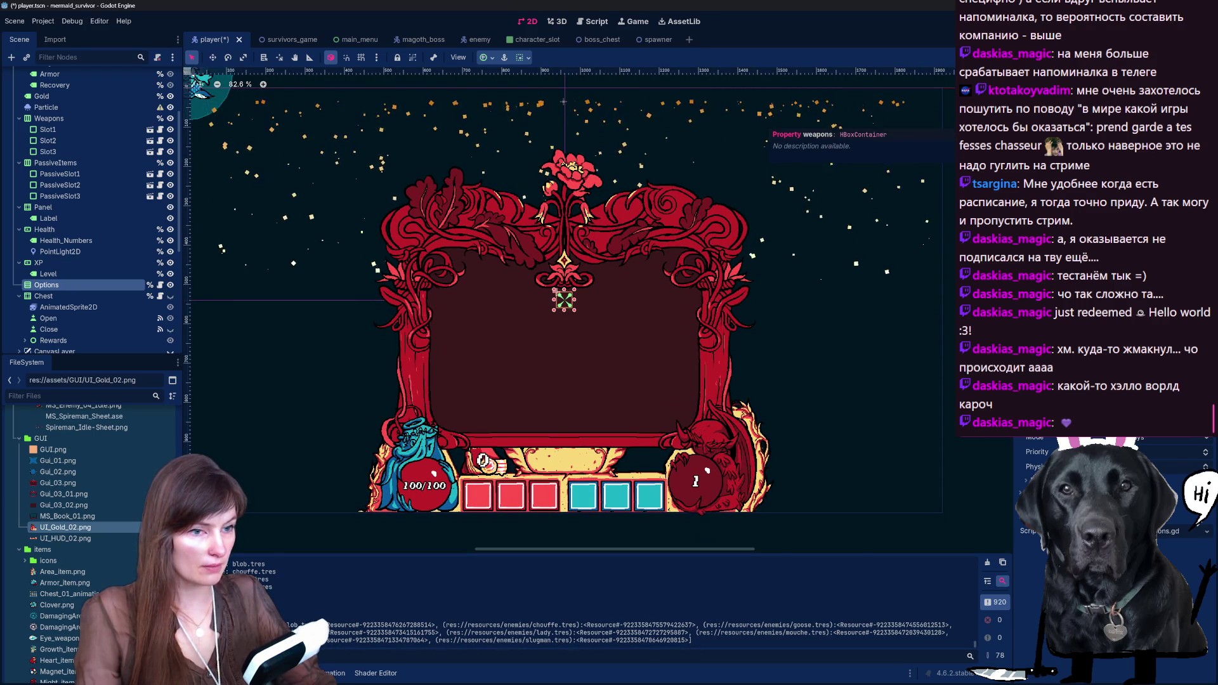
pyautogui.click(55, 162)
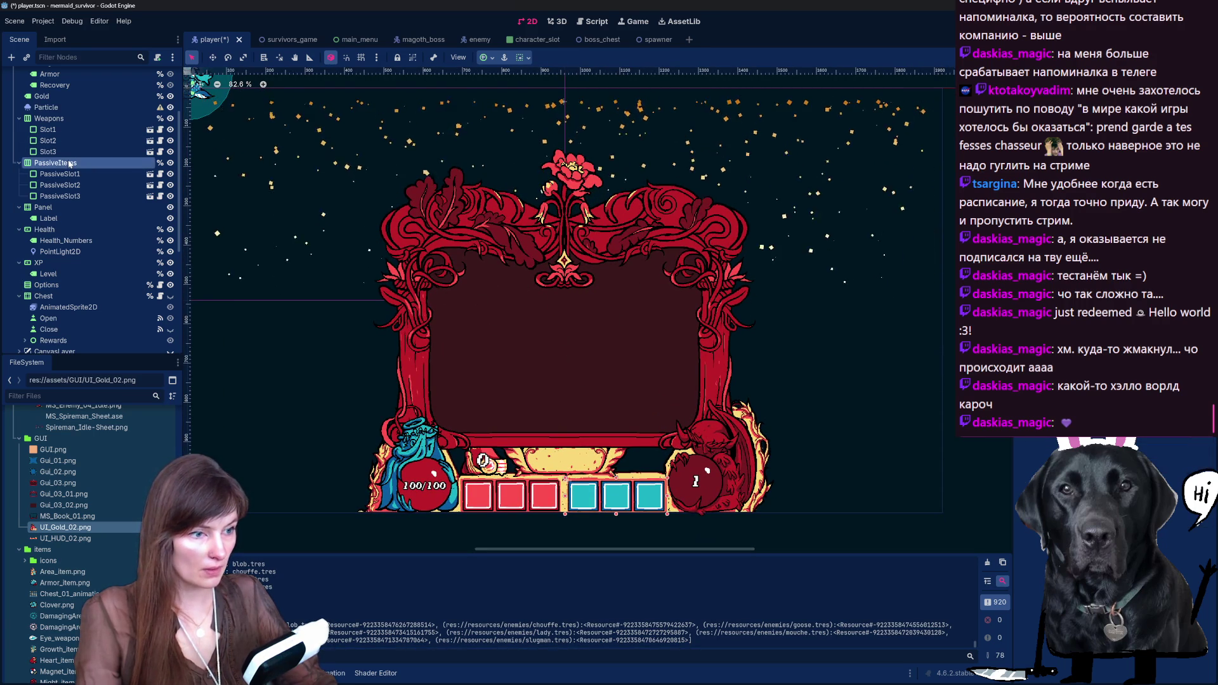
pyautogui.scroll(-2, 566, 330)
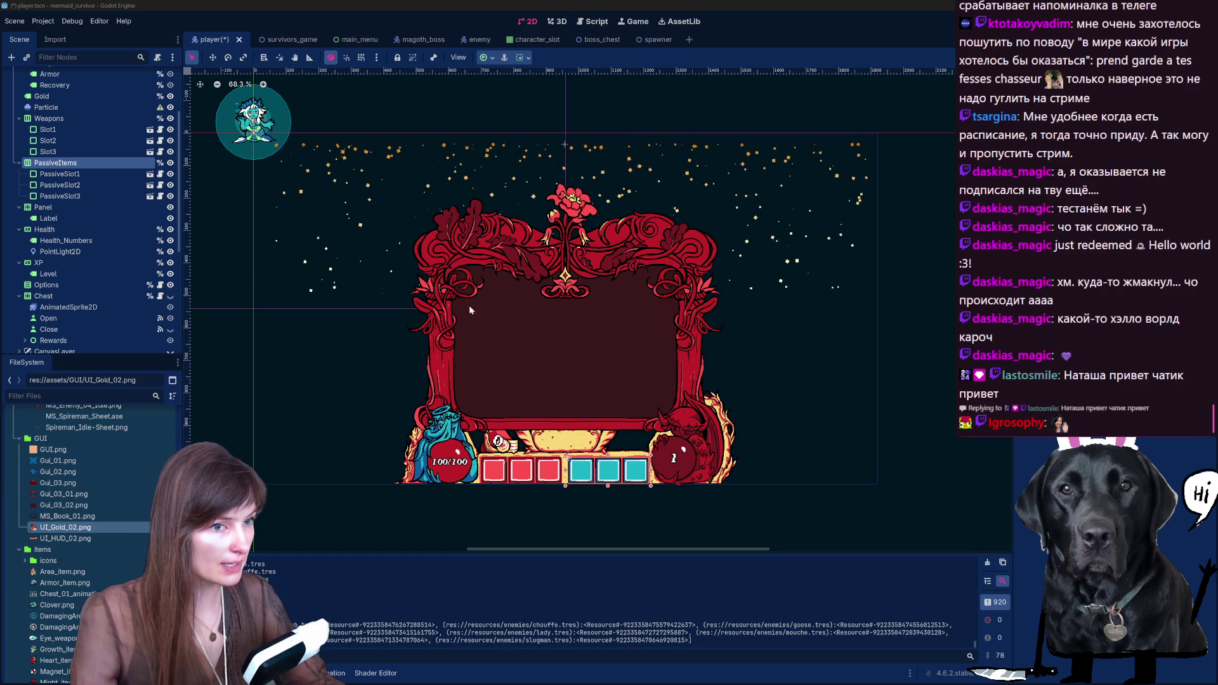
pyautogui.scroll(-4, 116, 277)
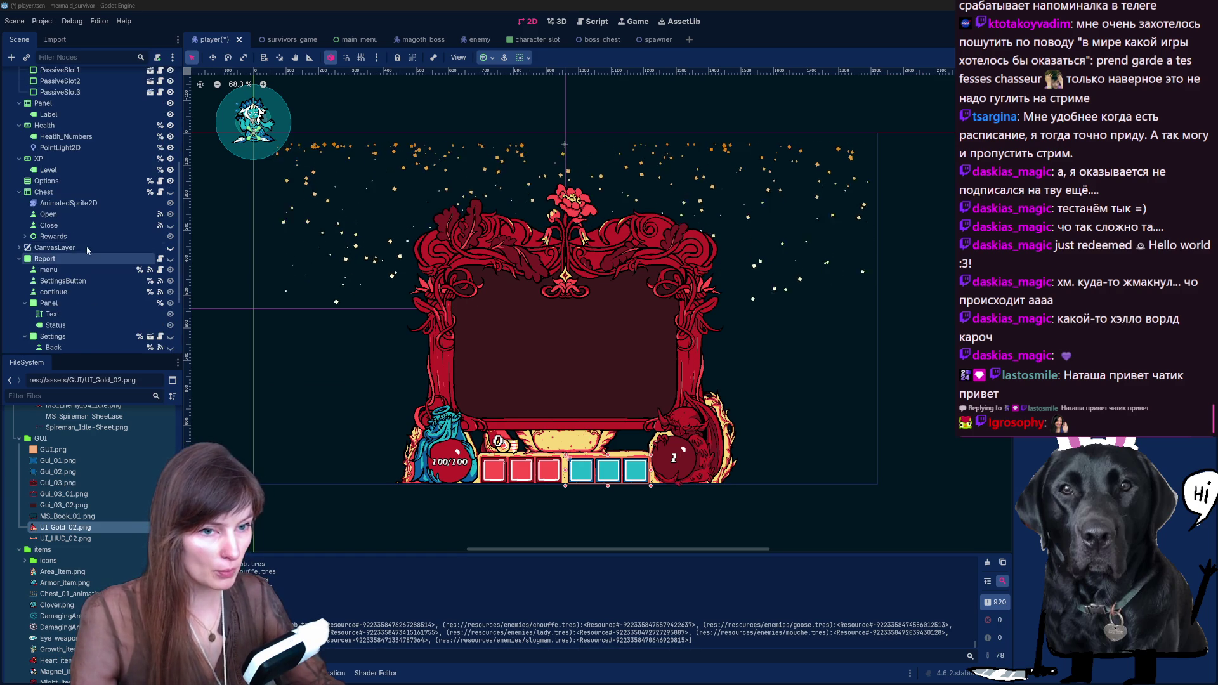
pyautogui.scroll(1, 81, 238)
pyautogui.click(40, 272)
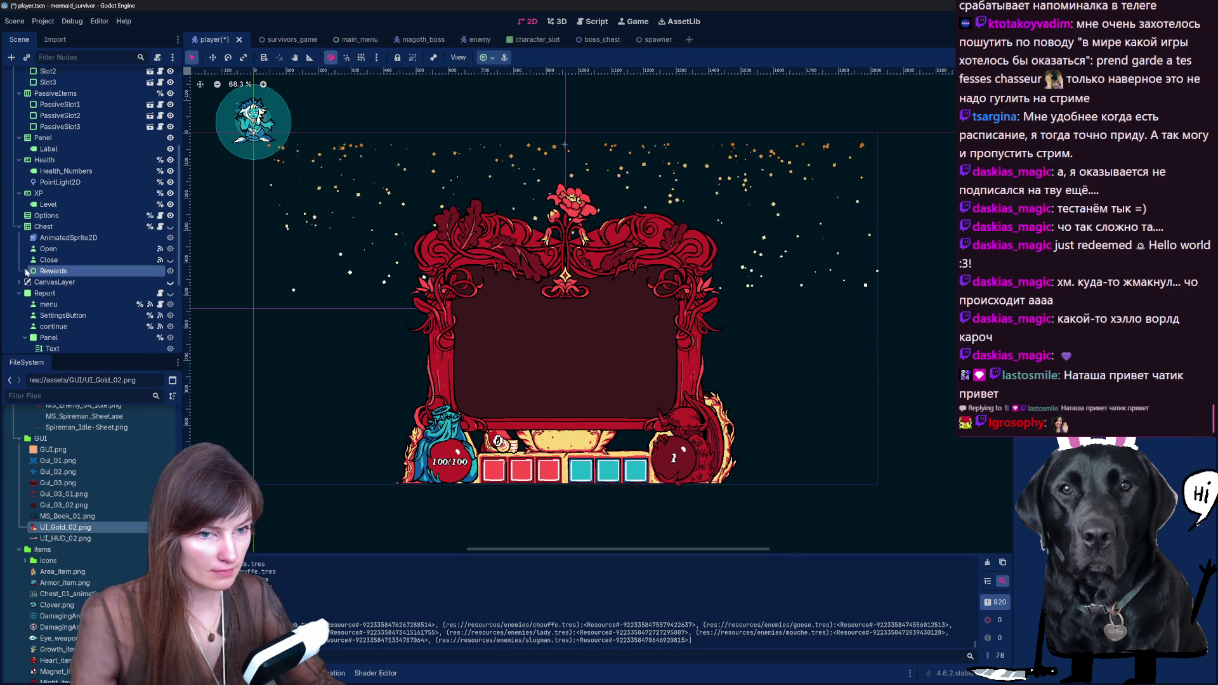
pyautogui.click(24, 271)
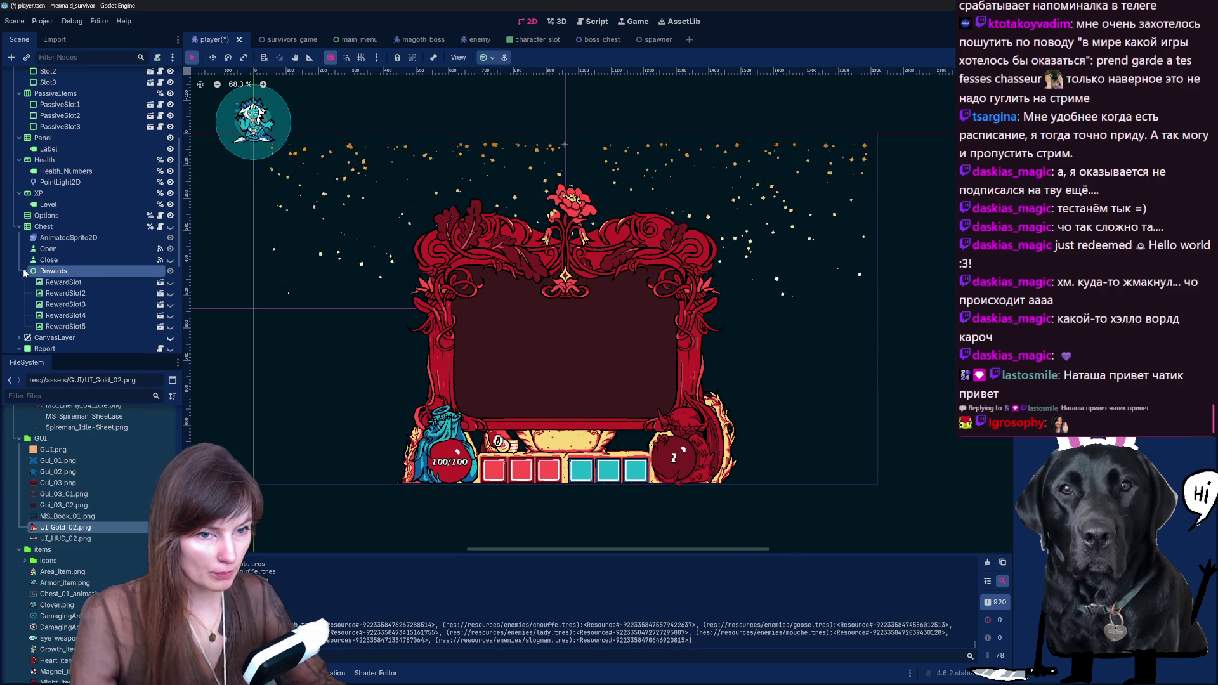
pyautogui.click(69, 292)
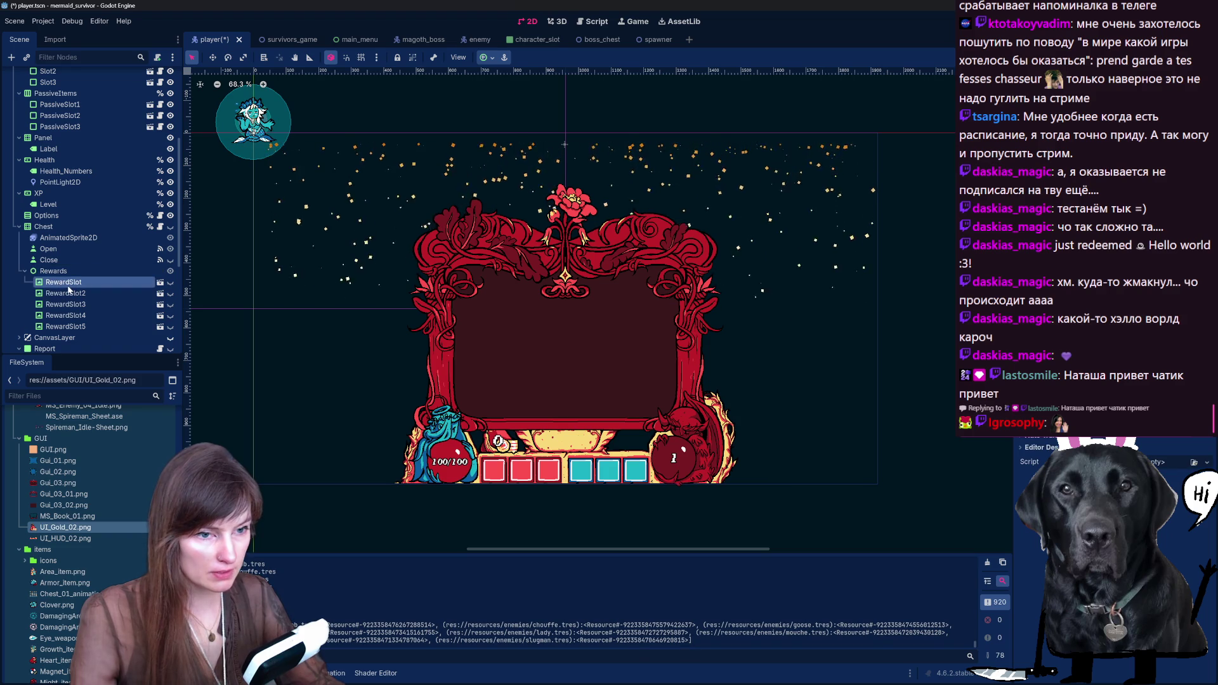
pyautogui.click(26, 271)
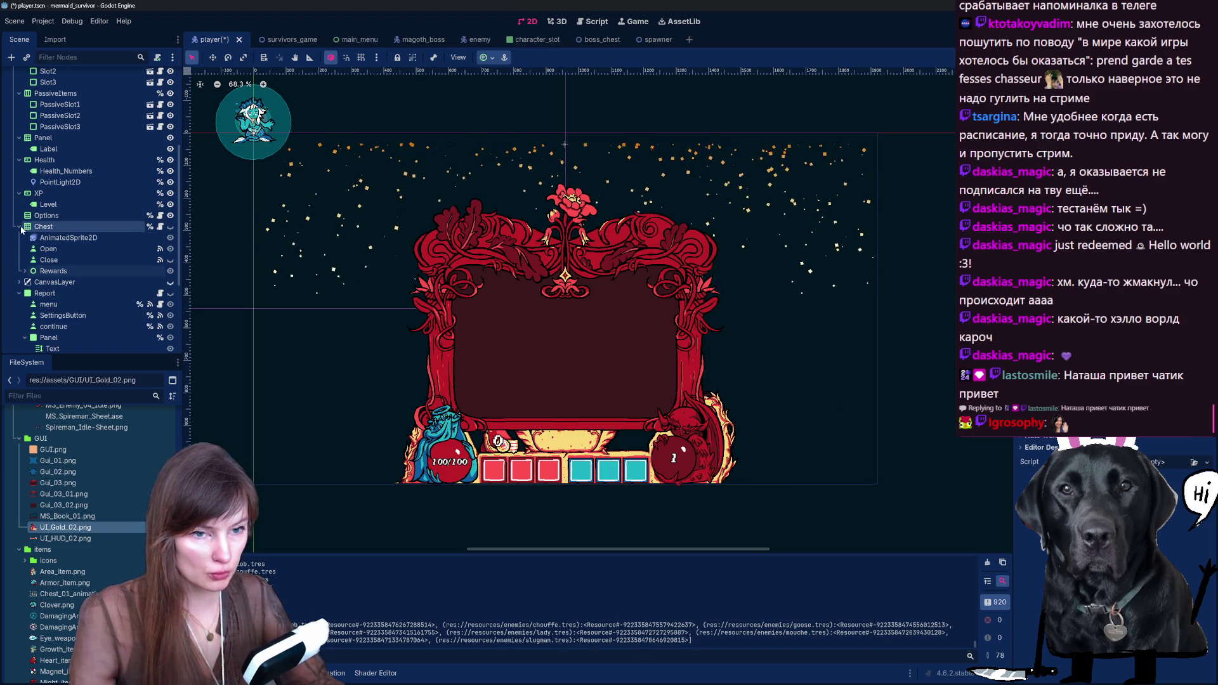
pyautogui.click(20, 227)
pyautogui.click(45, 237)
pyautogui.click(19, 237)
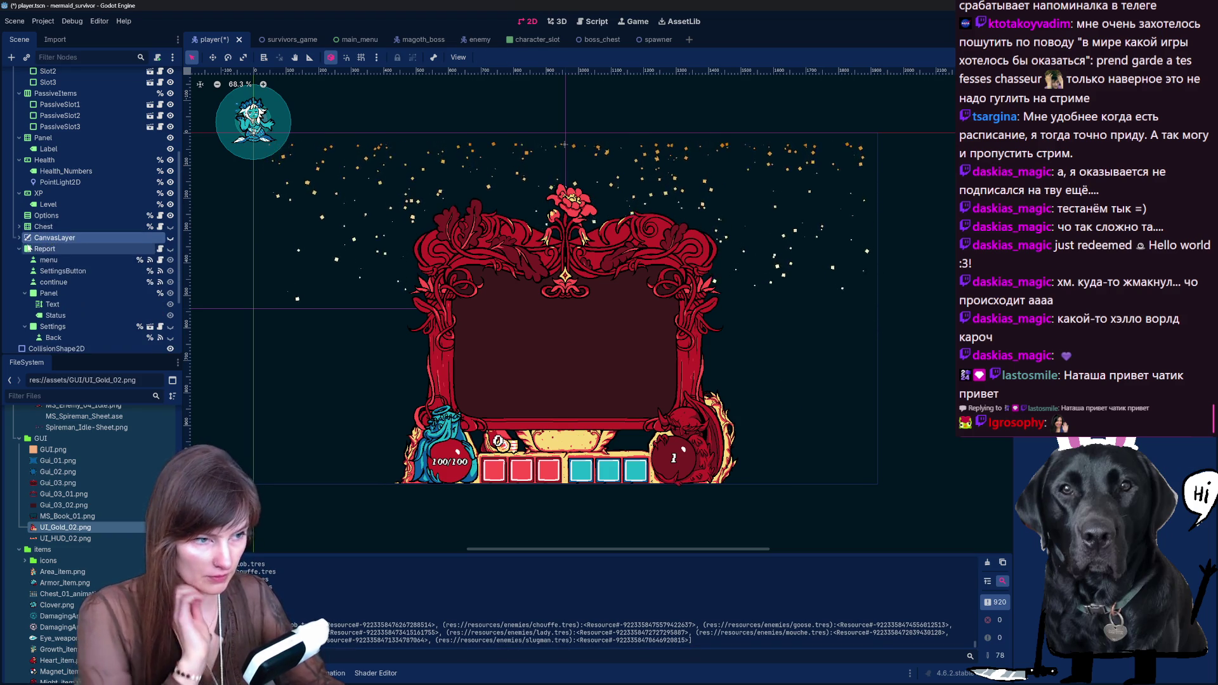
pyautogui.click(20, 238)
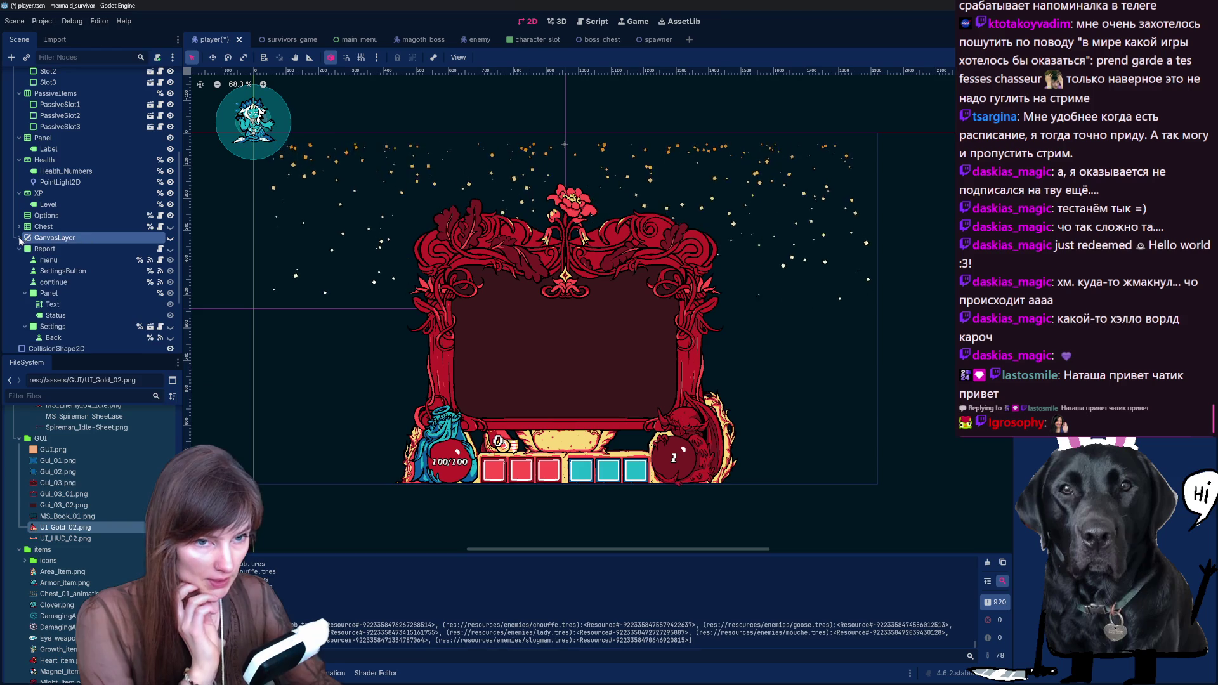
pyautogui.click(170, 238)
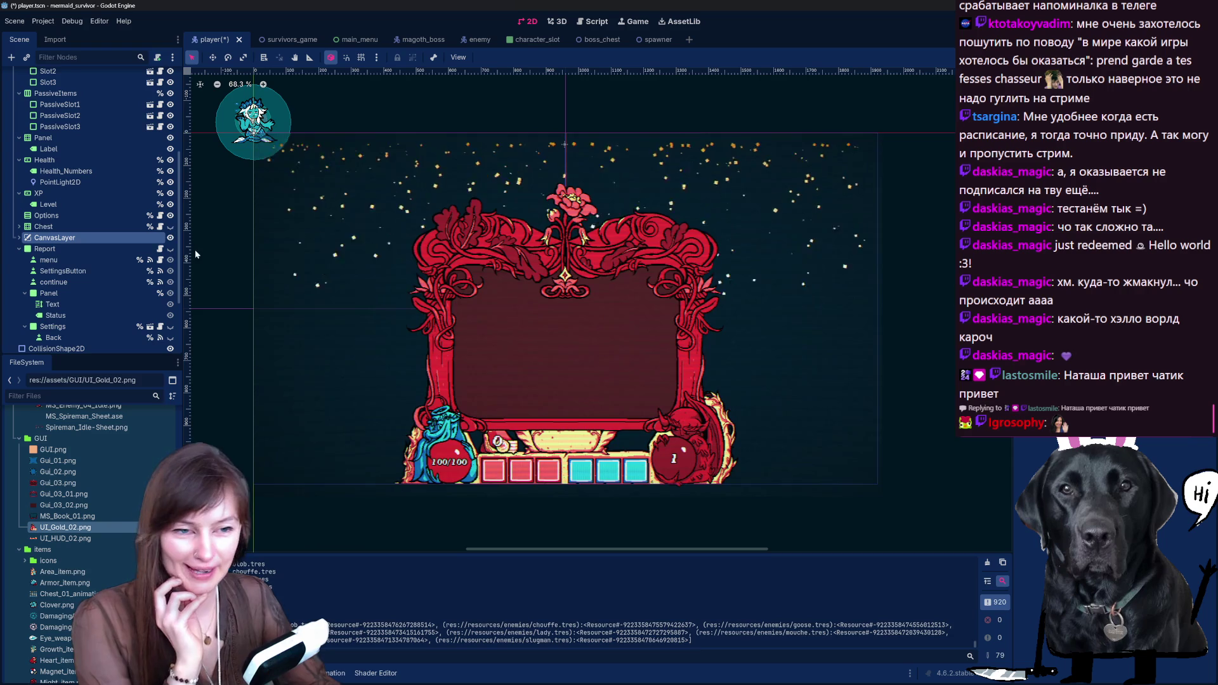
pyautogui.click(170, 239)
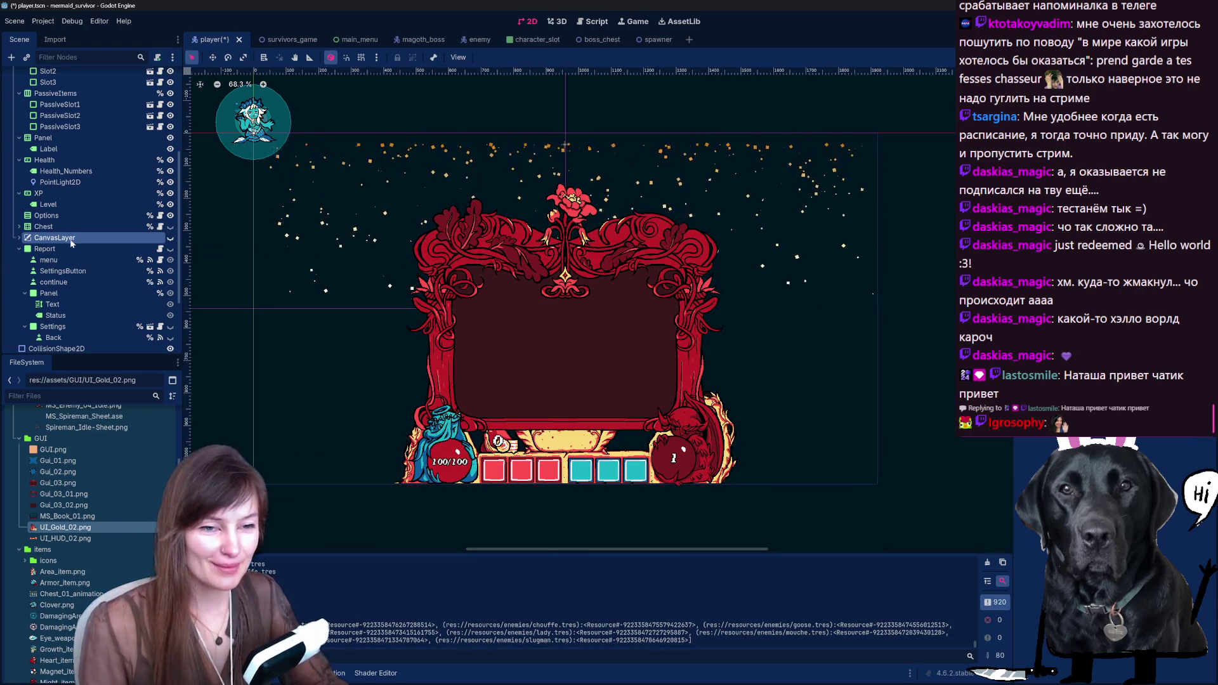
pyautogui.click(75, 249)
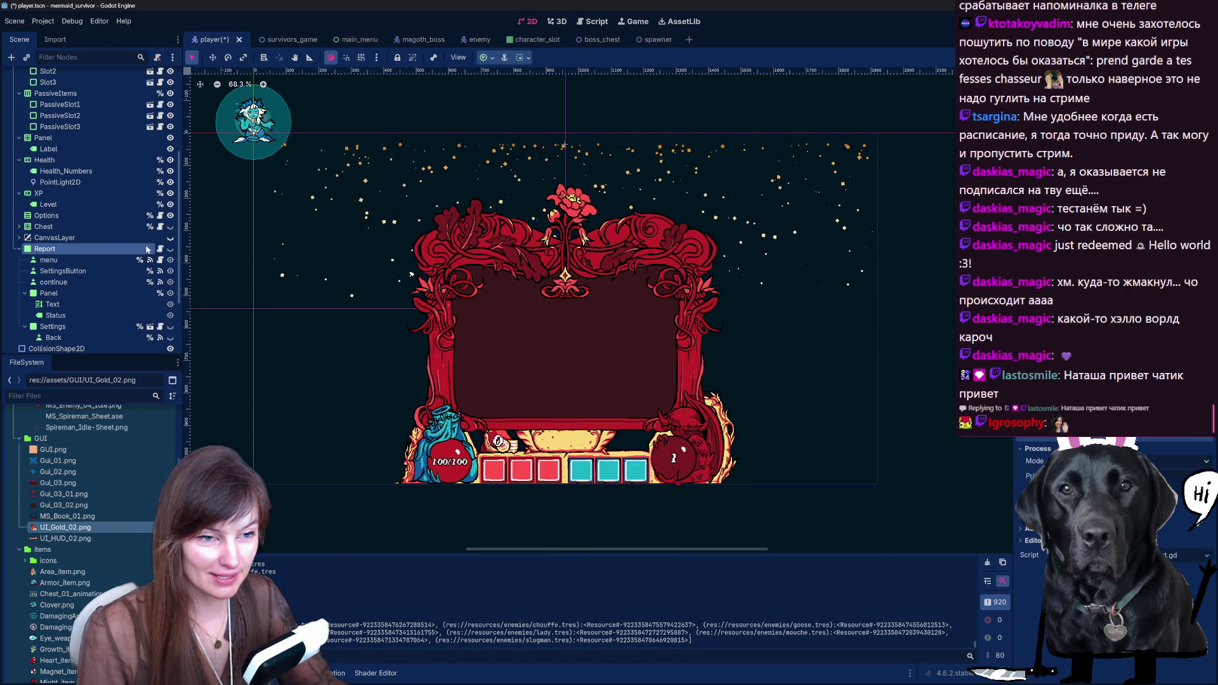
pyautogui.click(170, 250)
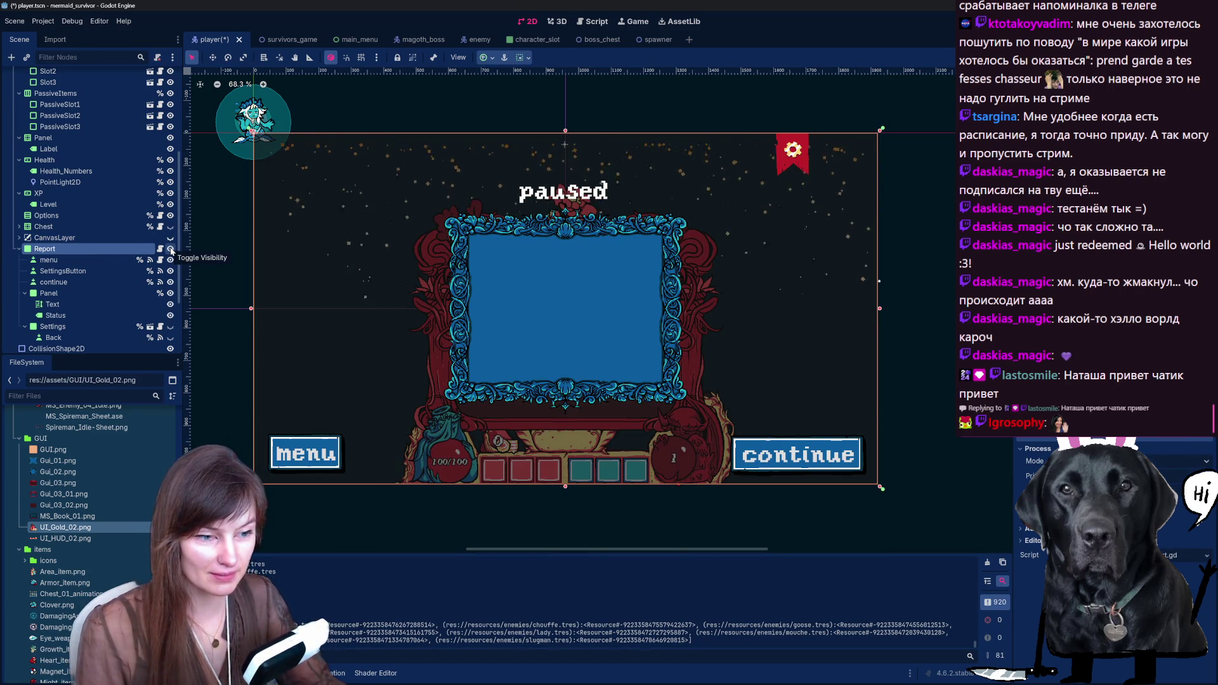
pyautogui.click(170, 250)
pyautogui.click(99, 238)
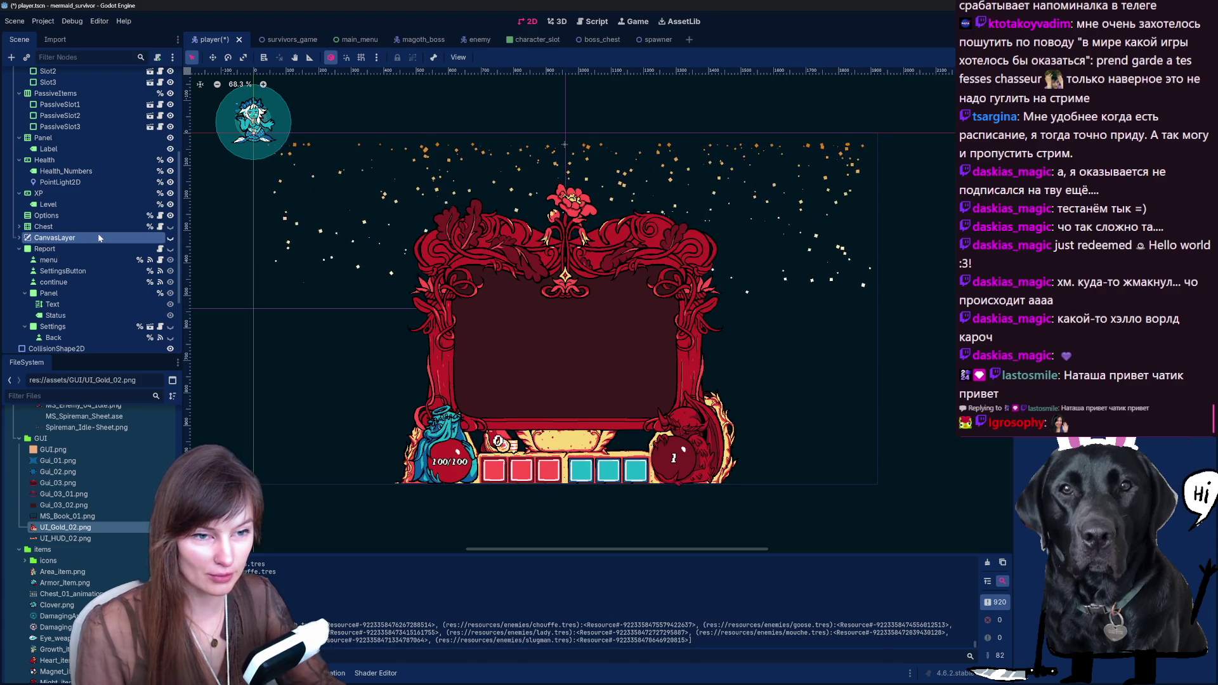
pyautogui.press('Delete')
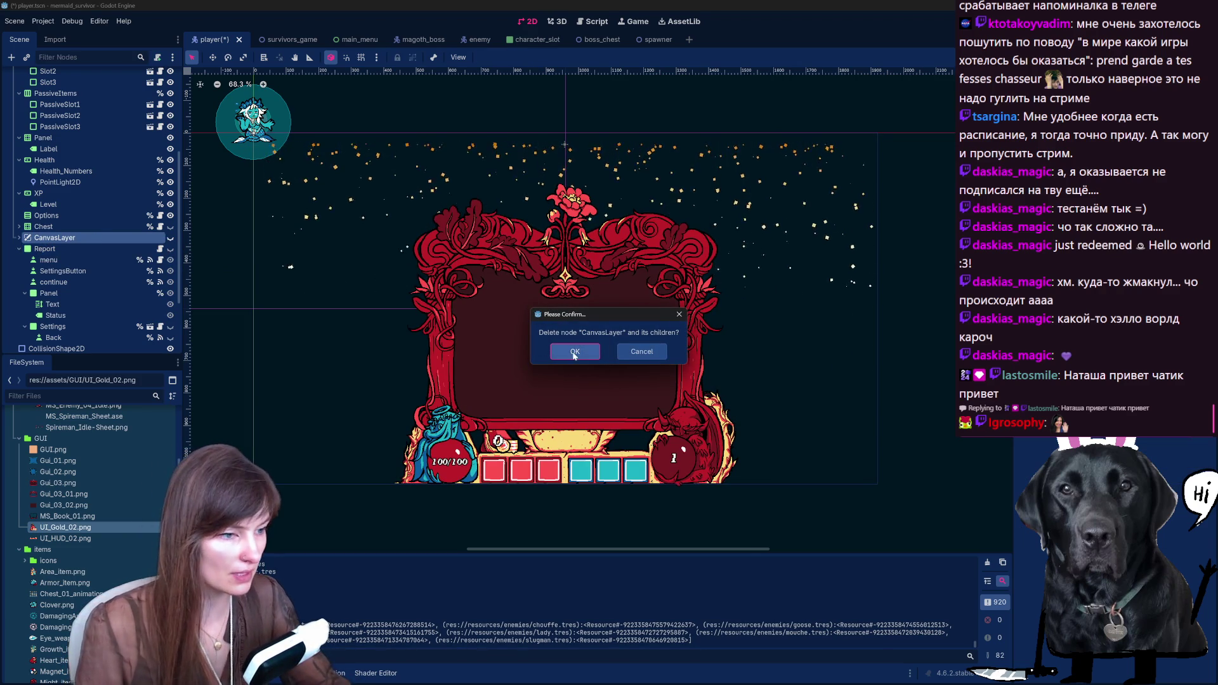
# Step: Confirm deleting CanvasLayer and its children, then select Report's Panel with the Move tool
pyautogui.click(575, 353)
pyautogui.click(64, 283)
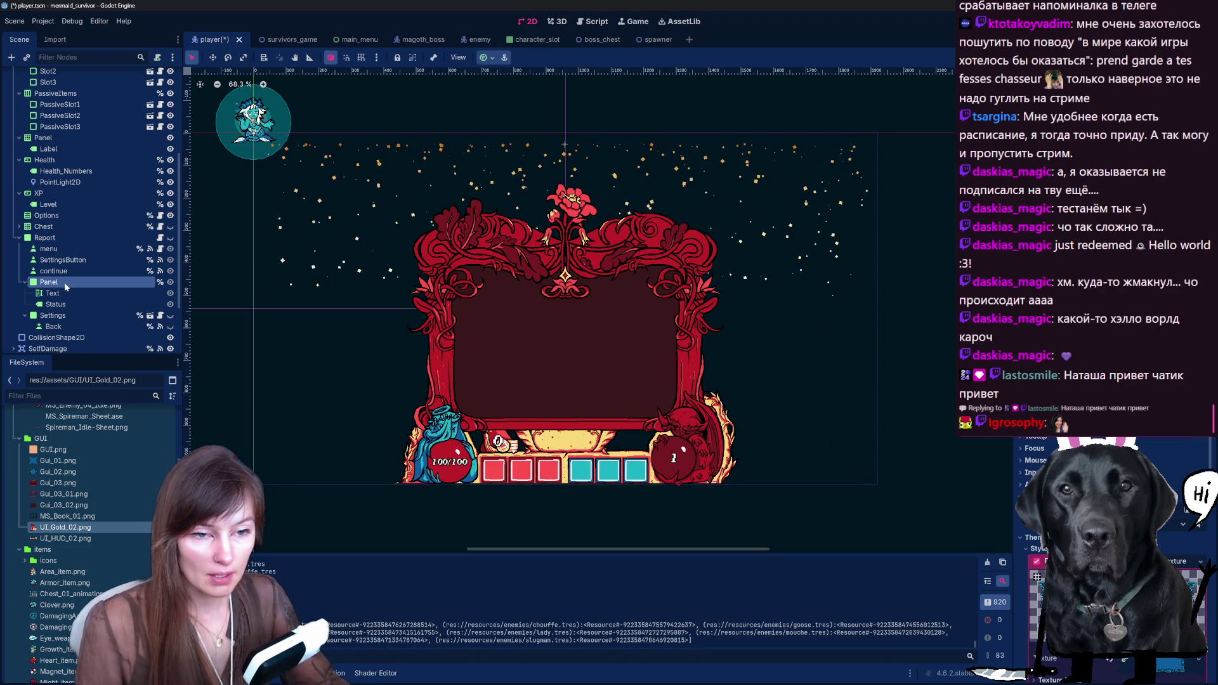
pyautogui.press('w')
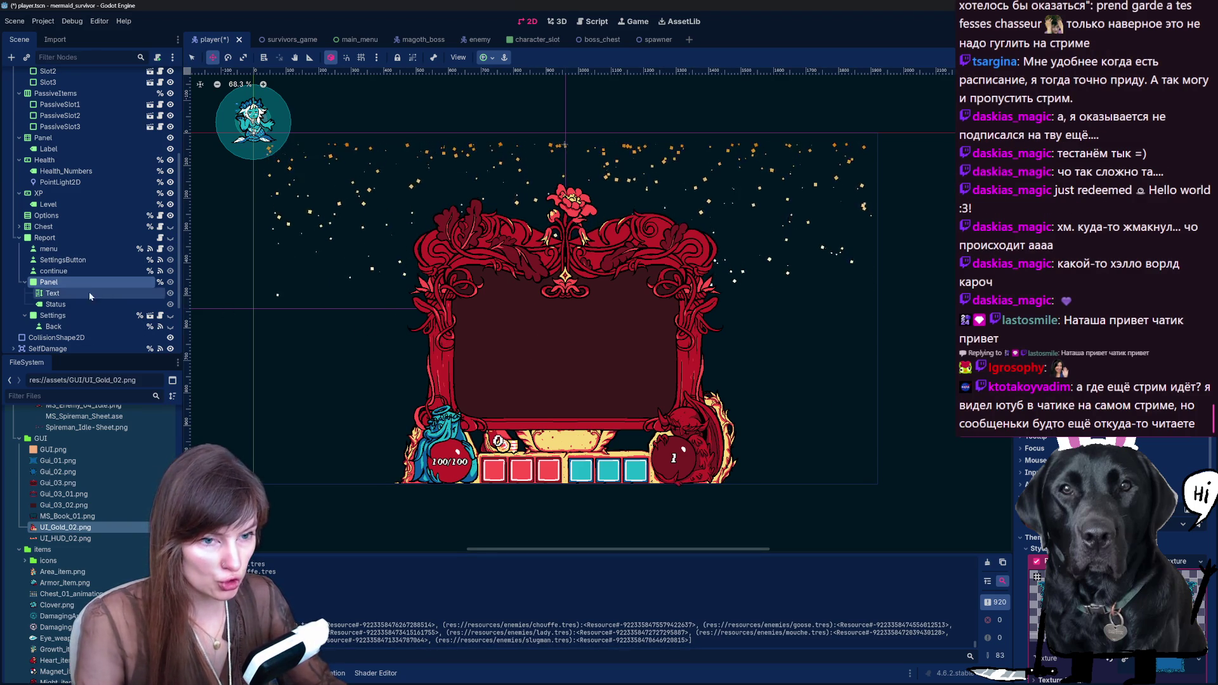
pyautogui.scroll(-5, 624, 238)
pyautogui.scroll(3, 561, 234)
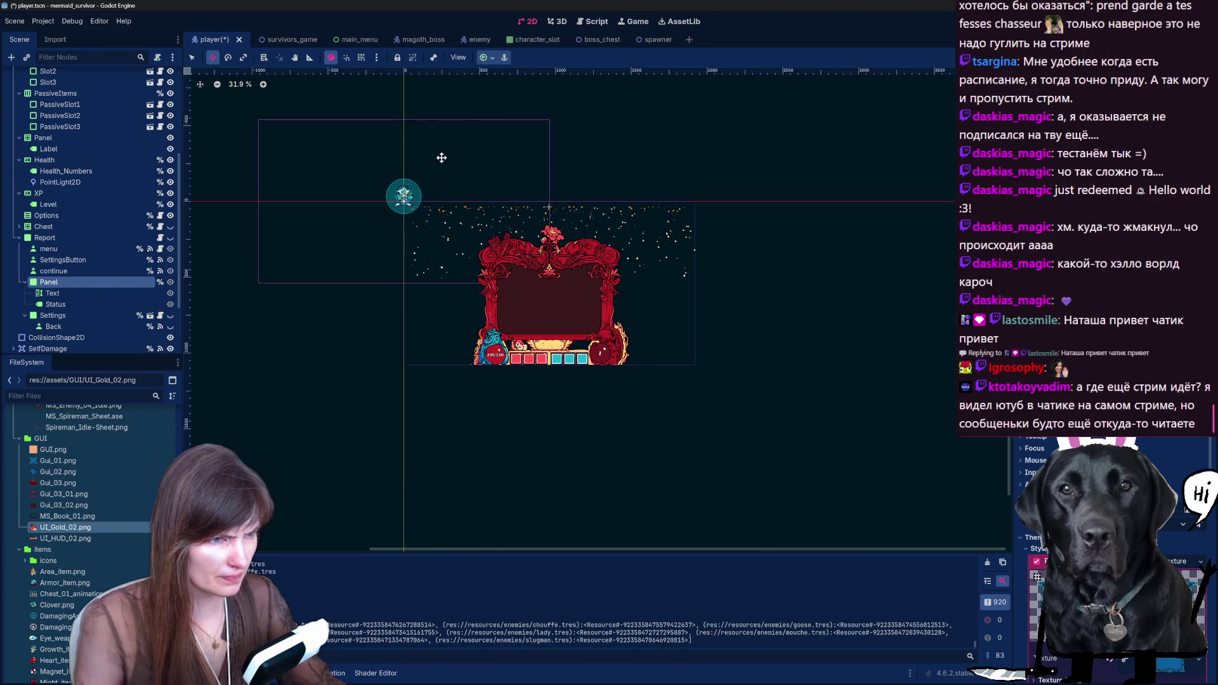
pyautogui.click(462, 224)
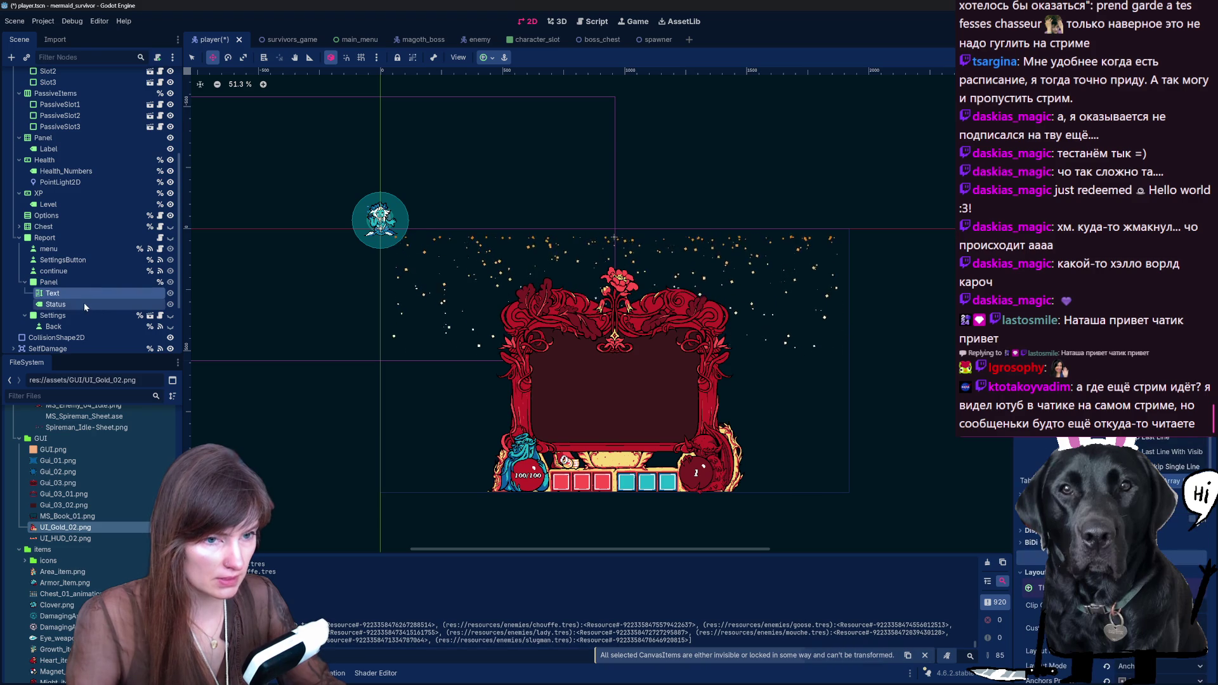
pyautogui.scroll(4, 85, 306)
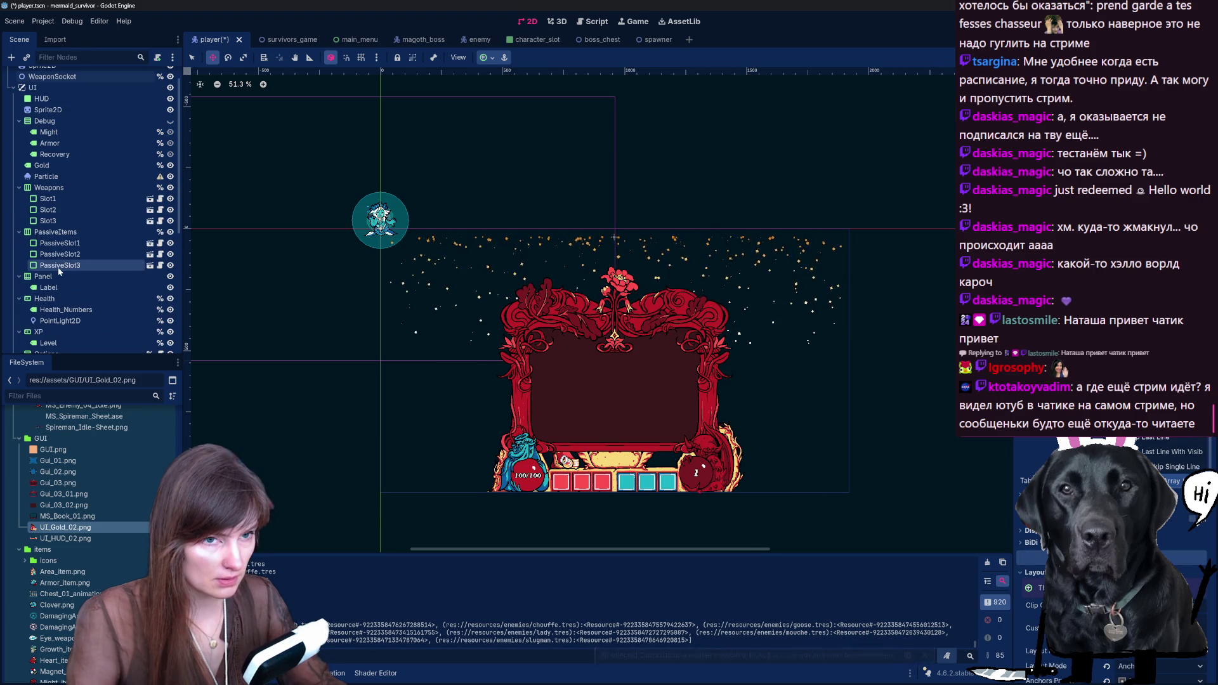
pyautogui.scroll(-5, 59, 271)
# Step: Check the Panel's Status and Text children and toggle the paused menu's visibility on and off
pyautogui.click(61, 218)
pyautogui.click(61, 211)
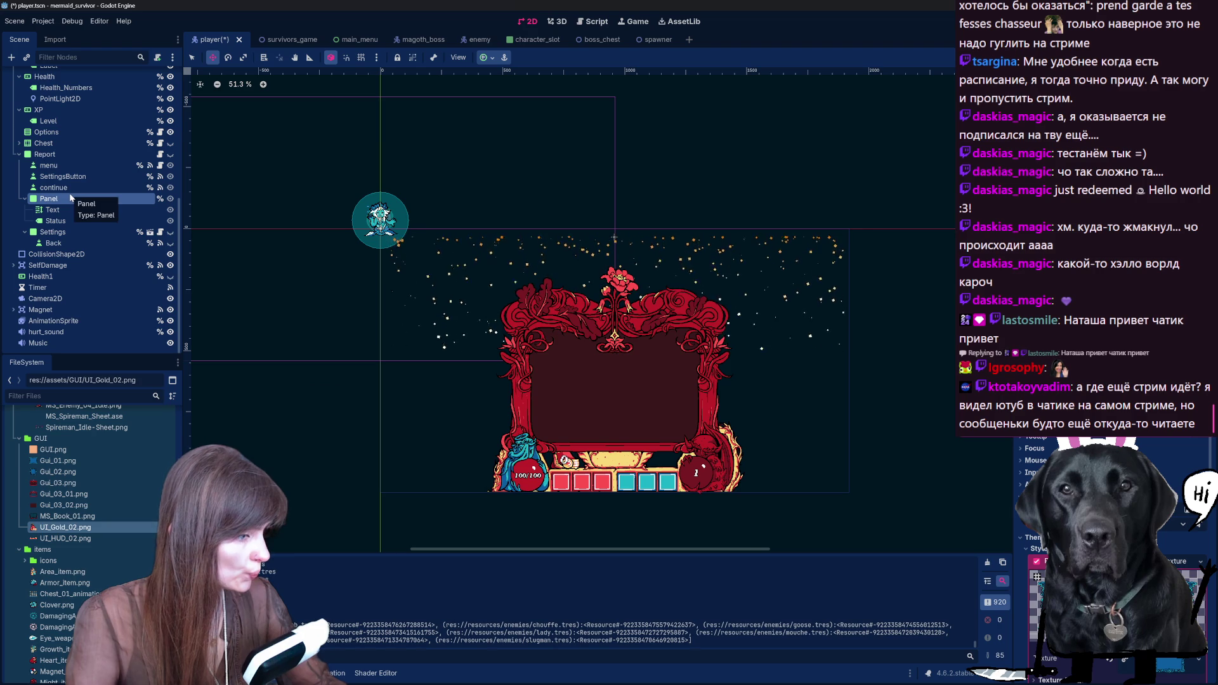
pyautogui.click(71, 198)
pyautogui.click(170, 155)
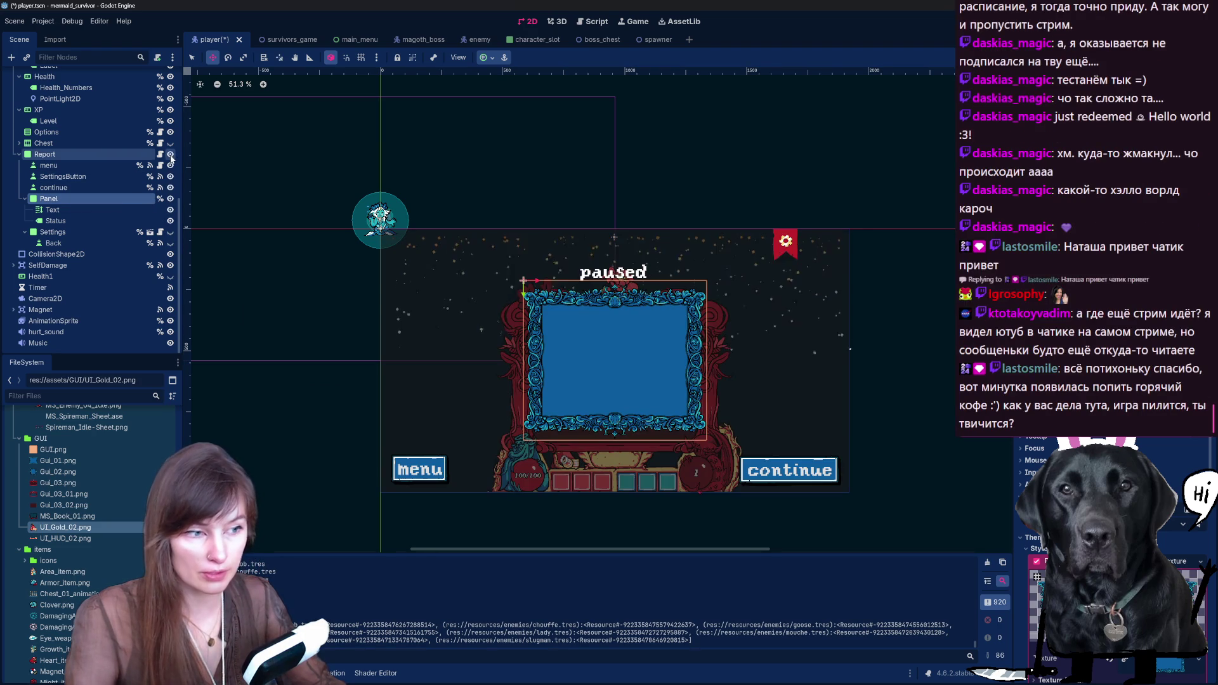
pyautogui.click(170, 156)
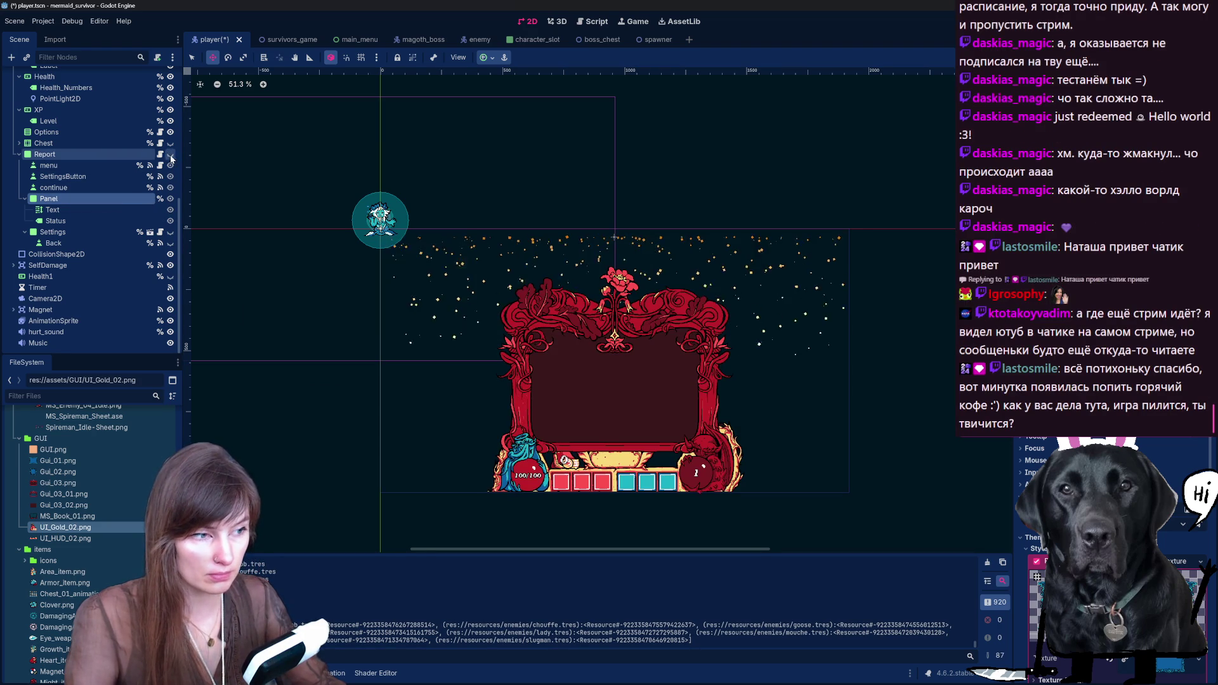
# Step: Collapse the Report node and select the SelfDamage and Health1 nodes
pyautogui.click(20, 154)
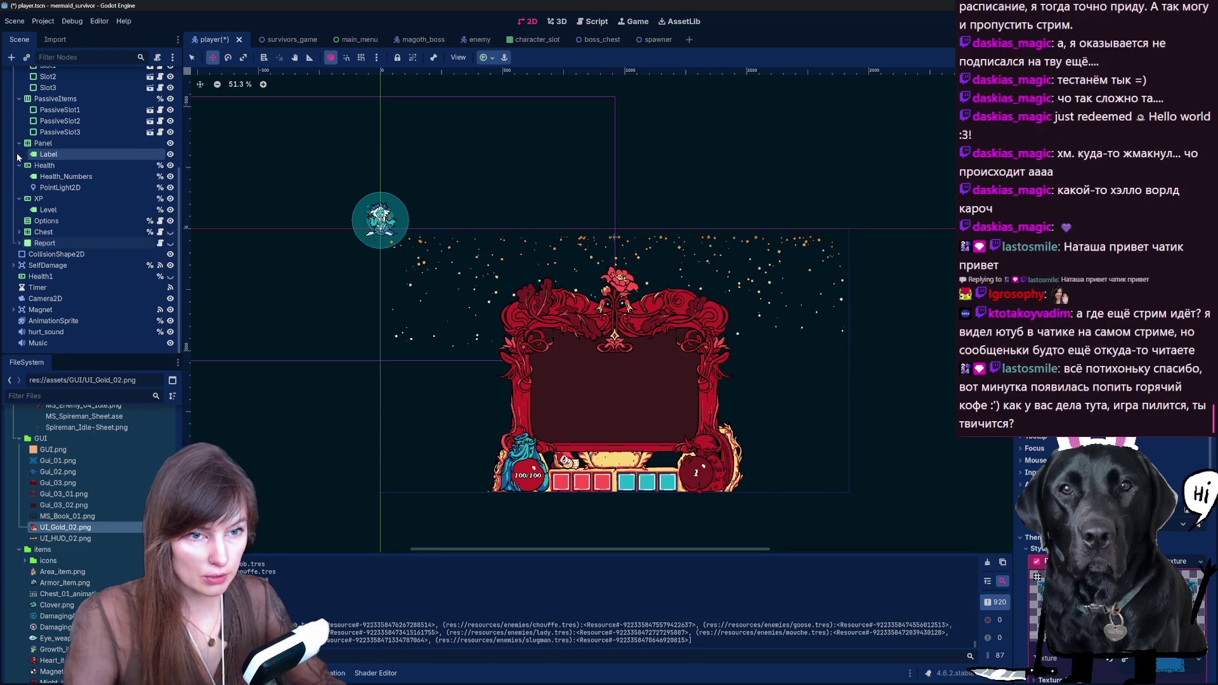
pyautogui.click(78, 264)
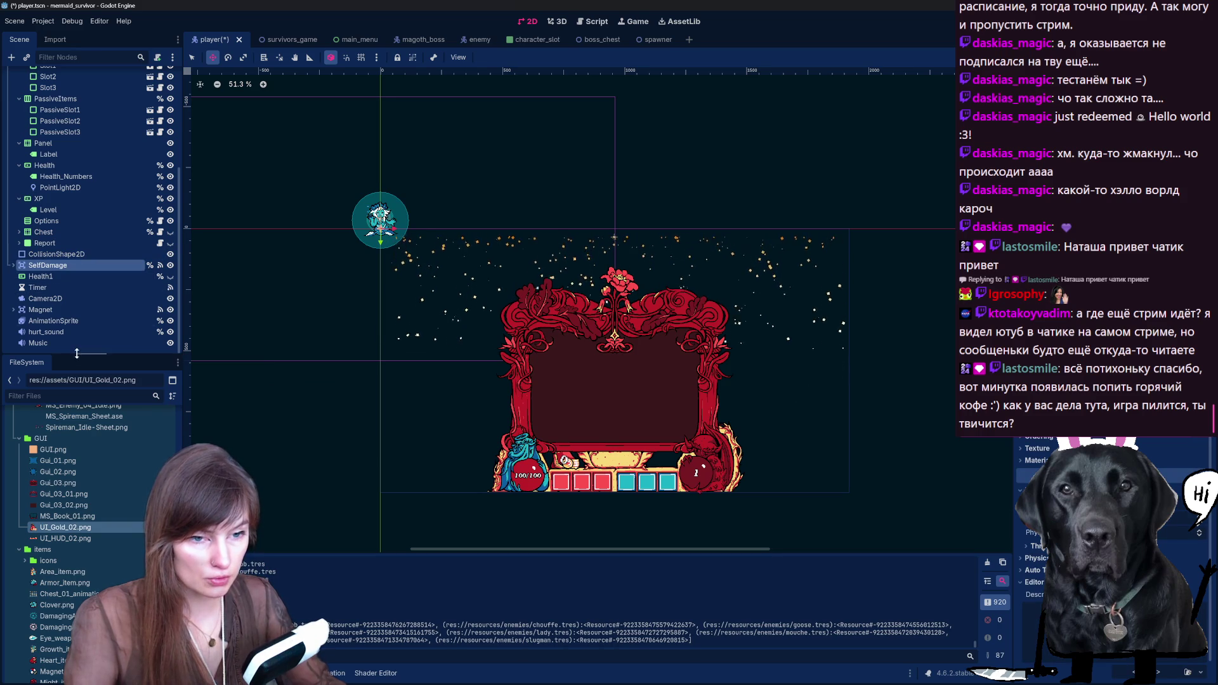
pyautogui.click(47, 278)
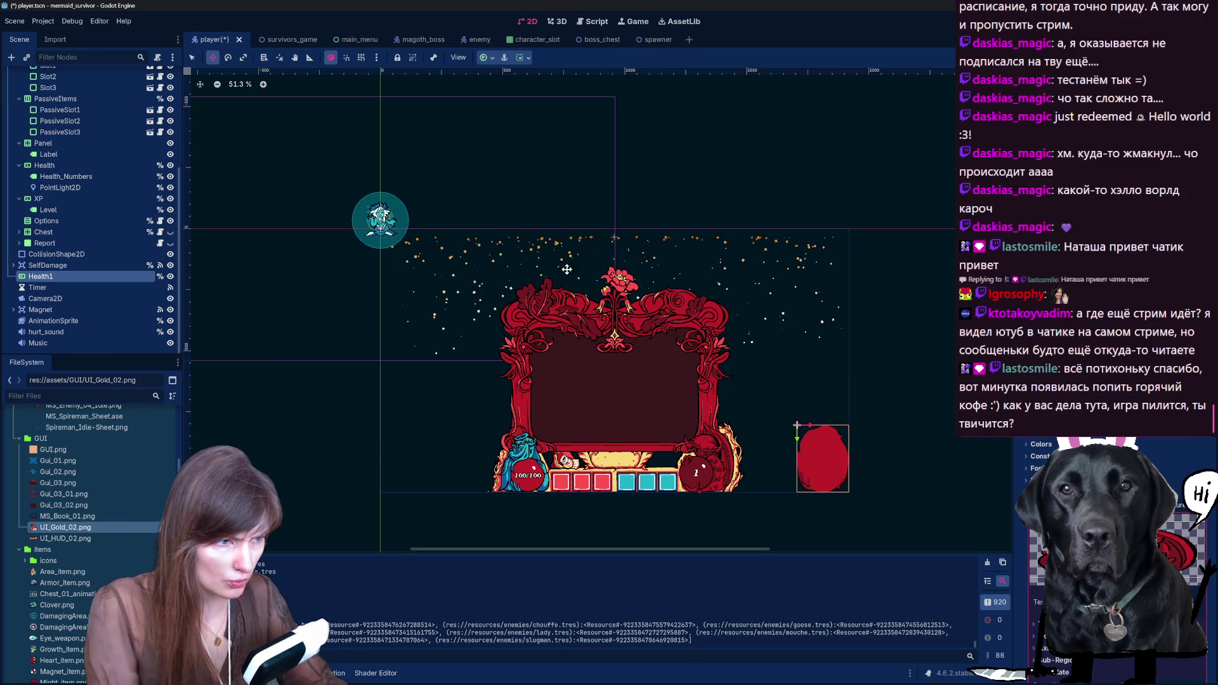
# Step: Toggle Health1's visibility to check its red orb, leaving its name unchanged
pyautogui.click(171, 276)
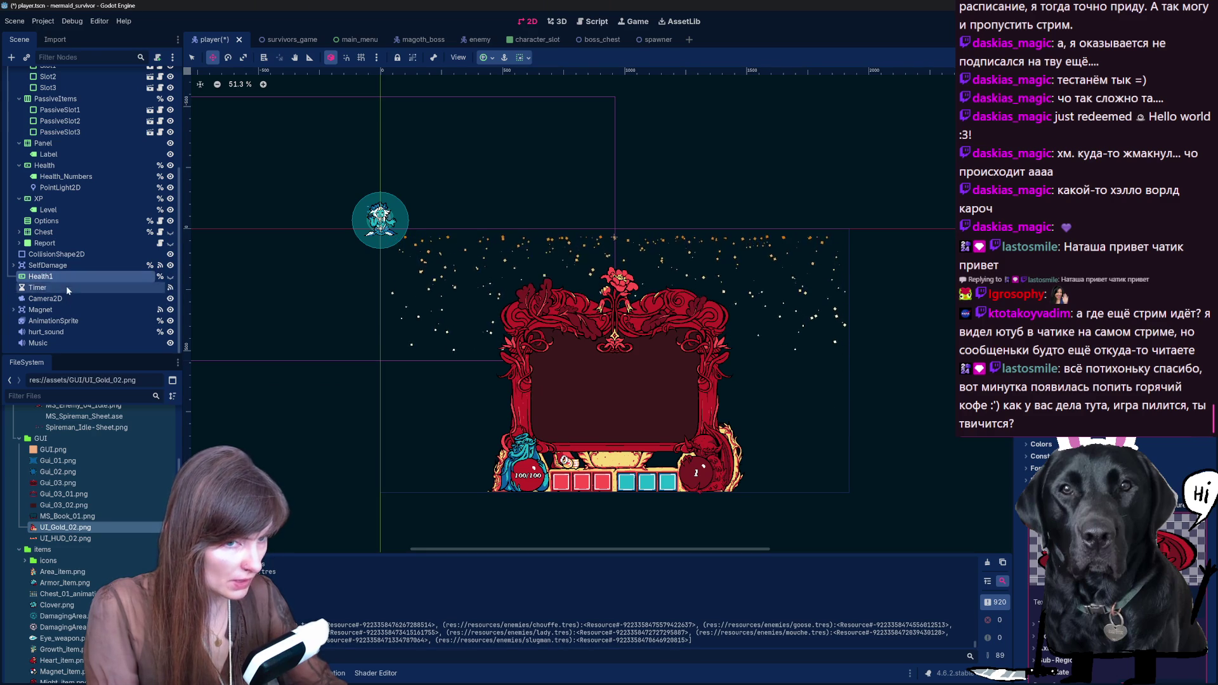
pyautogui.doubleClick(41, 276)
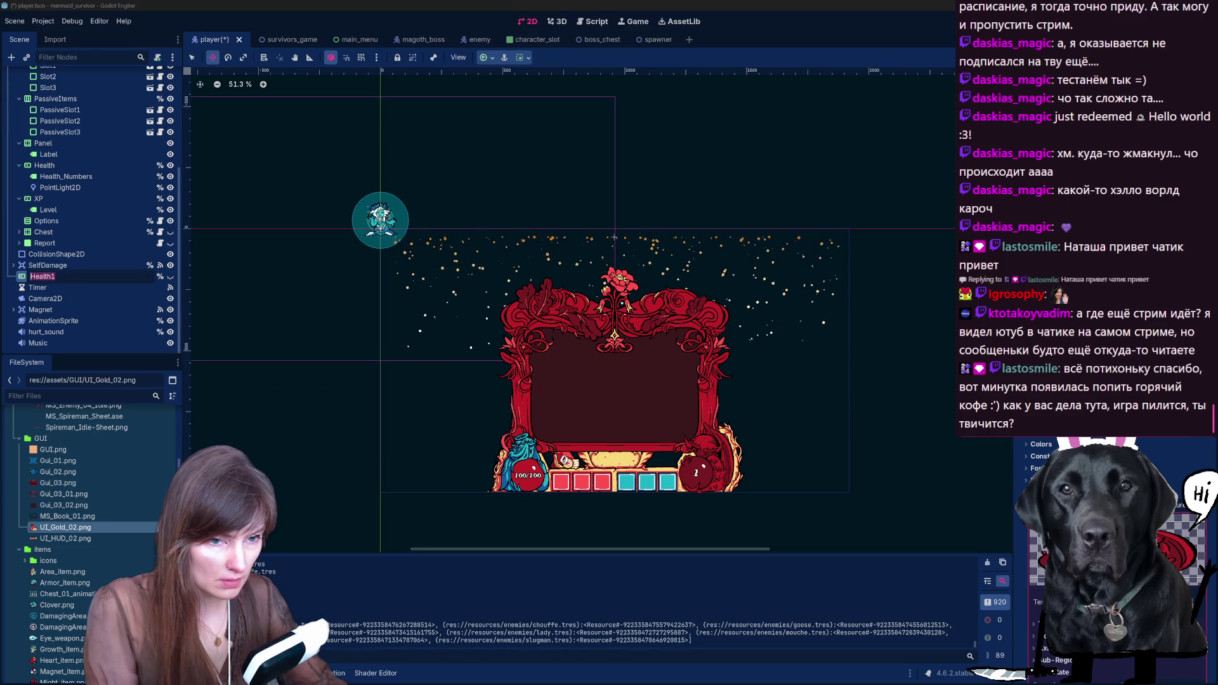
pyautogui.press('Escape')
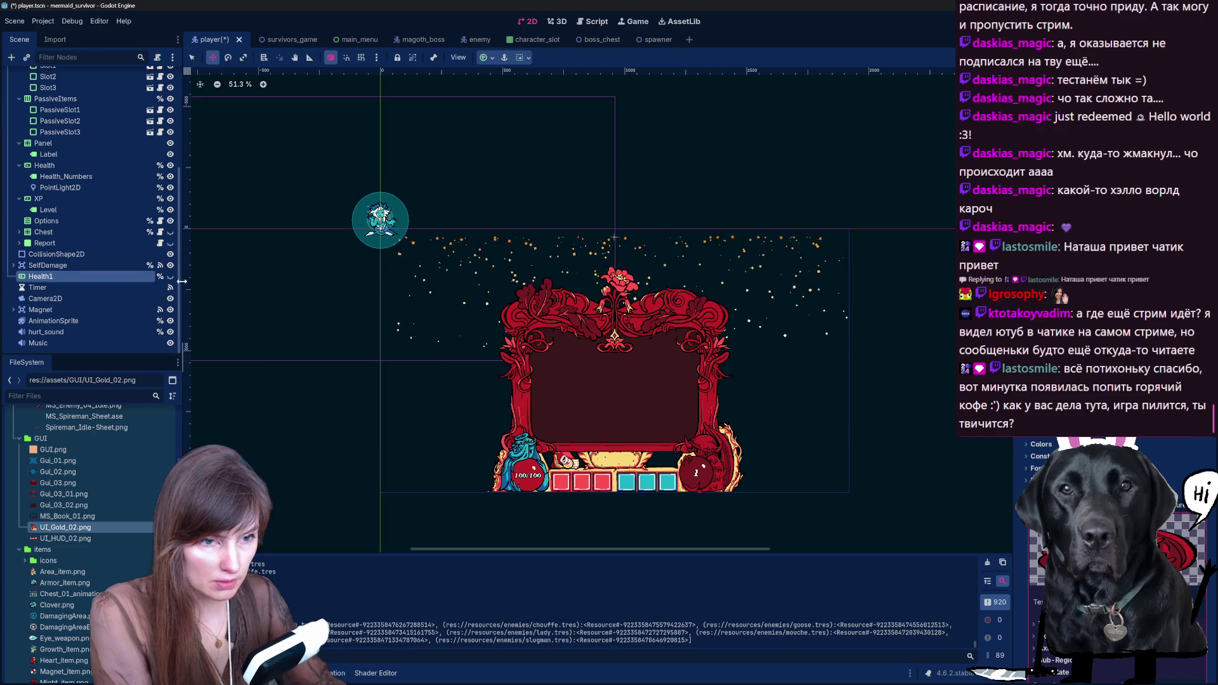
pyautogui.click(82, 264)
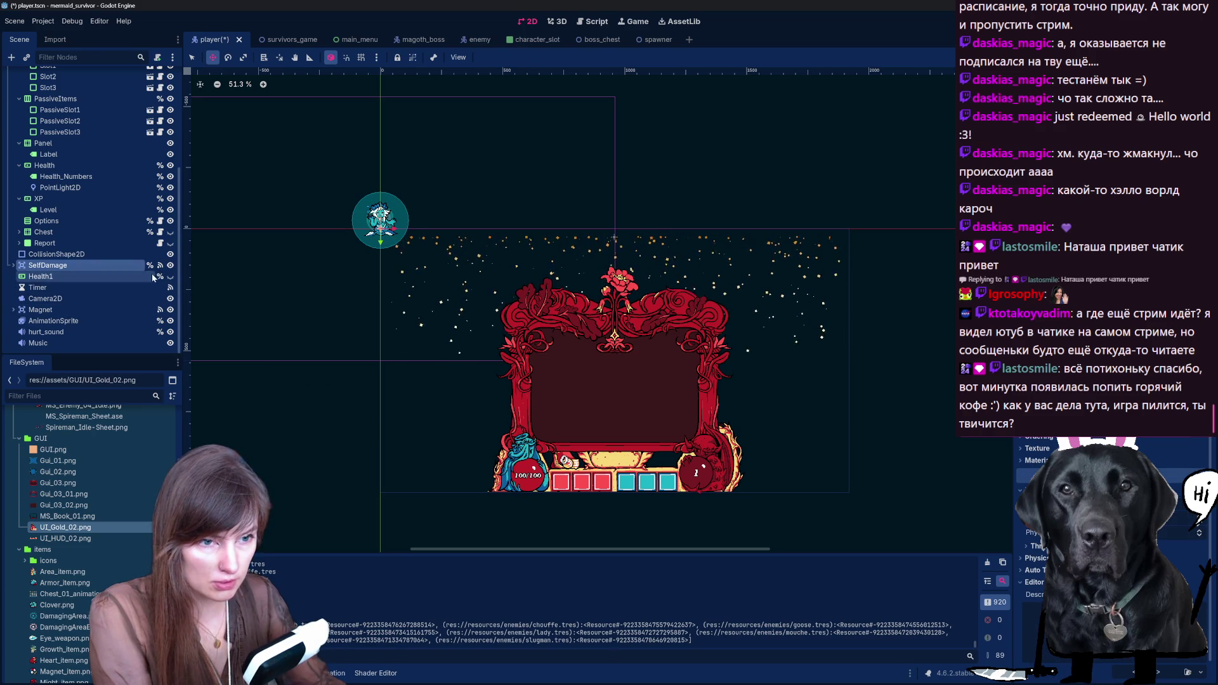
pyautogui.click(170, 278)
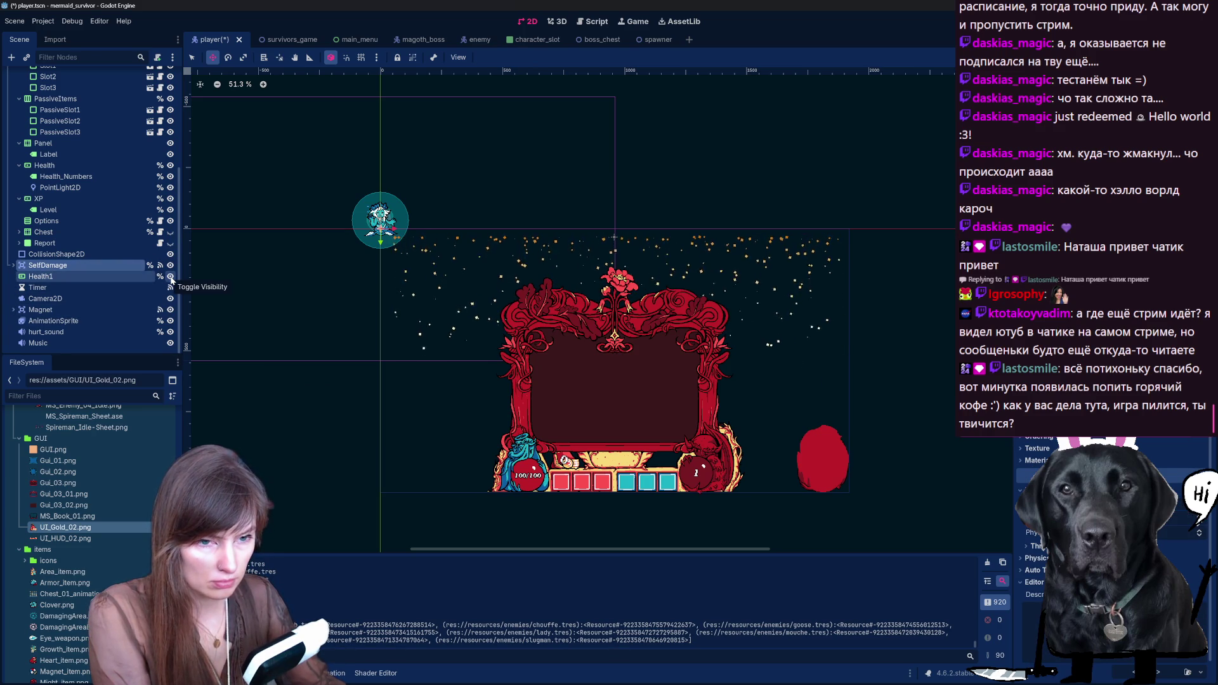
pyautogui.click(170, 277)
# Step: Delete the Health1 node and confirm the removal
pyautogui.click(82, 276)
pyautogui.press('Delete')
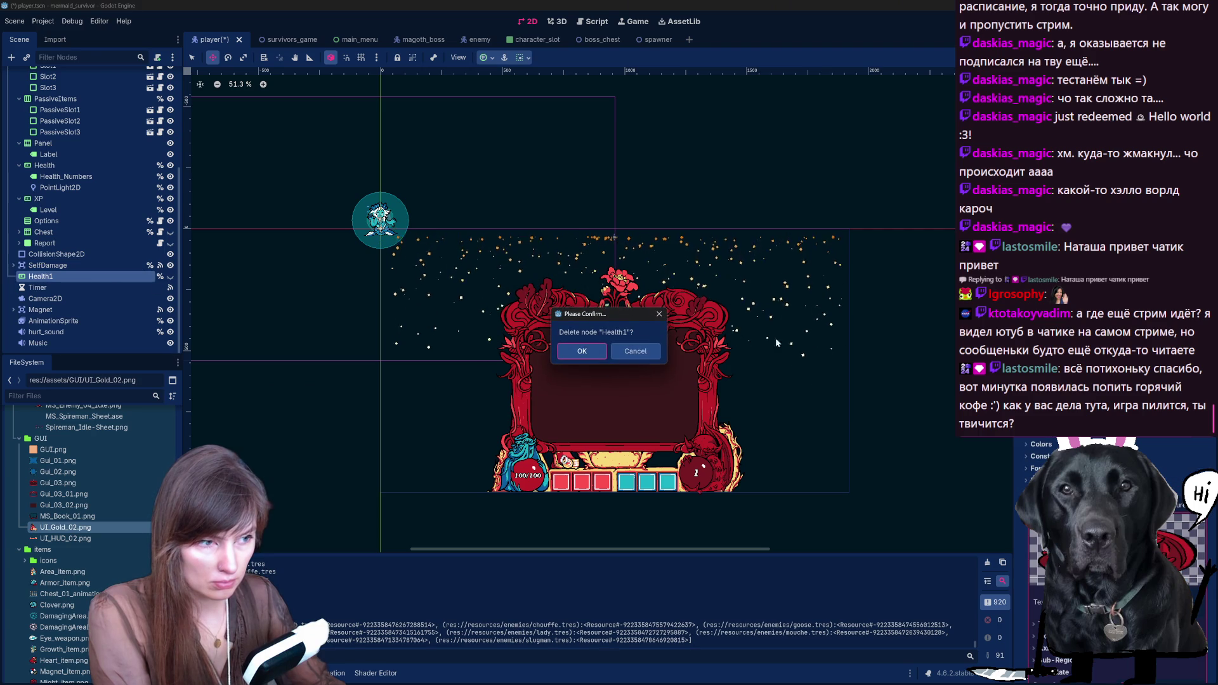
pyautogui.click(598, 356)
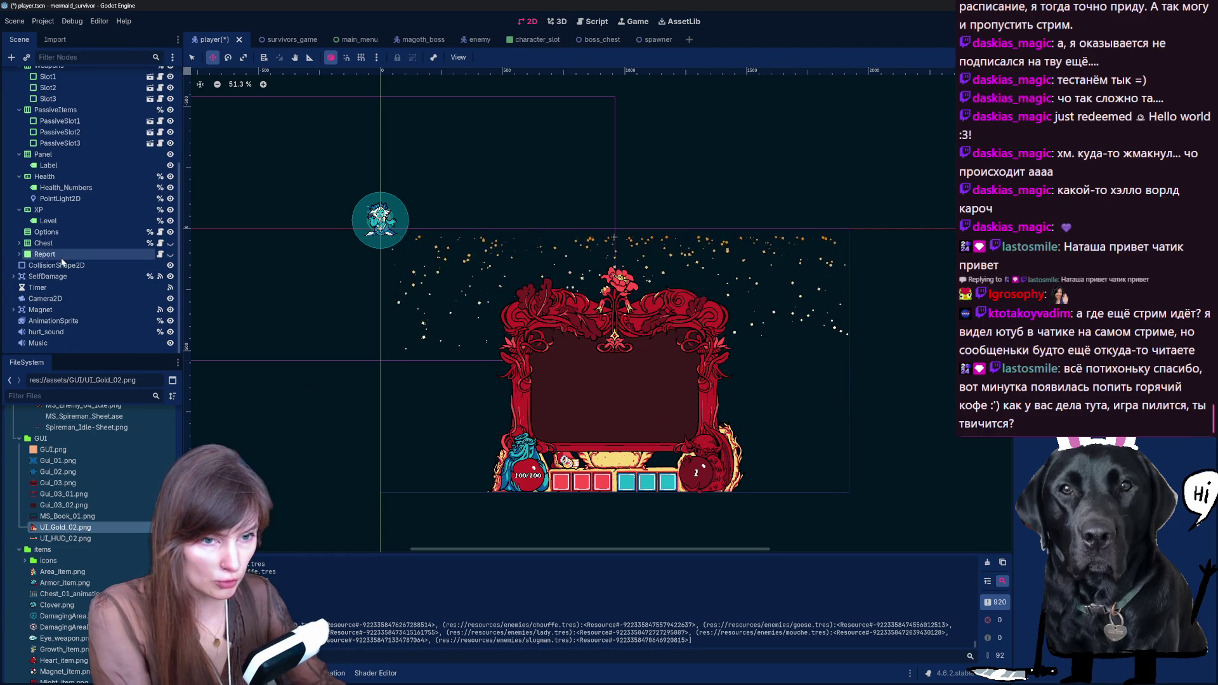
pyautogui.click(44, 178)
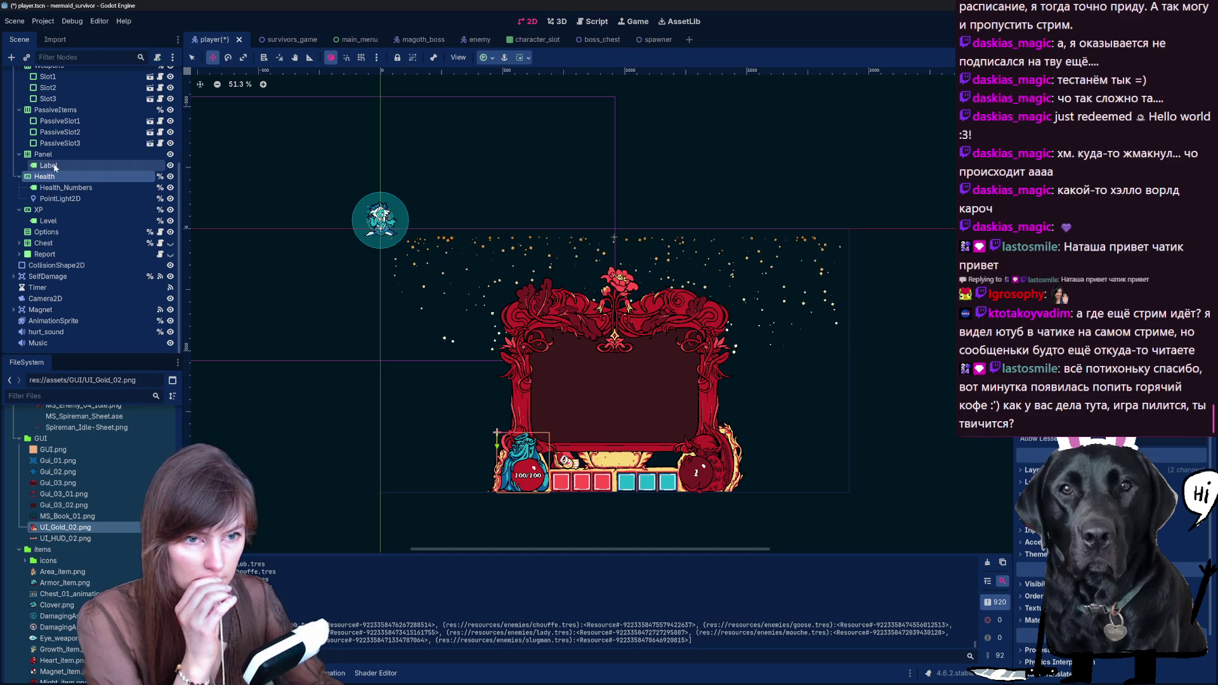
pyautogui.click(61, 209)
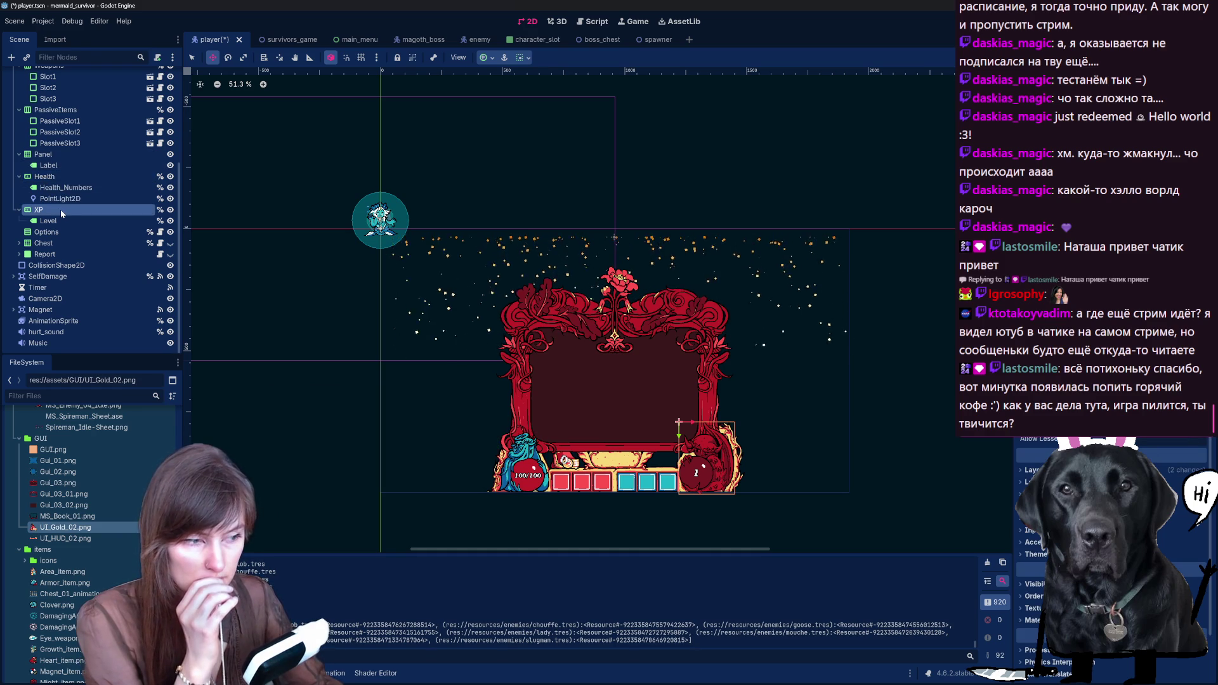
pyautogui.click(71, 288)
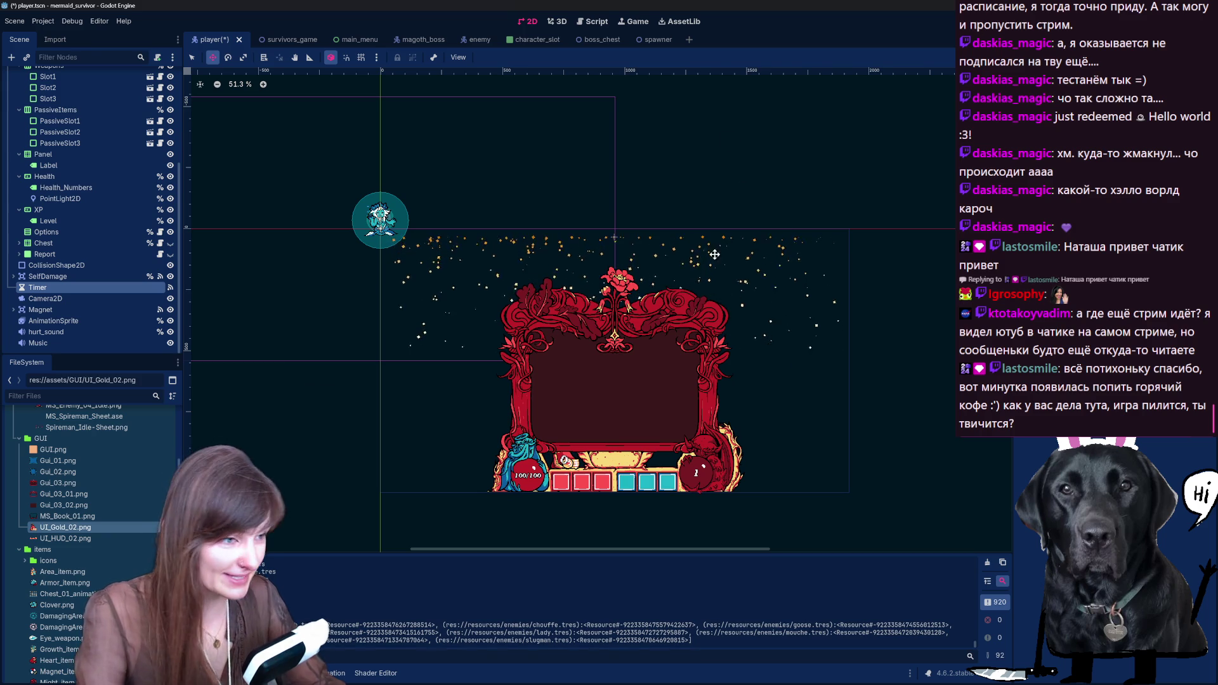
pyautogui.scroll(1, 404, 321)
pyautogui.scroll(-3, 769, 382)
pyautogui.scroll(2, 736, 414)
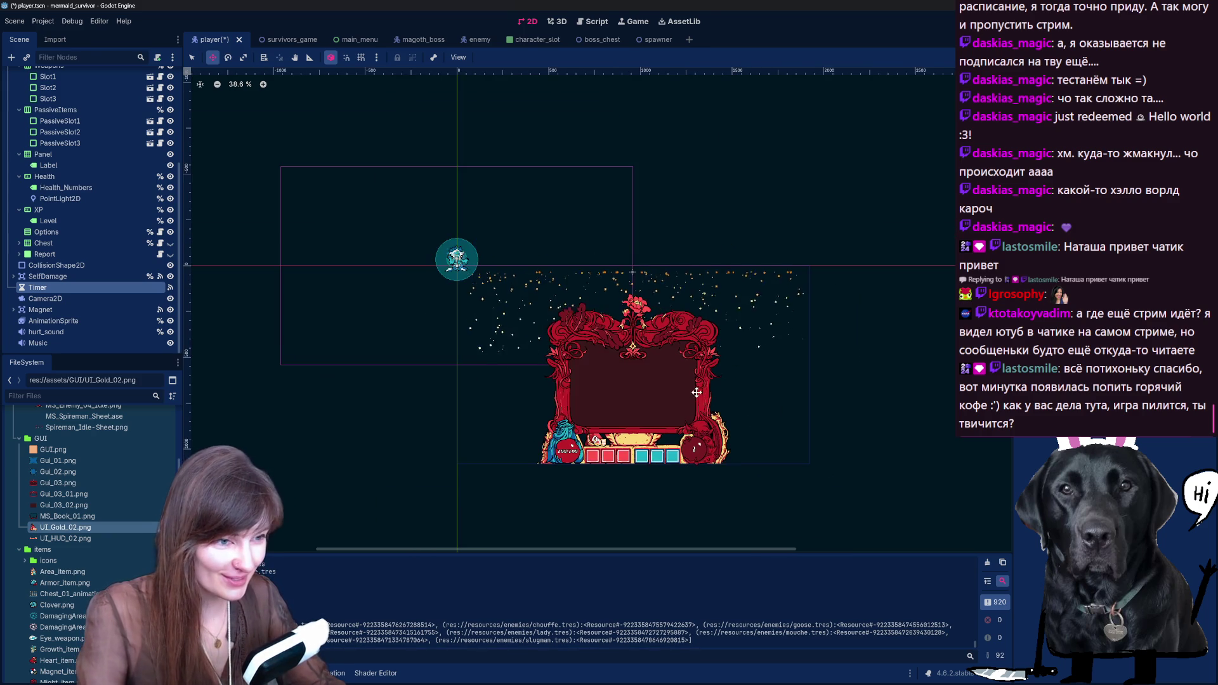
pyautogui.scroll(1, 779, 441)
pyautogui.click(72, 280)
pyautogui.click(71, 289)
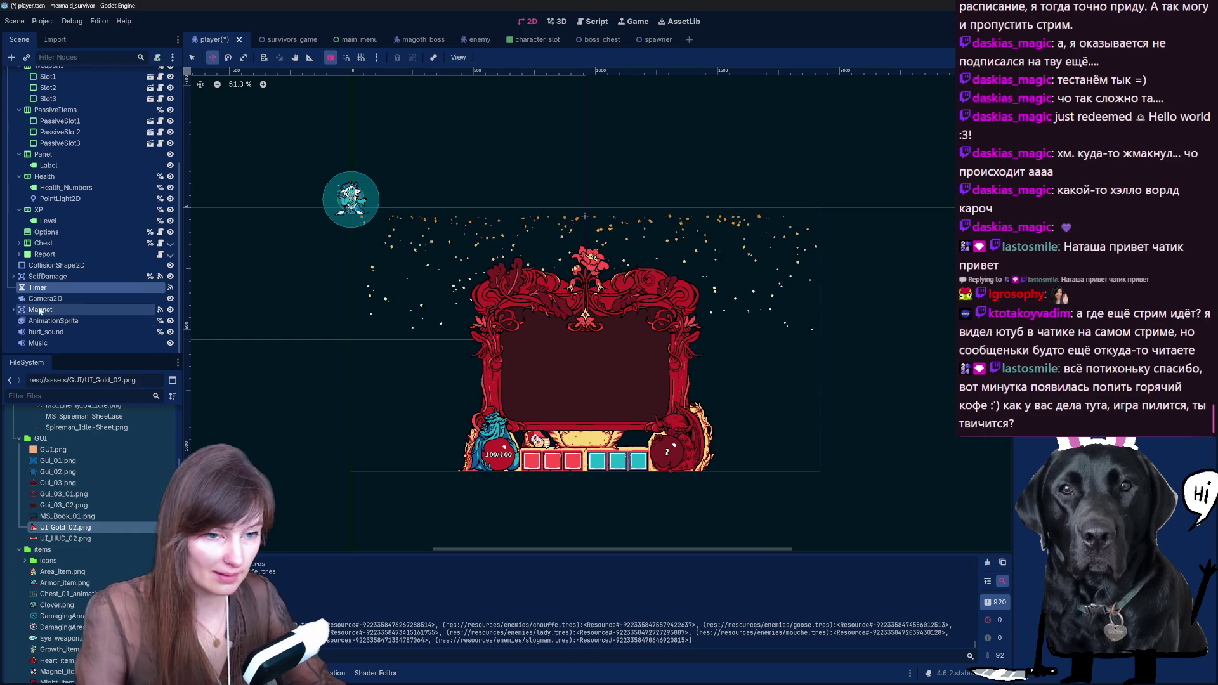
pyautogui.scroll(1, 599, 277)
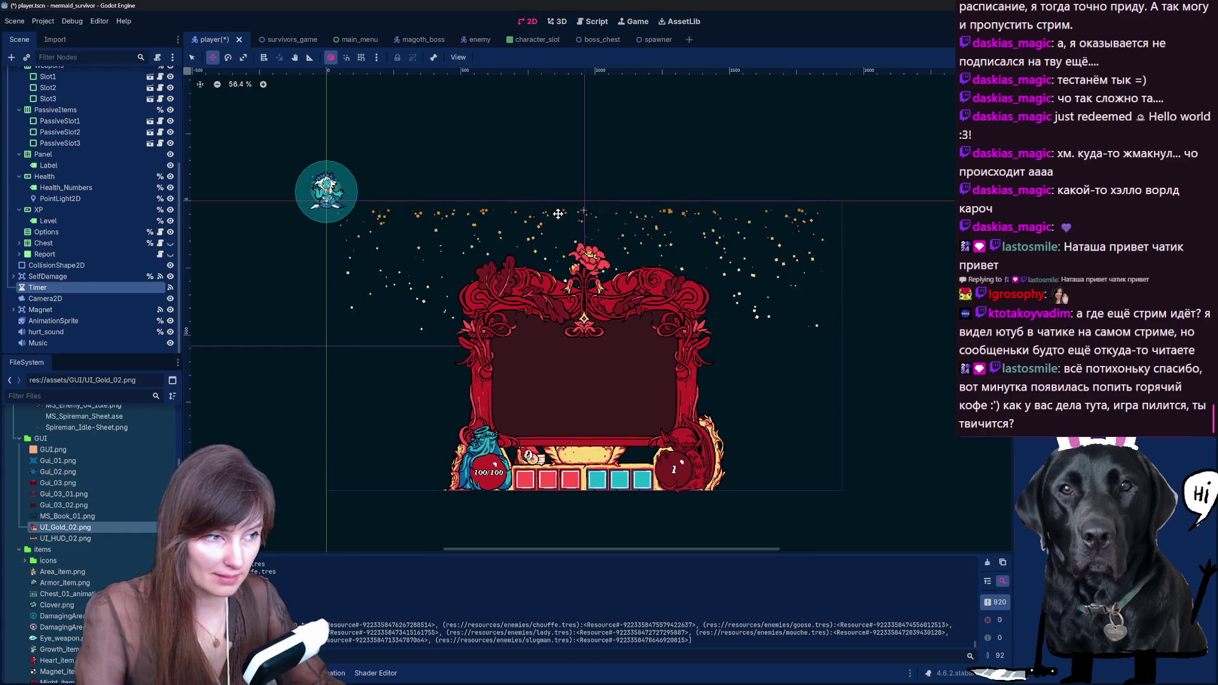
pyautogui.moveTo(585, 211); pyautogui.dragTo(577, 234)
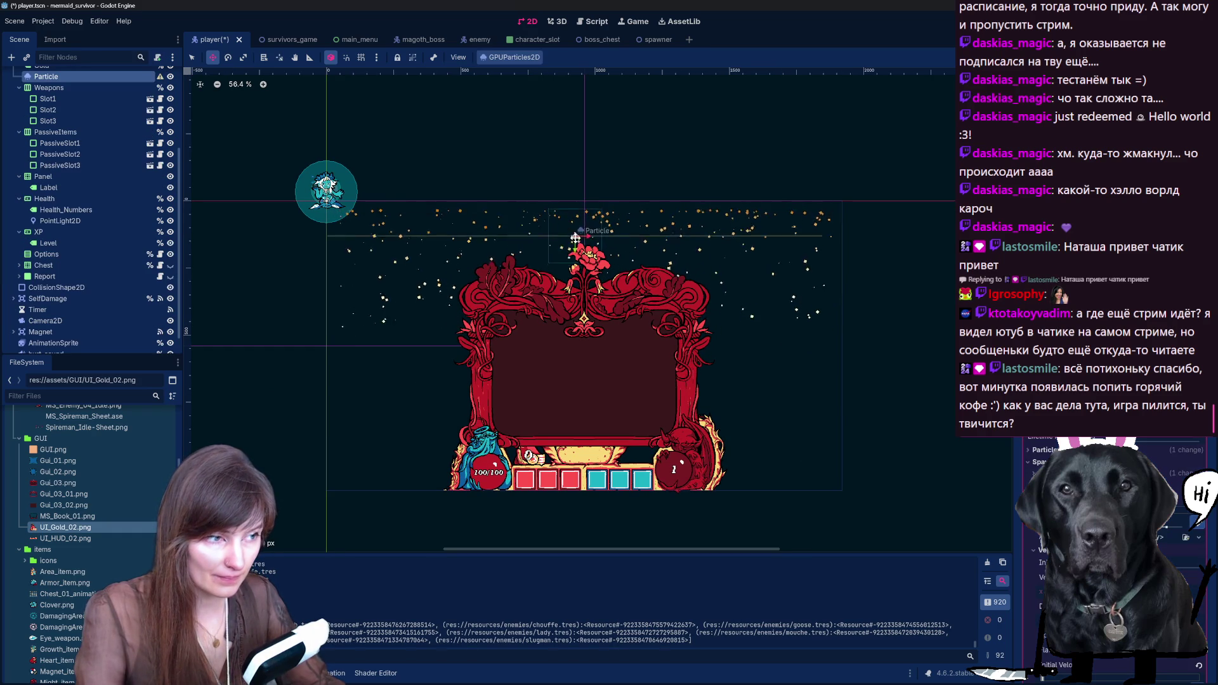
pyautogui.scroll(-2, 73, 280)
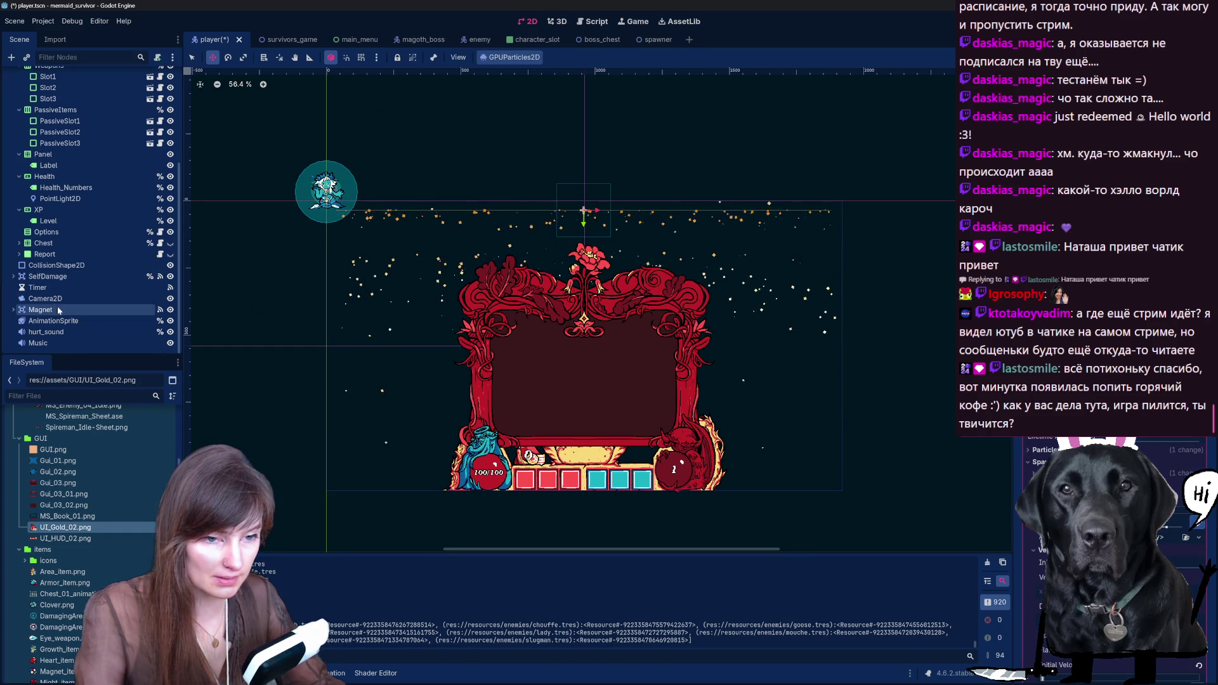
pyautogui.click(51, 289)
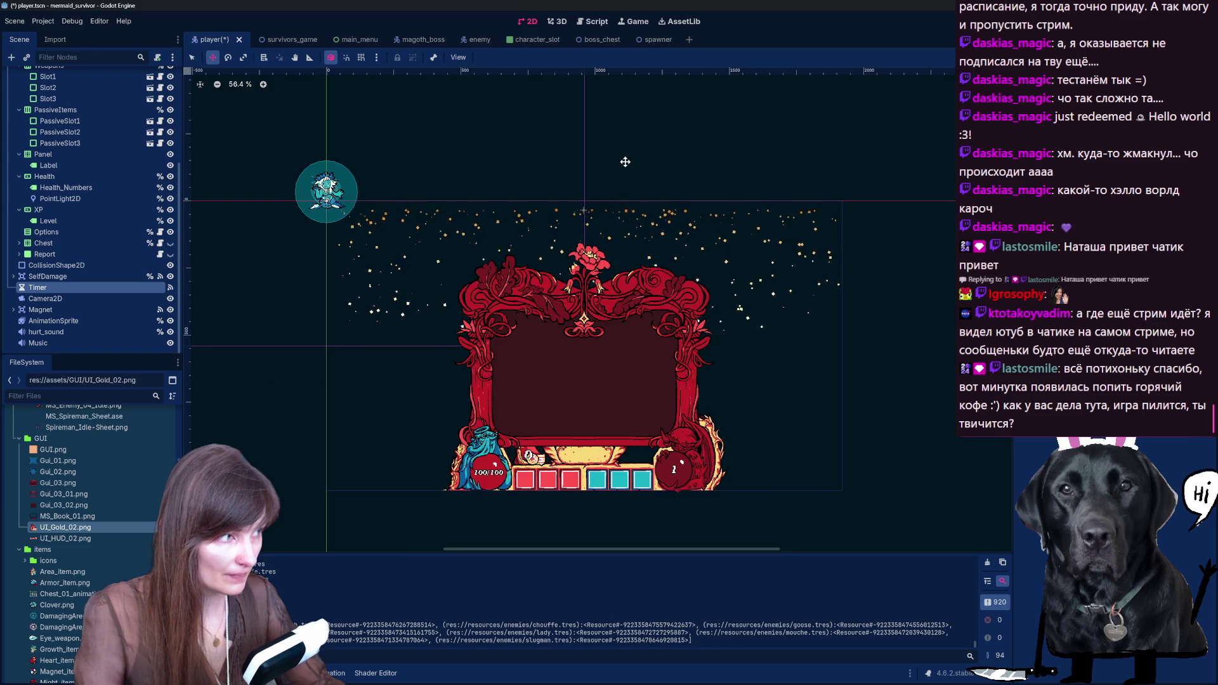
pyautogui.scroll(-3, 577, 171)
pyautogui.scroll(2, 549, 128)
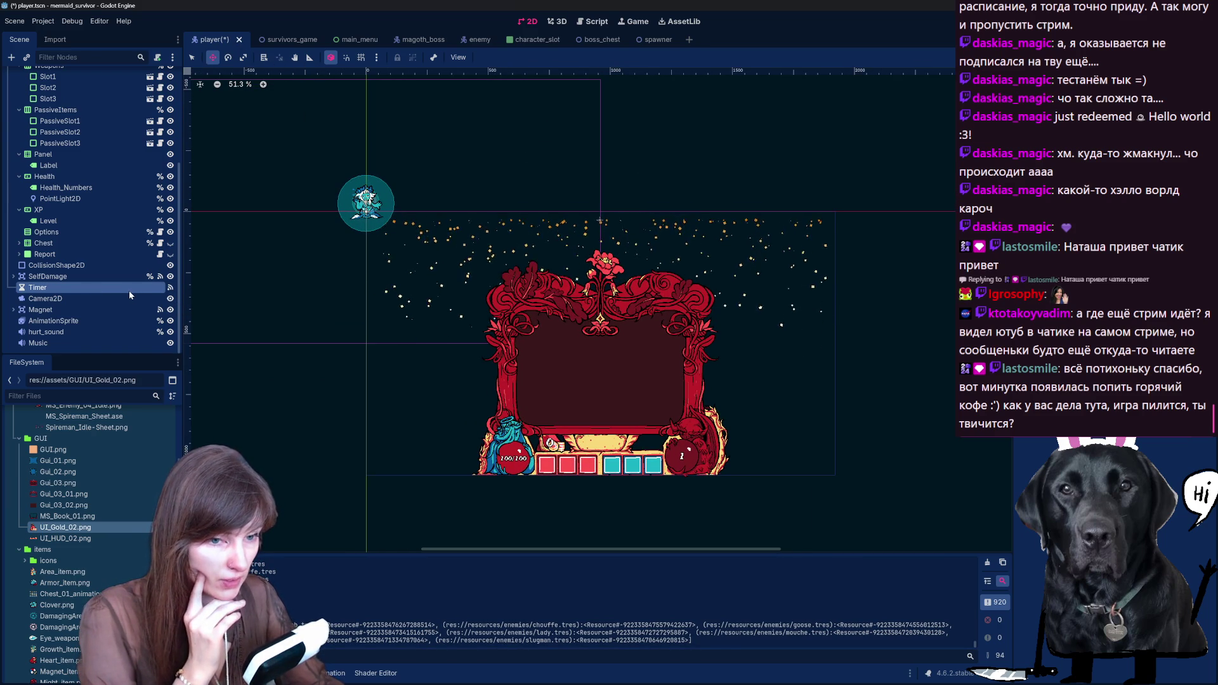
pyautogui.scroll(5, 129, 295)
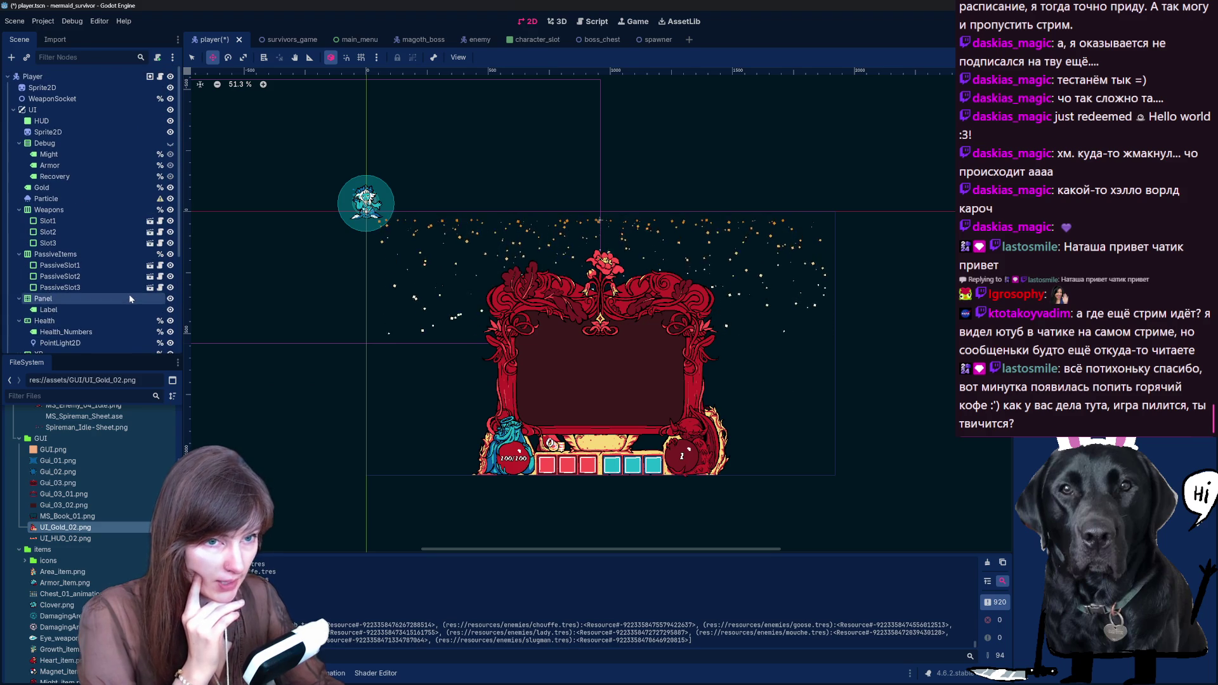
pyautogui.click(41, 108)
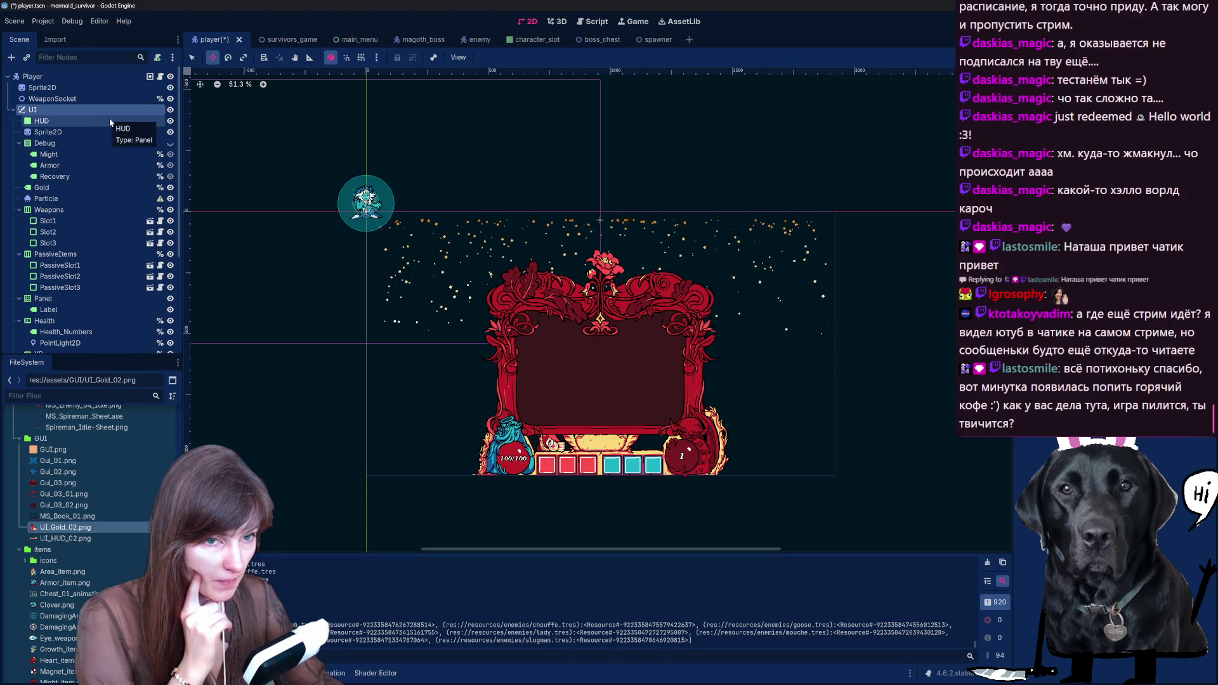
pyautogui.click(75, 154)
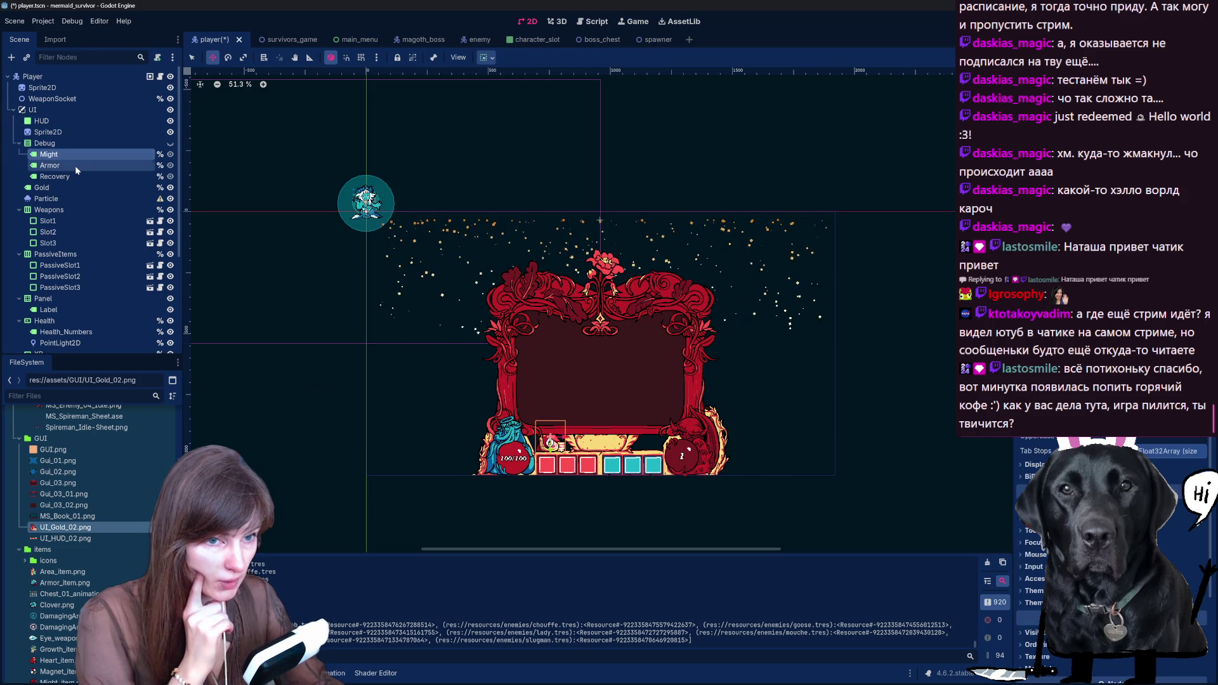
pyautogui.click(57, 210)
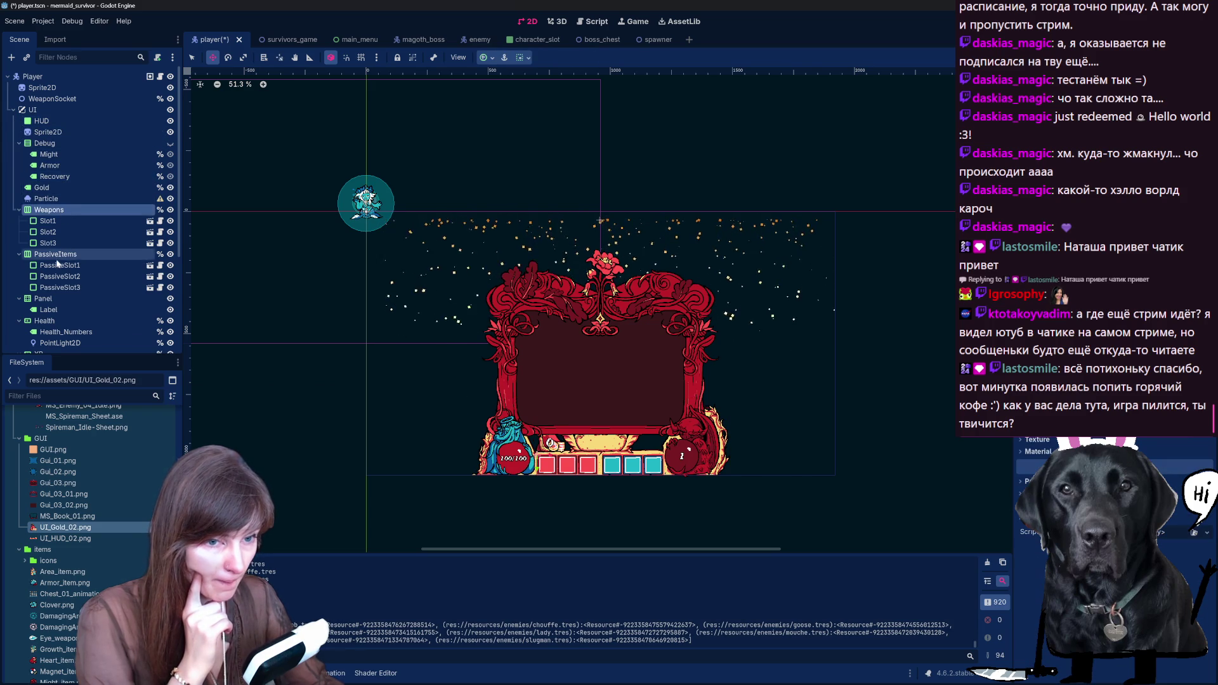
pyautogui.scroll(-2, 59, 257)
pyautogui.click(55, 275)
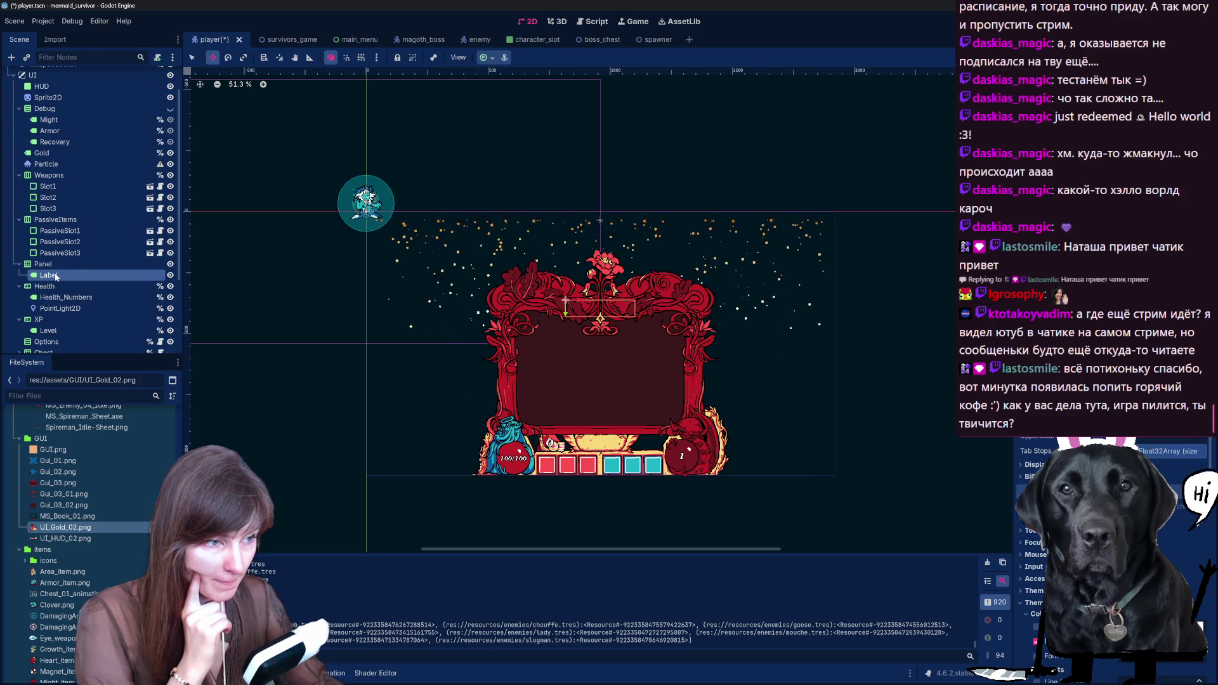
pyautogui.click(62, 287)
pyautogui.scroll(-2, 62, 302)
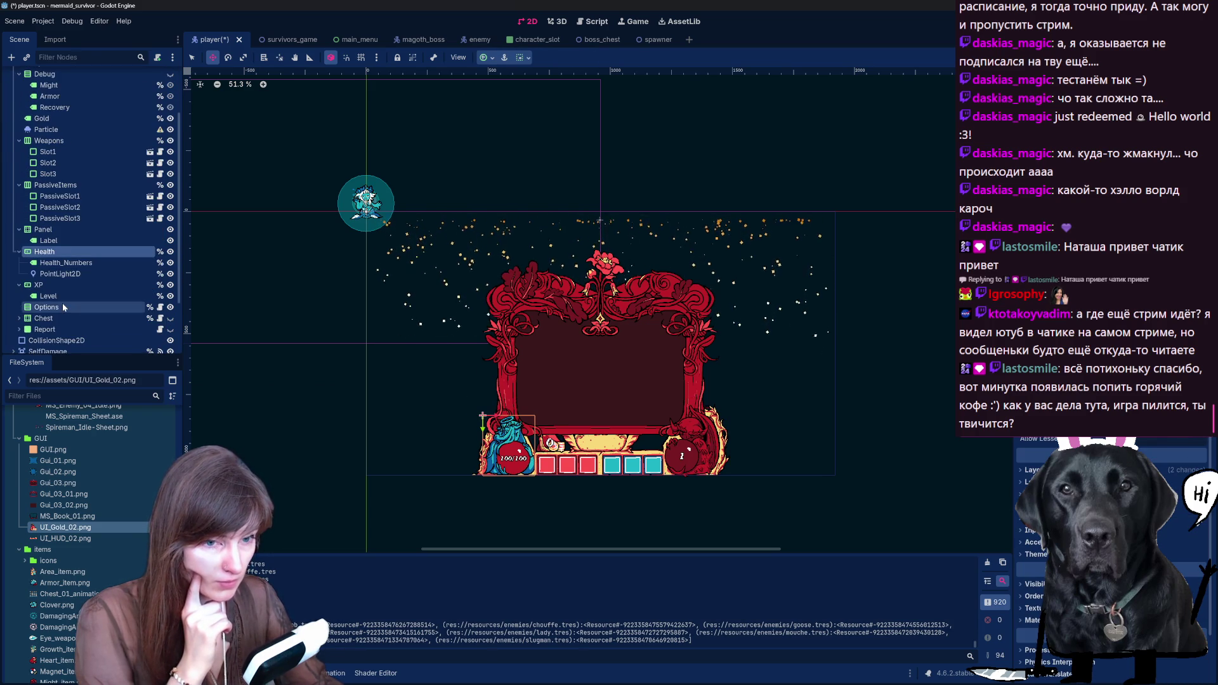
pyautogui.scroll(-4, 62, 303)
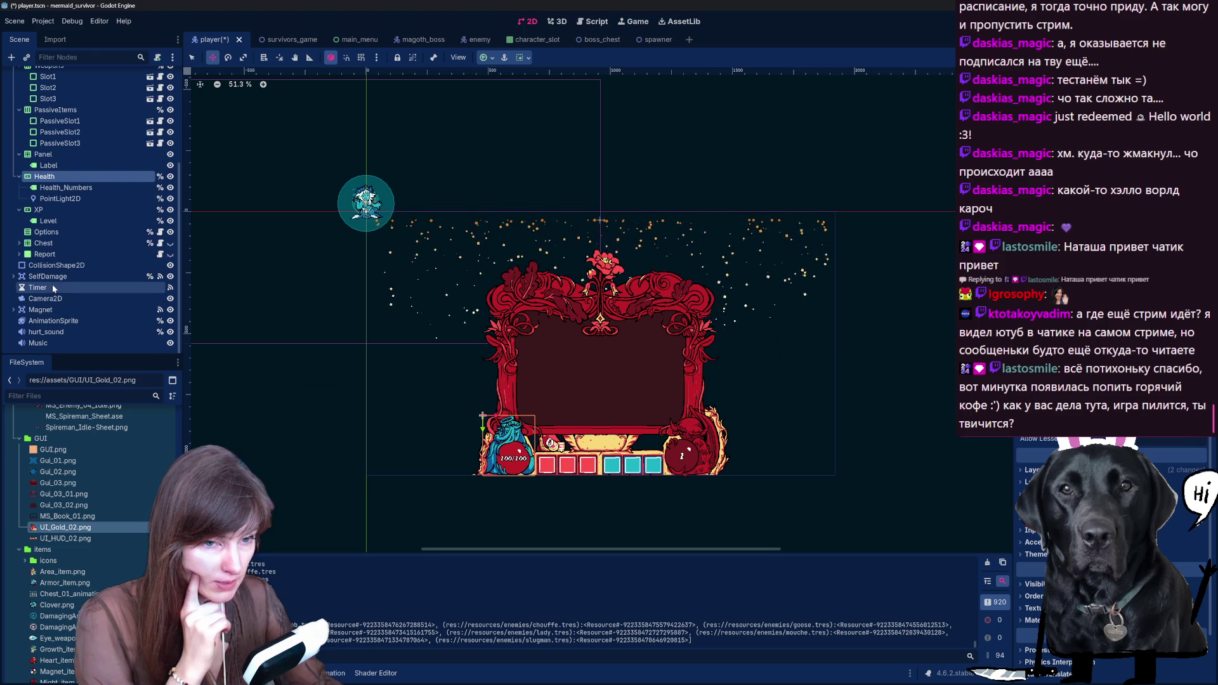
pyautogui.click(53, 286)
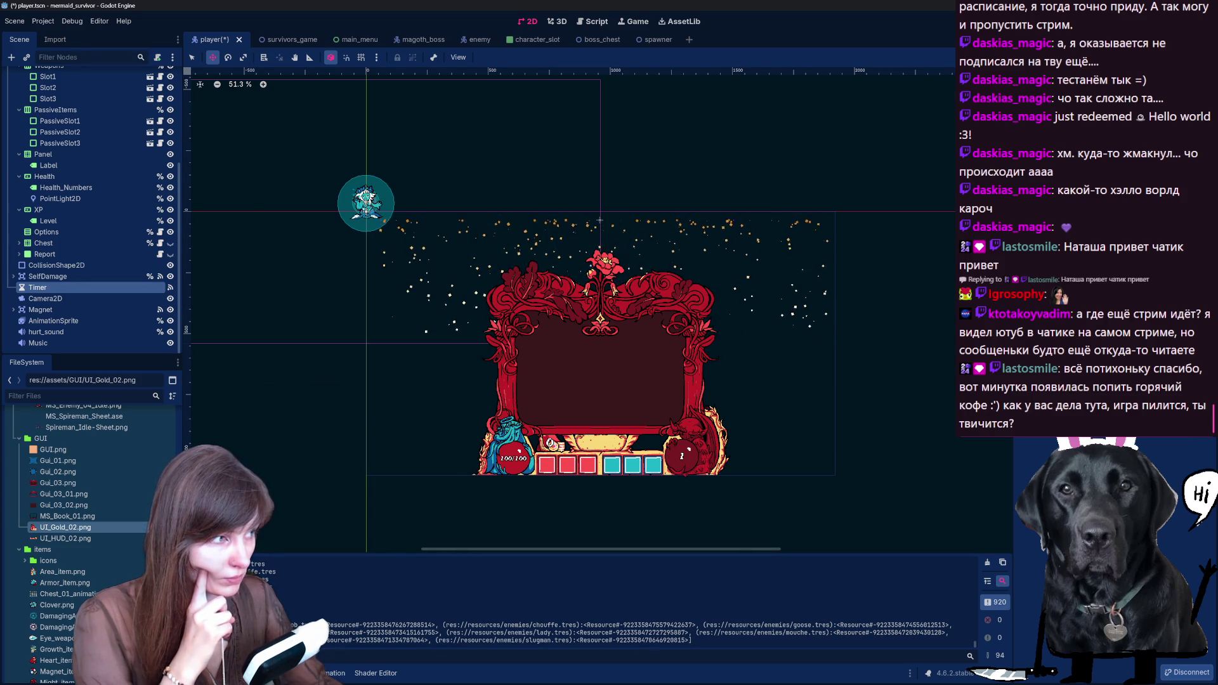
pyautogui.hotkey('ctrl', 'F3')
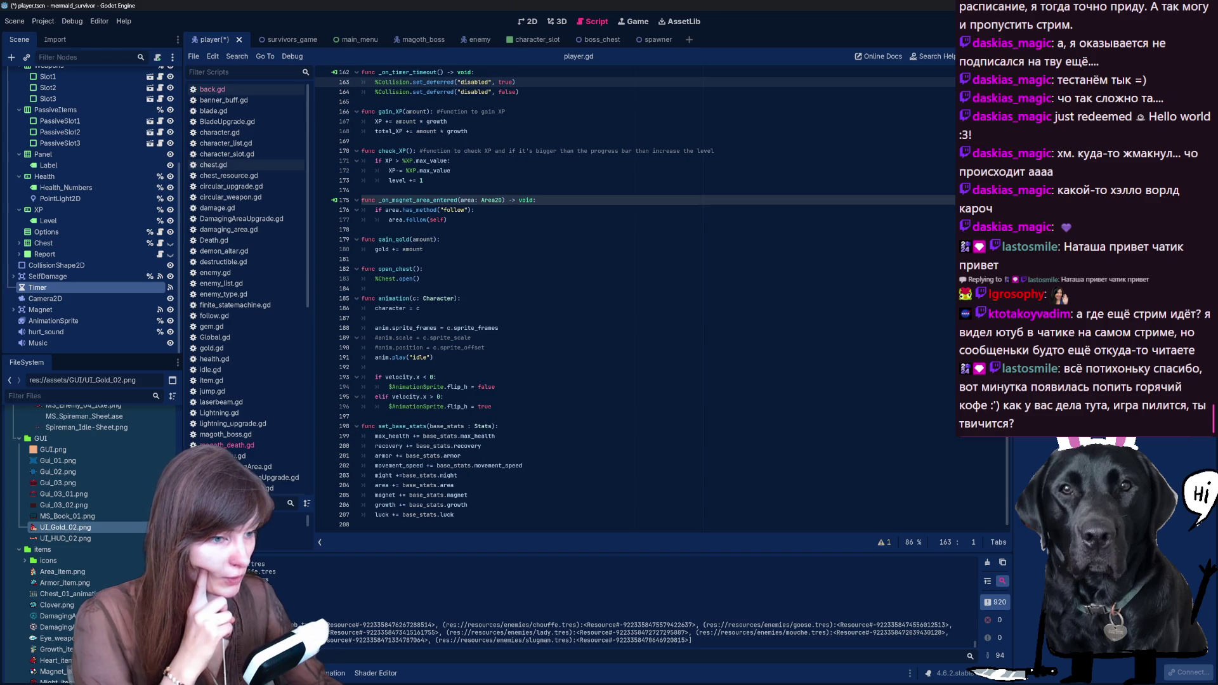
# Step: Scroll player.gd up from _on_timer_timeout to the XP and level setters and click line 59
pyautogui.scroll(3, 635, 302)
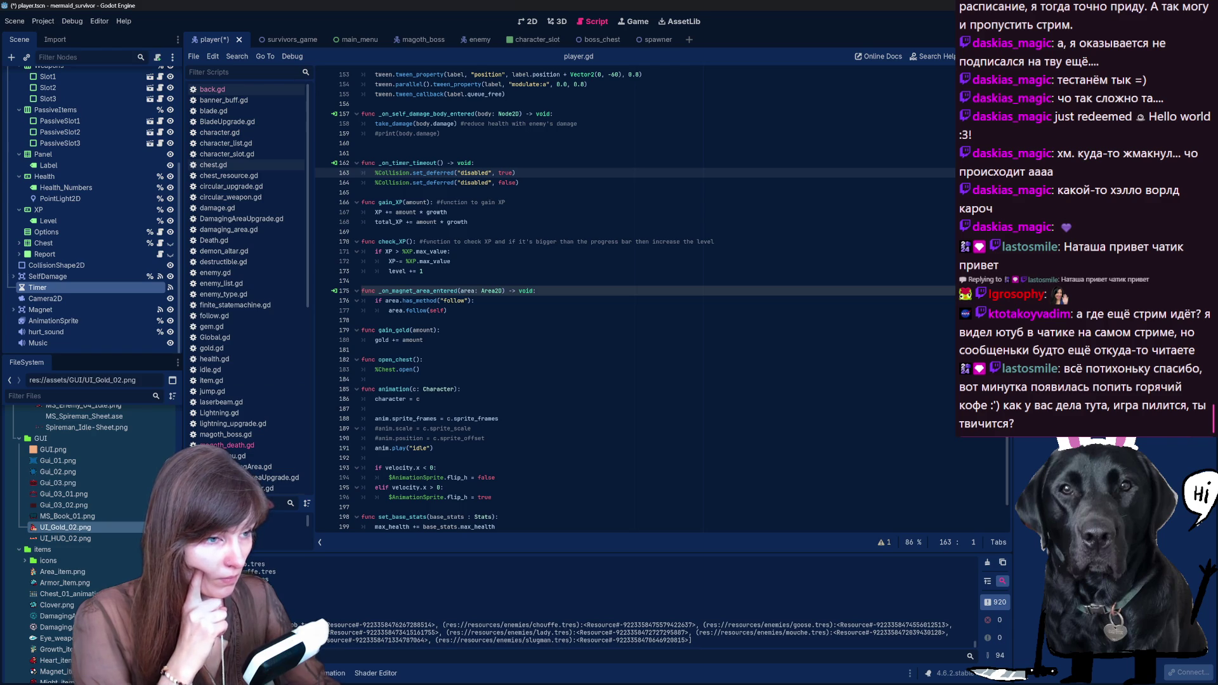
pyautogui.hotkey('shift', 'Up')
pyautogui.hotkey('shift', 'Up')
pyautogui.hotkey('shift', 'Up')
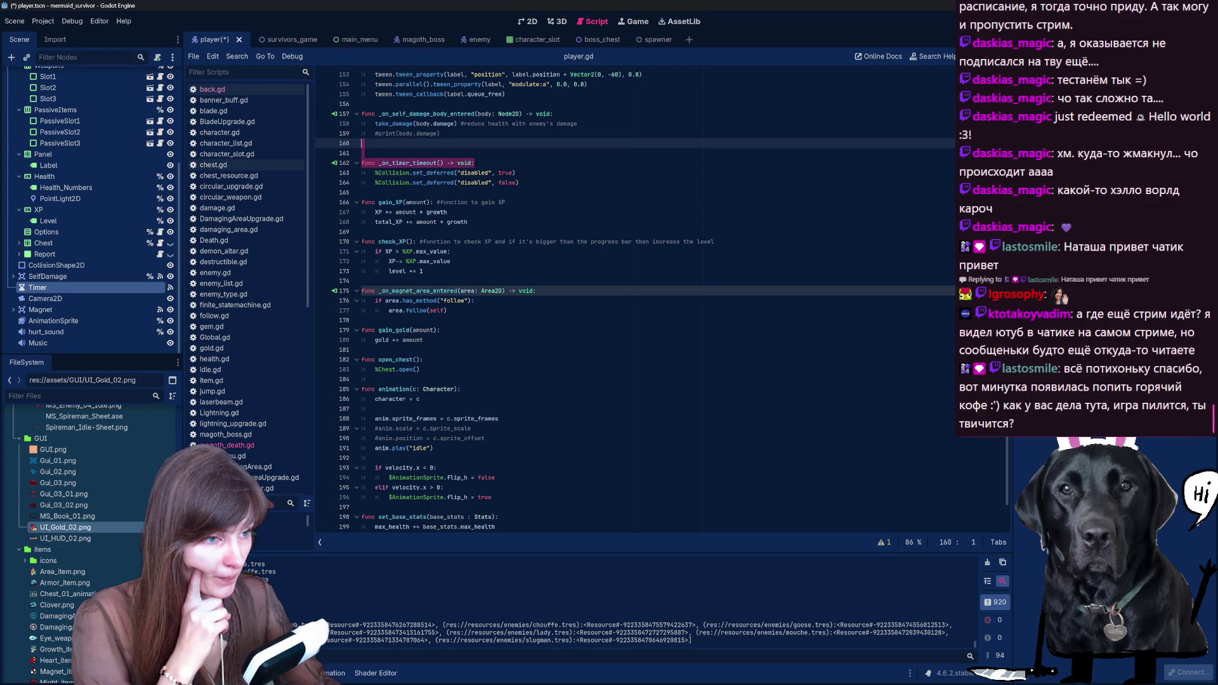
pyautogui.scroll(4, 634, 301)
pyautogui.scroll(15, 635, 302)
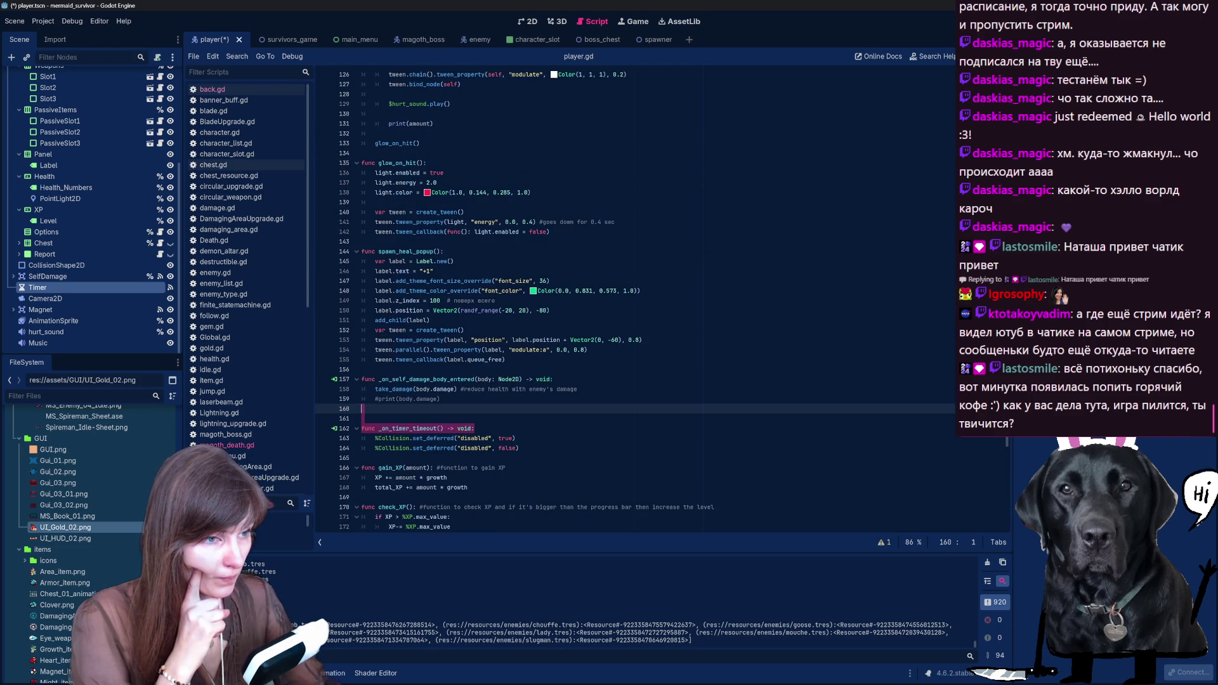
pyautogui.scroll(13, 634, 302)
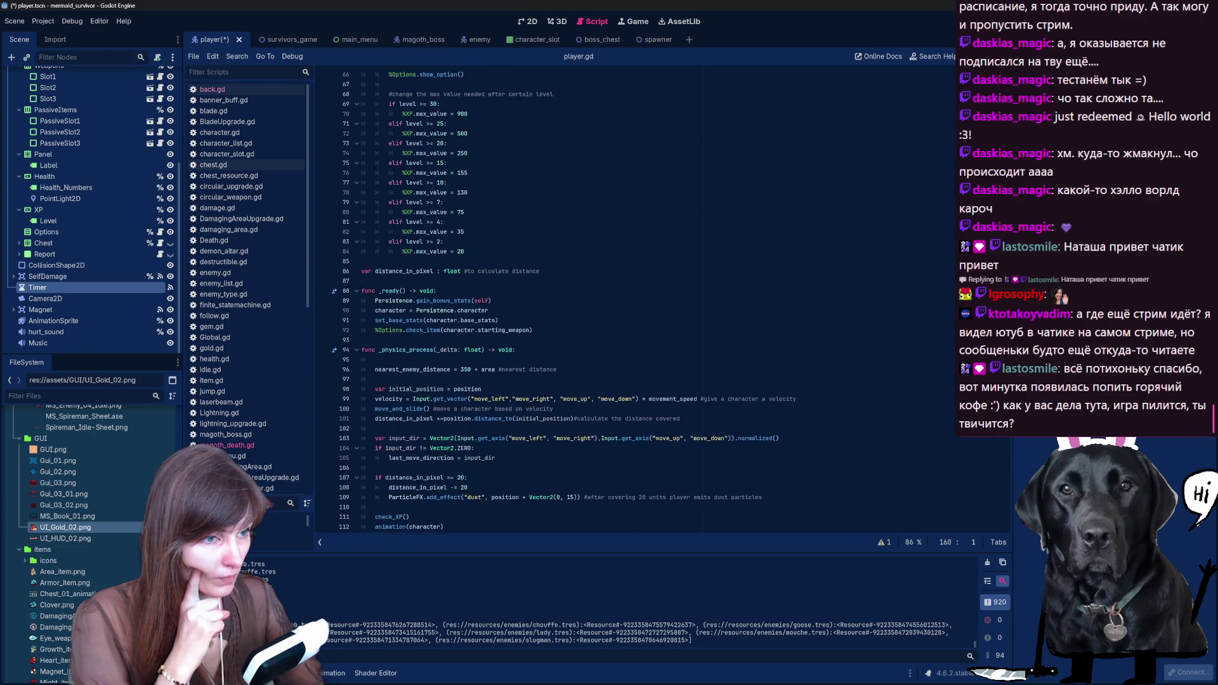
pyautogui.click(447, 183)
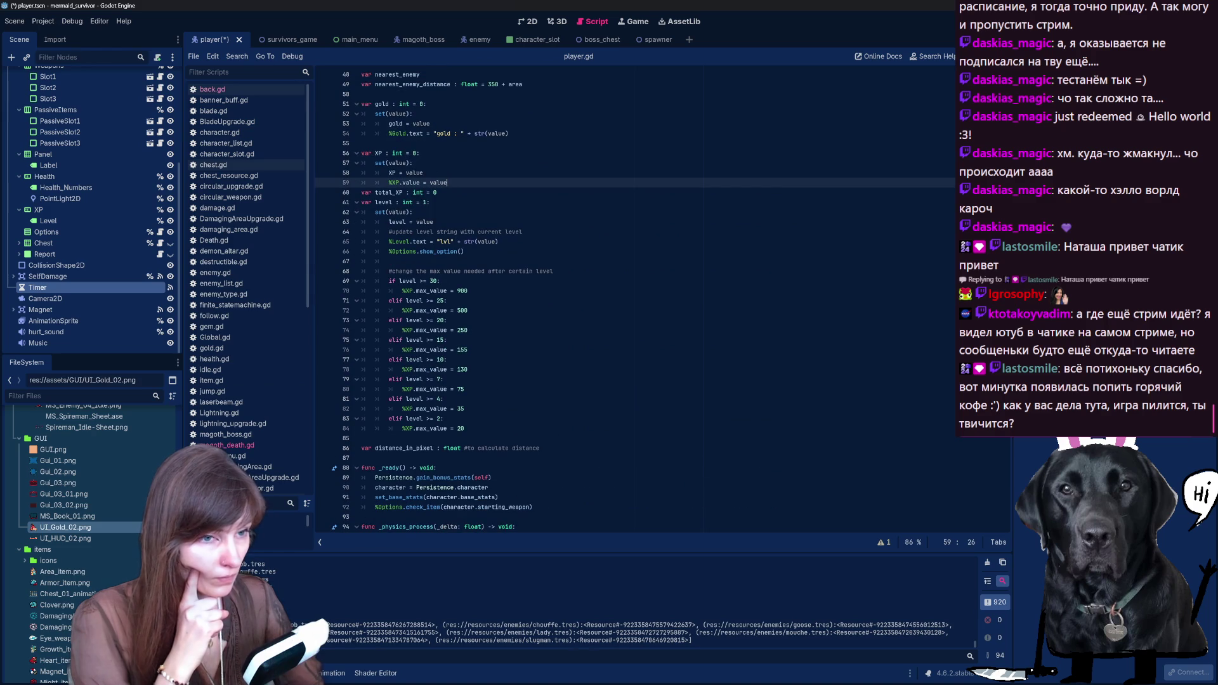
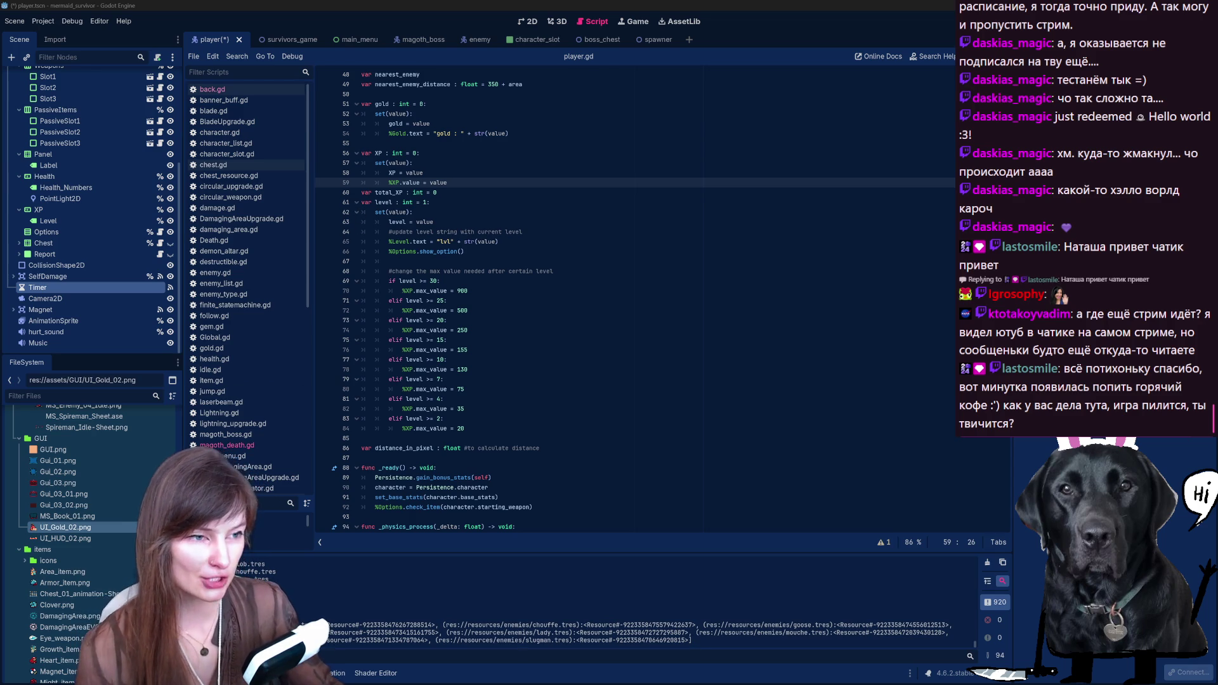
# Step: Inspect the player scene's AnimationSprite, Magnet, Timer, SelfDamage and CollisionShape2D nodes
pyautogui.scroll(10, 442, 192)
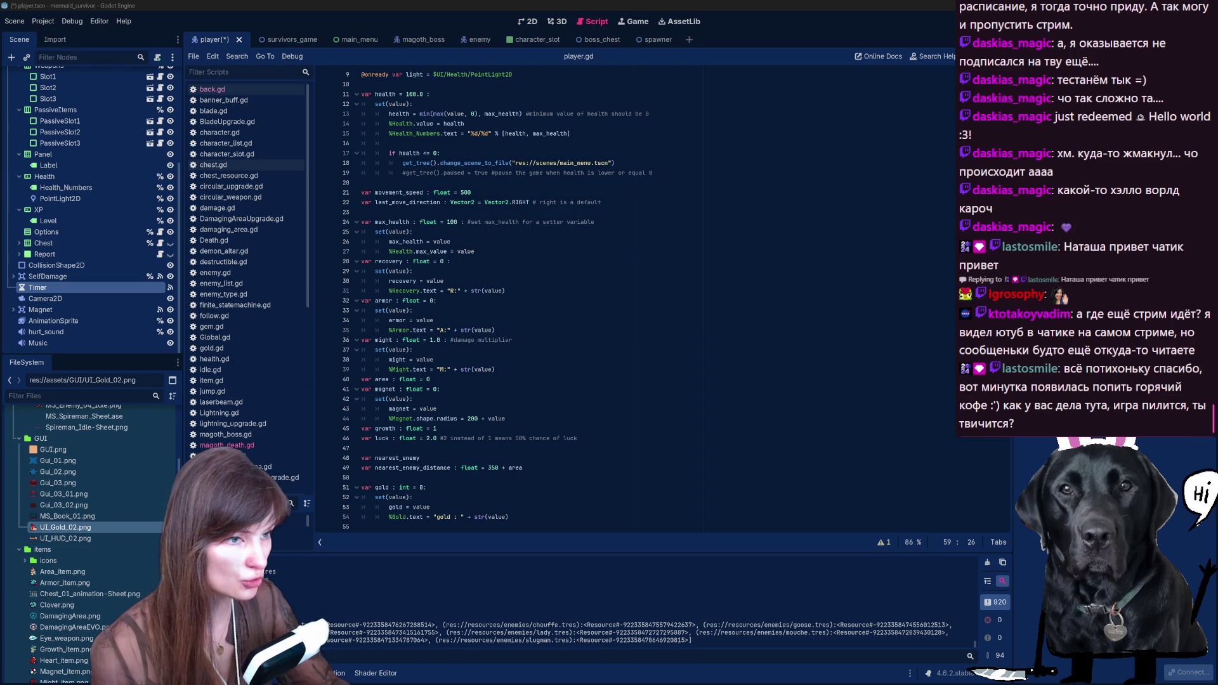
pyautogui.scroll(2, 508, 299)
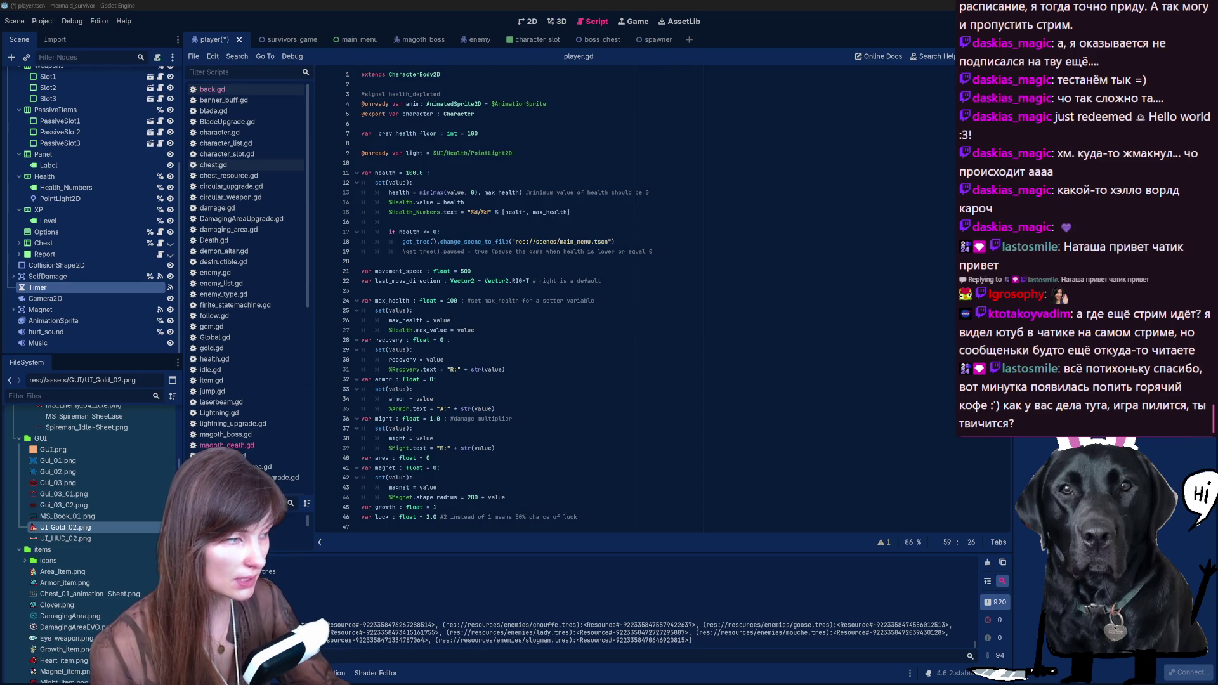
pyautogui.scroll(-20, 571, 298)
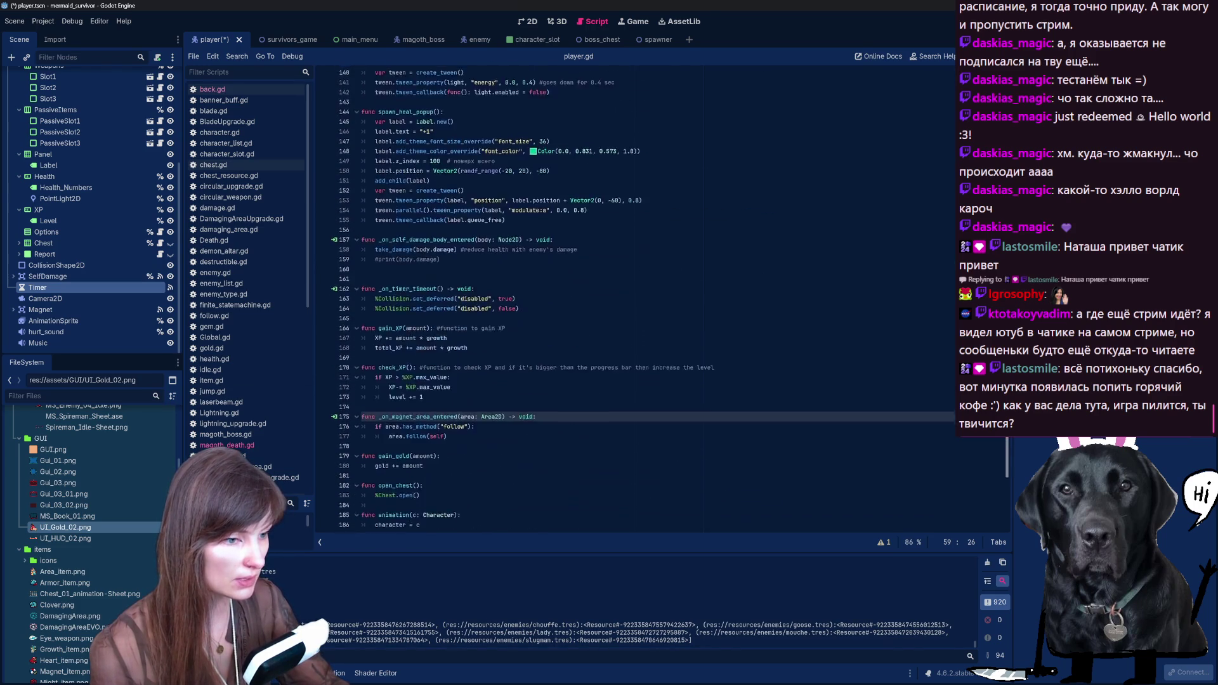
pyautogui.scroll(-5, 971, 484)
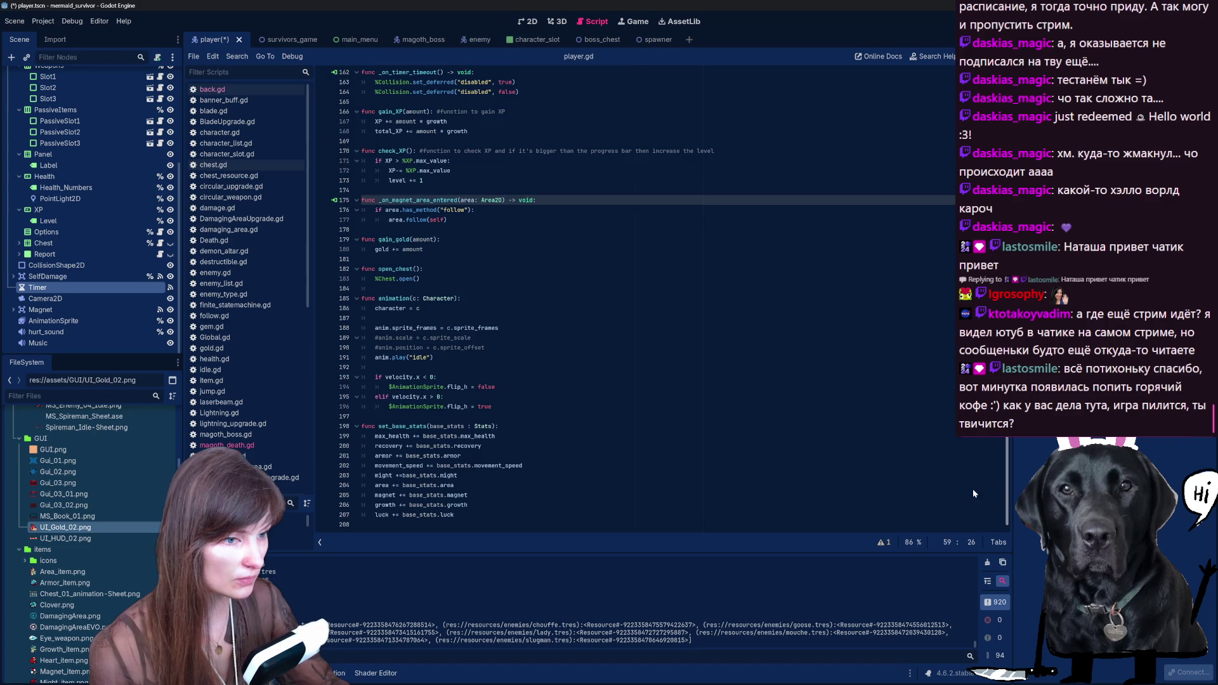
pyautogui.scroll(20, 974, 497)
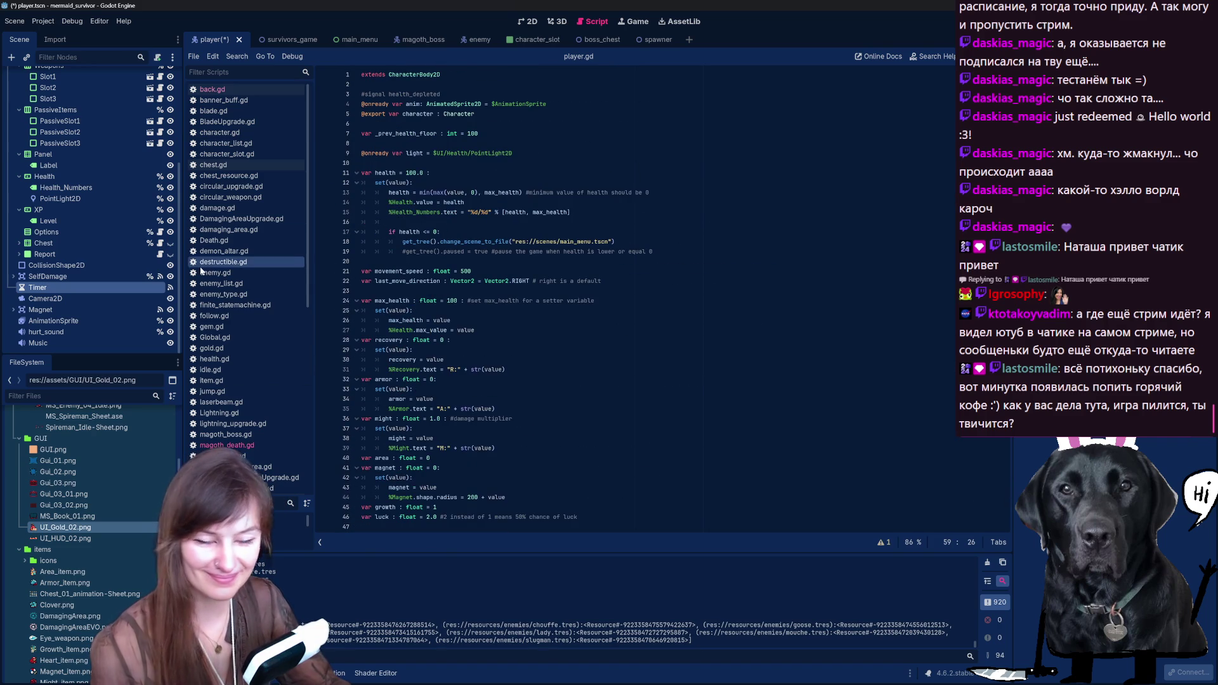
pyautogui.click(41, 321)
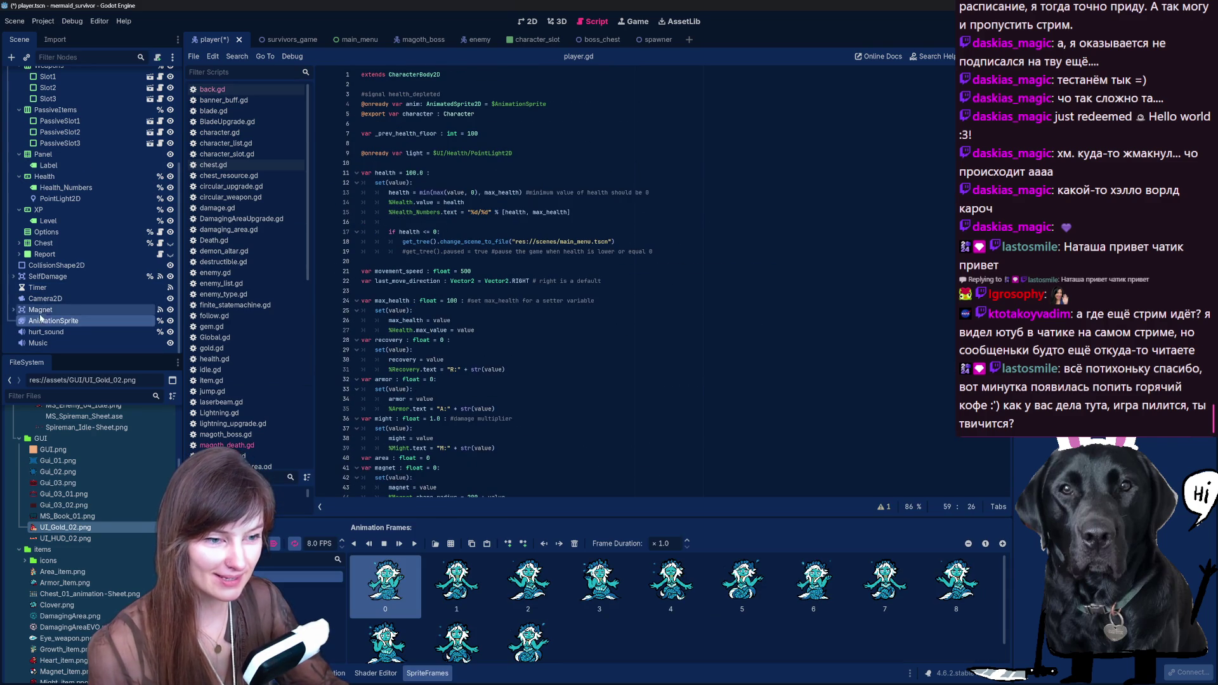
pyautogui.click(40, 309)
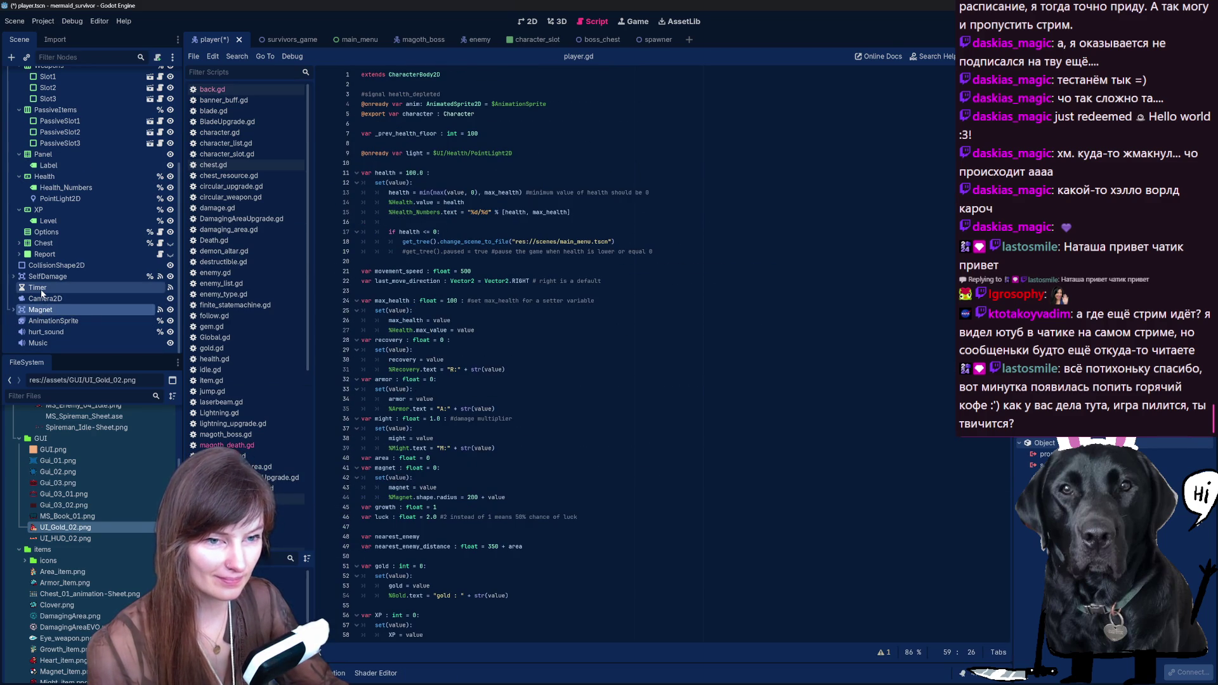
pyautogui.click(40, 289)
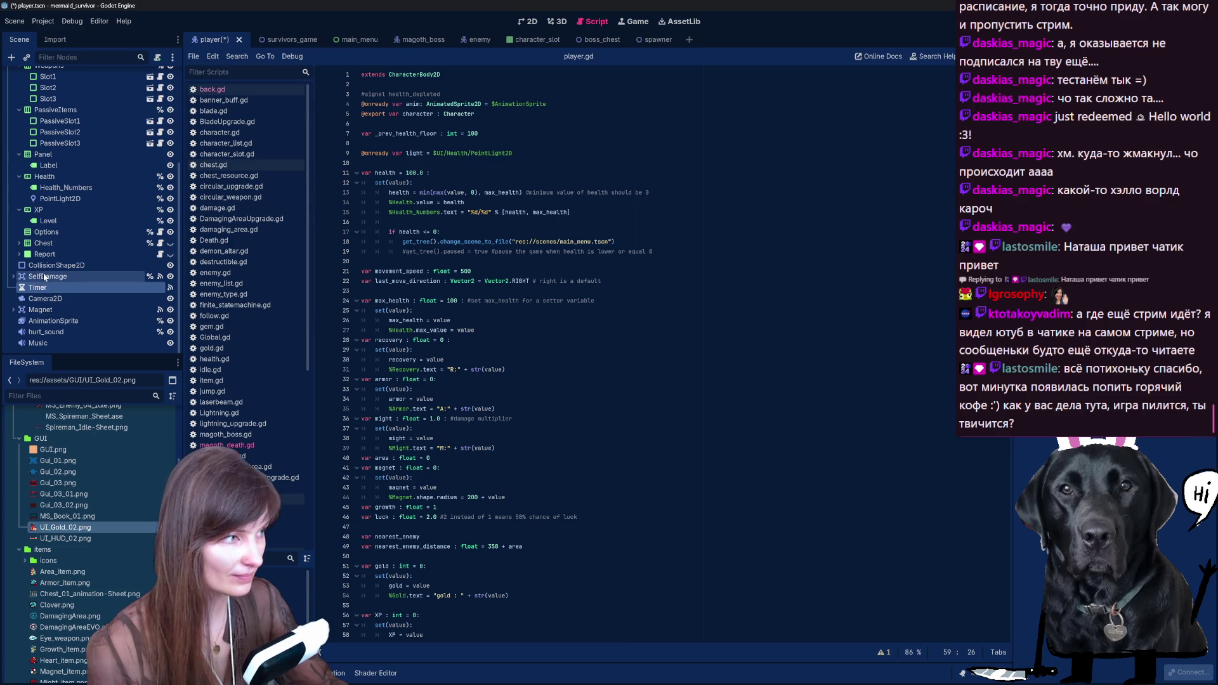
pyautogui.click(49, 277)
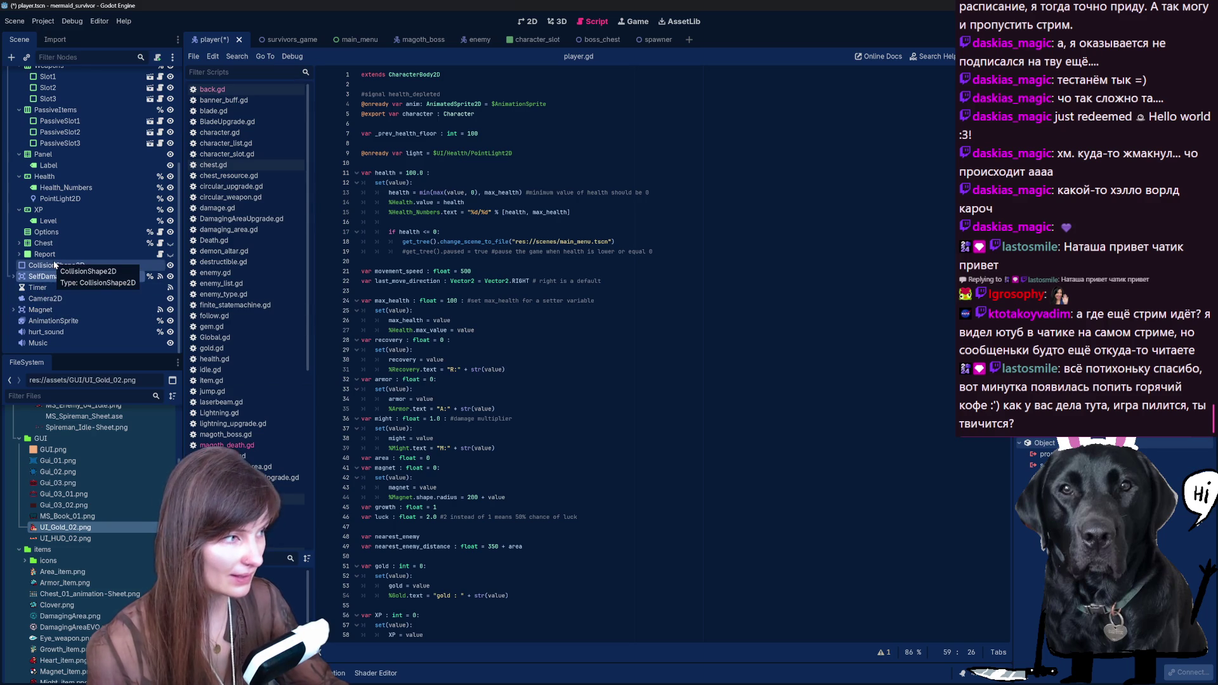
pyautogui.click(64, 265)
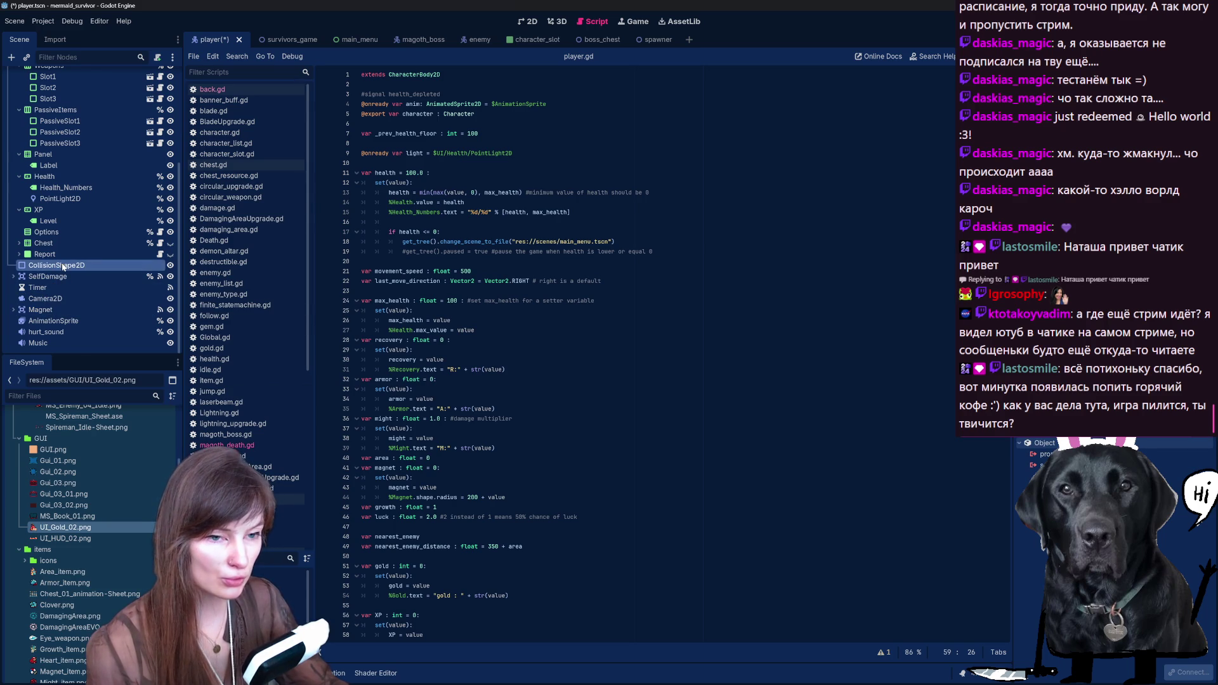
# Step: Switch to the 2D view and open spawner.tscn from the scenes folder
pyautogui.click(528, 21)
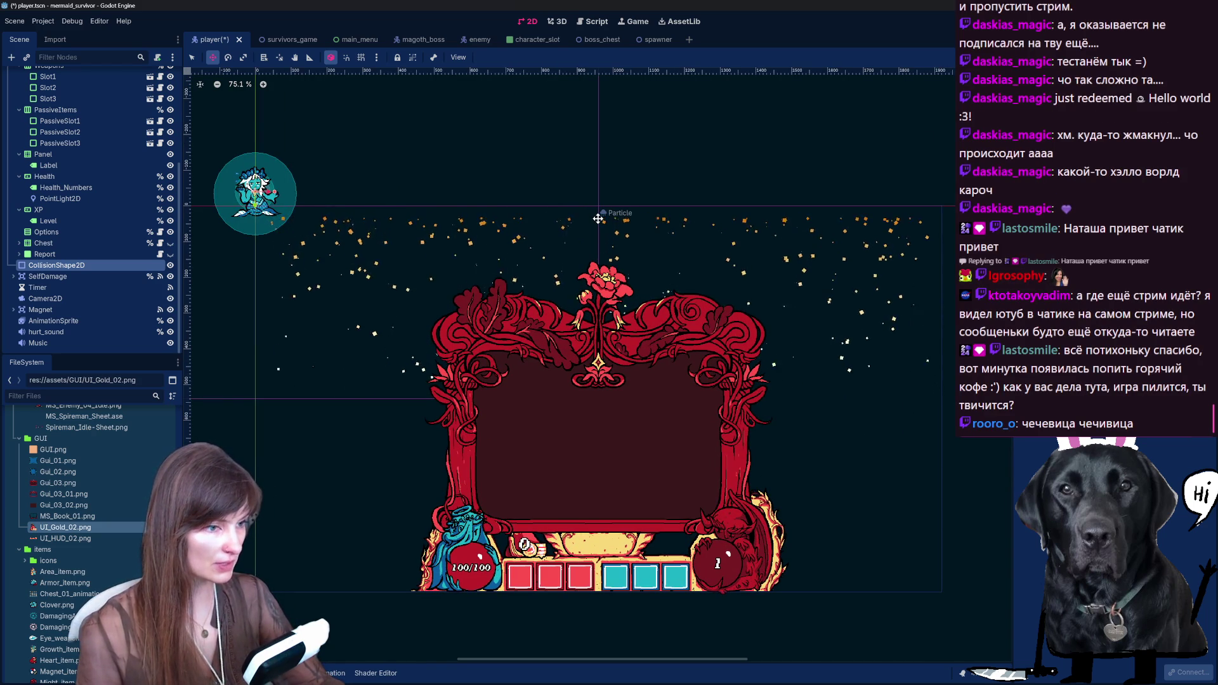
pyautogui.click(66, 288)
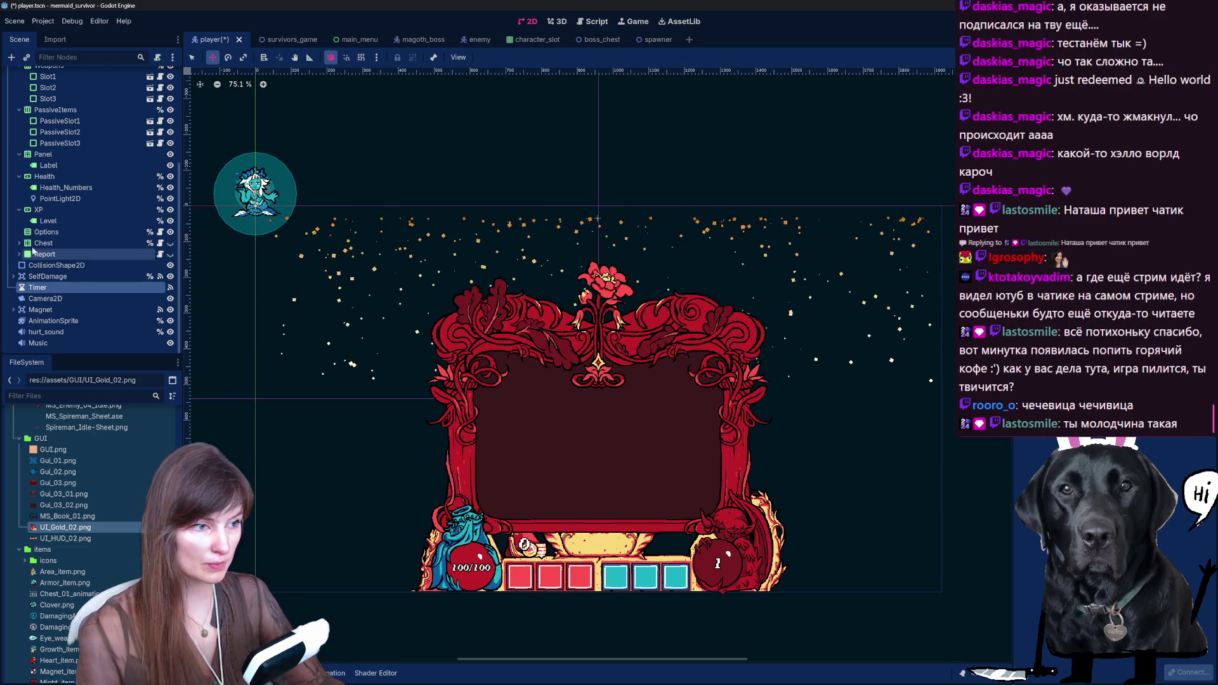
pyautogui.scroll(5, 63, 204)
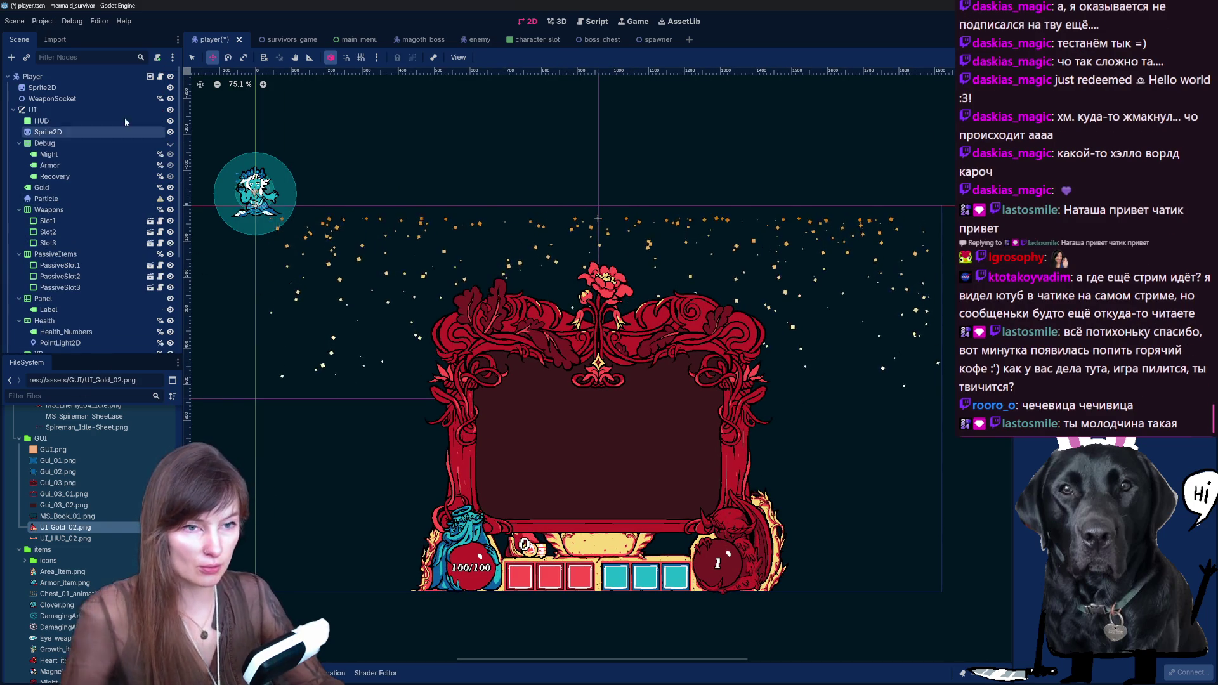
pyautogui.scroll(-10, 96, 555)
pyautogui.scroll(3, 96, 551)
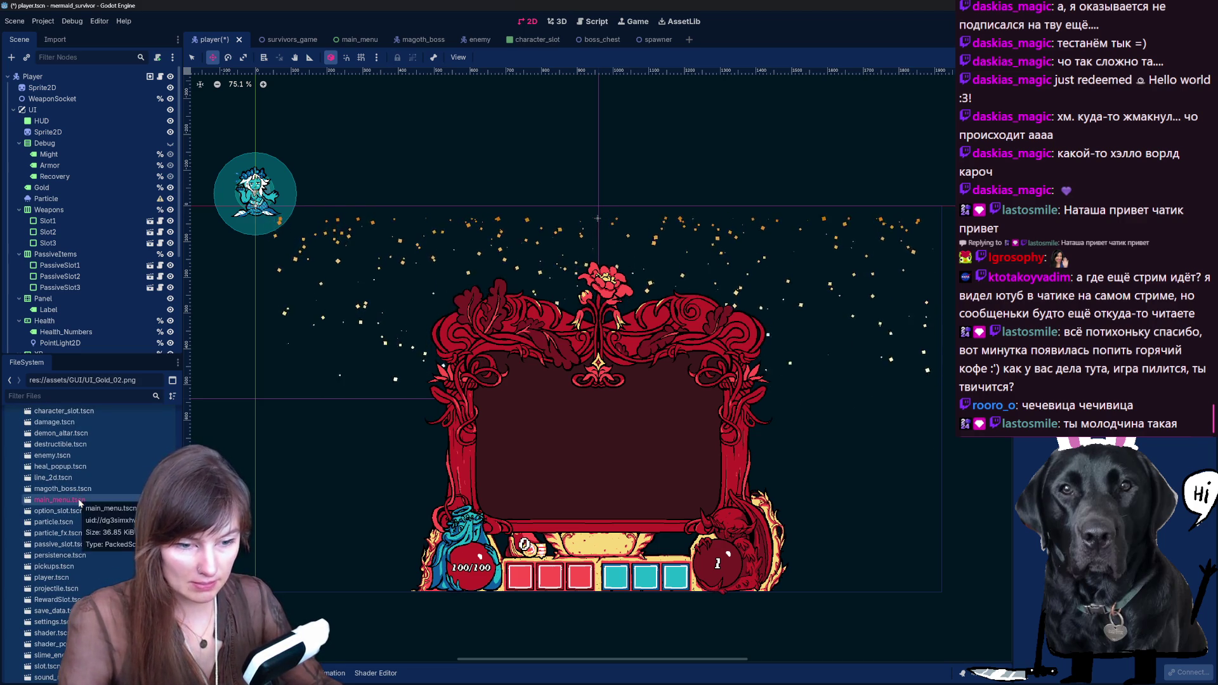
pyautogui.scroll(-1, 87, 531)
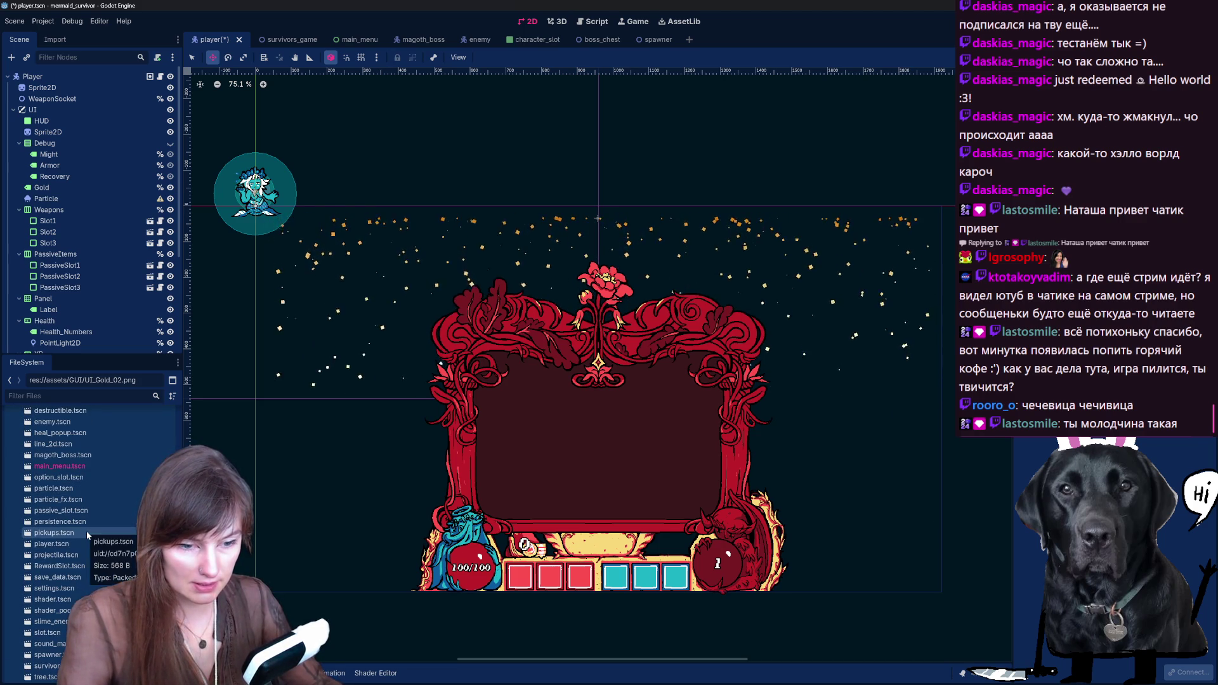
pyautogui.scroll(-1, 85, 543)
pyautogui.click(48, 643)
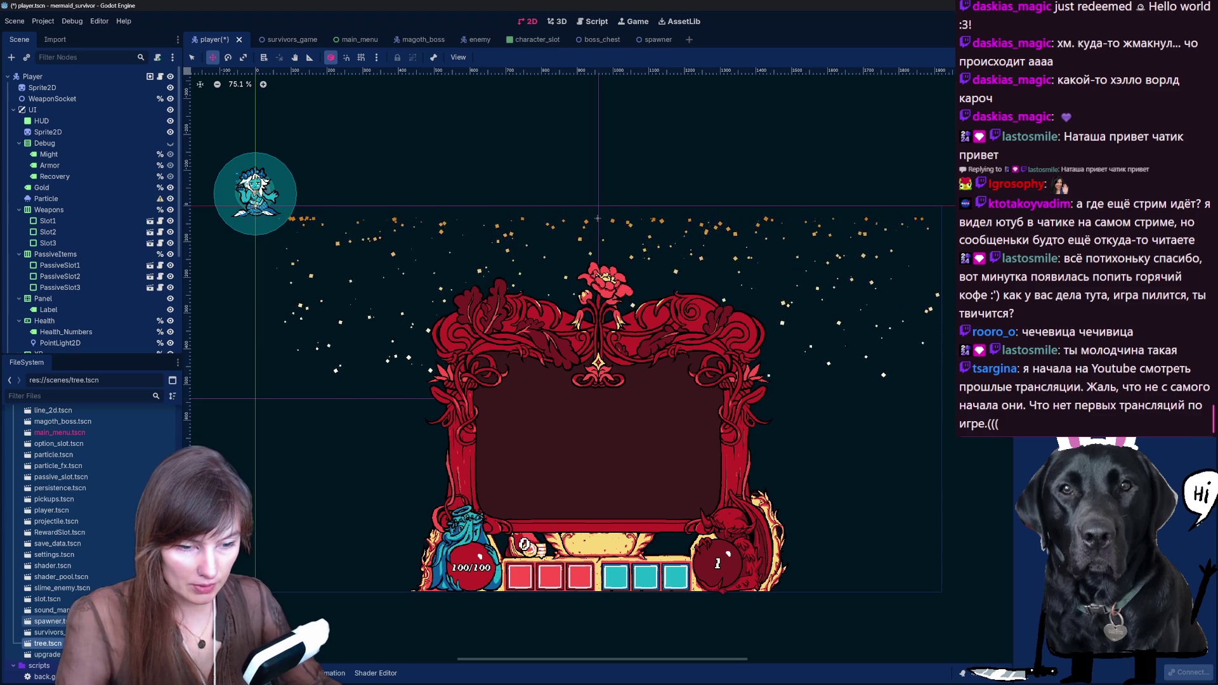
pyautogui.doubleClick(48, 621)
pyautogui.click(51, 178)
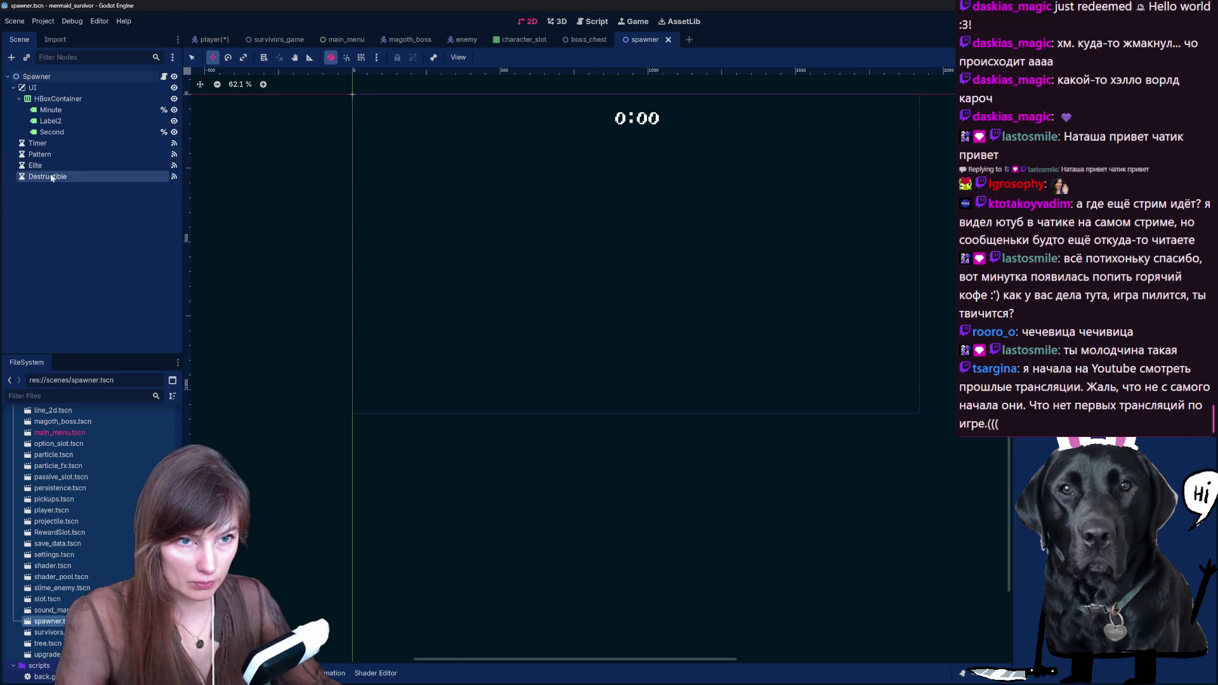
pyautogui.click(51, 145)
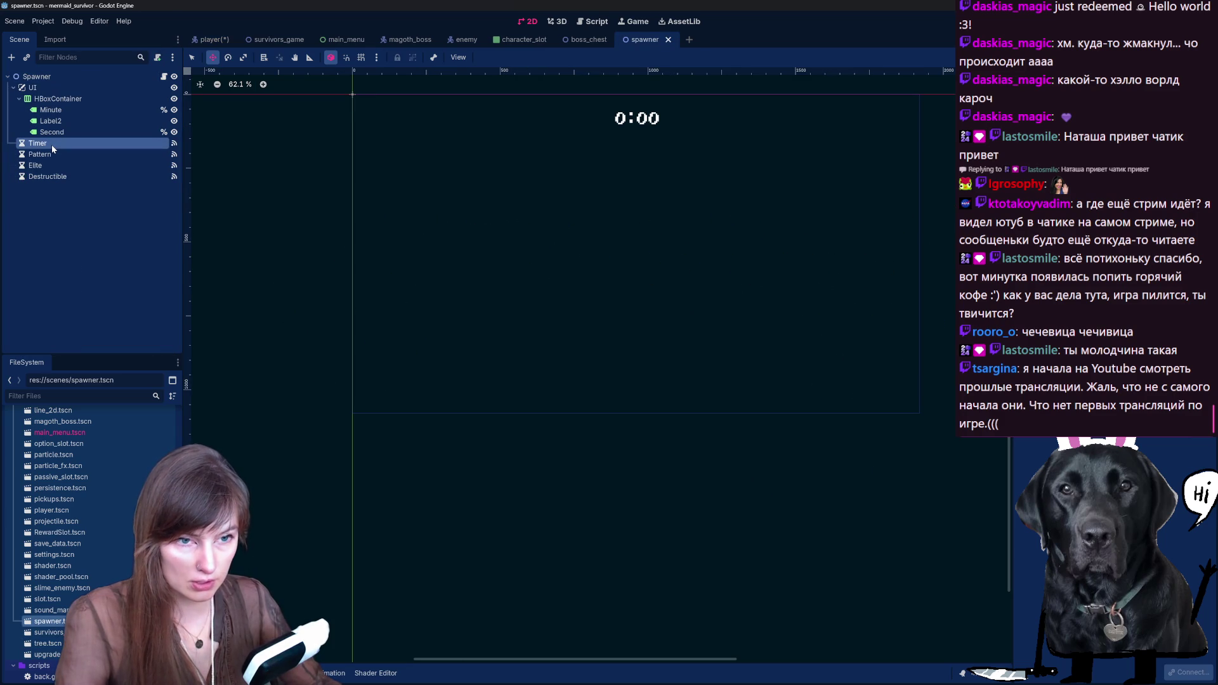
pyautogui.click(55, 100)
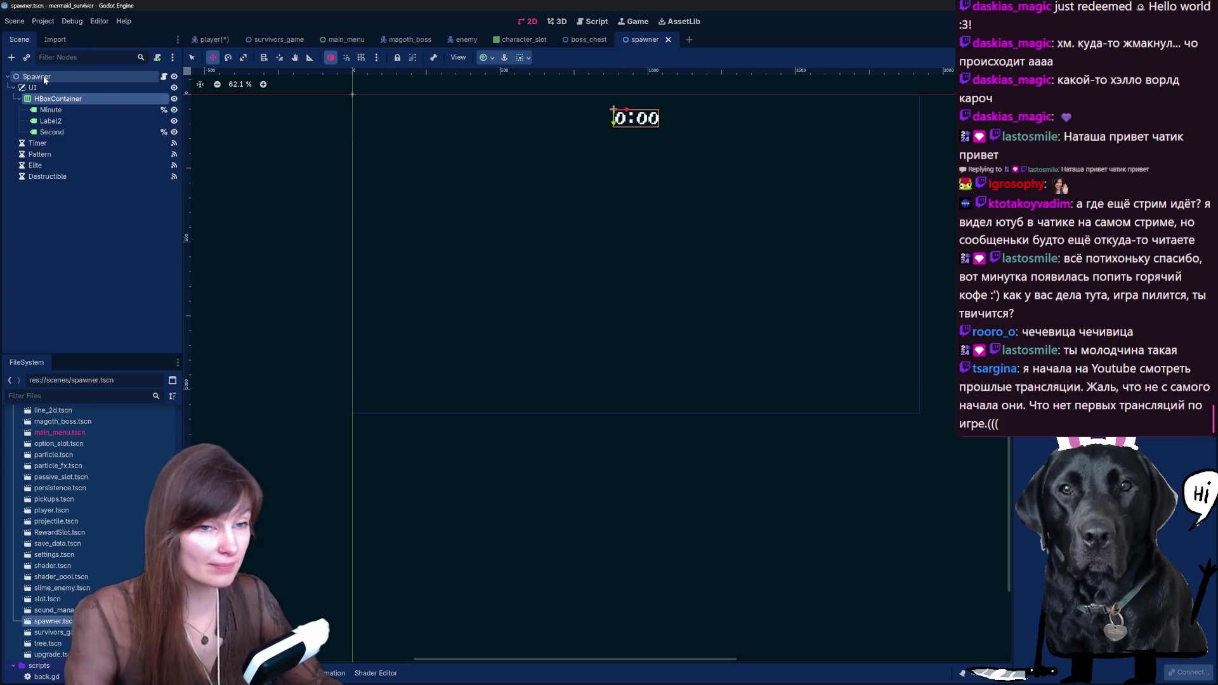
pyautogui.click(223, 43)
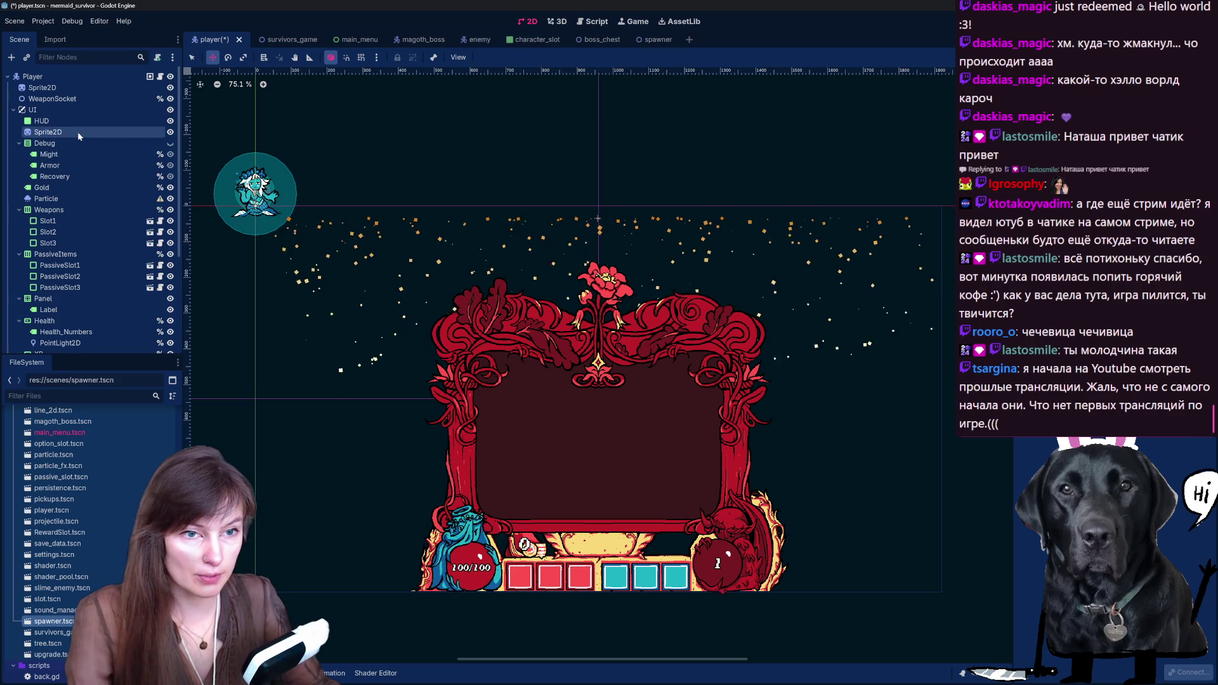
pyautogui.scroll(-4, 82, 146)
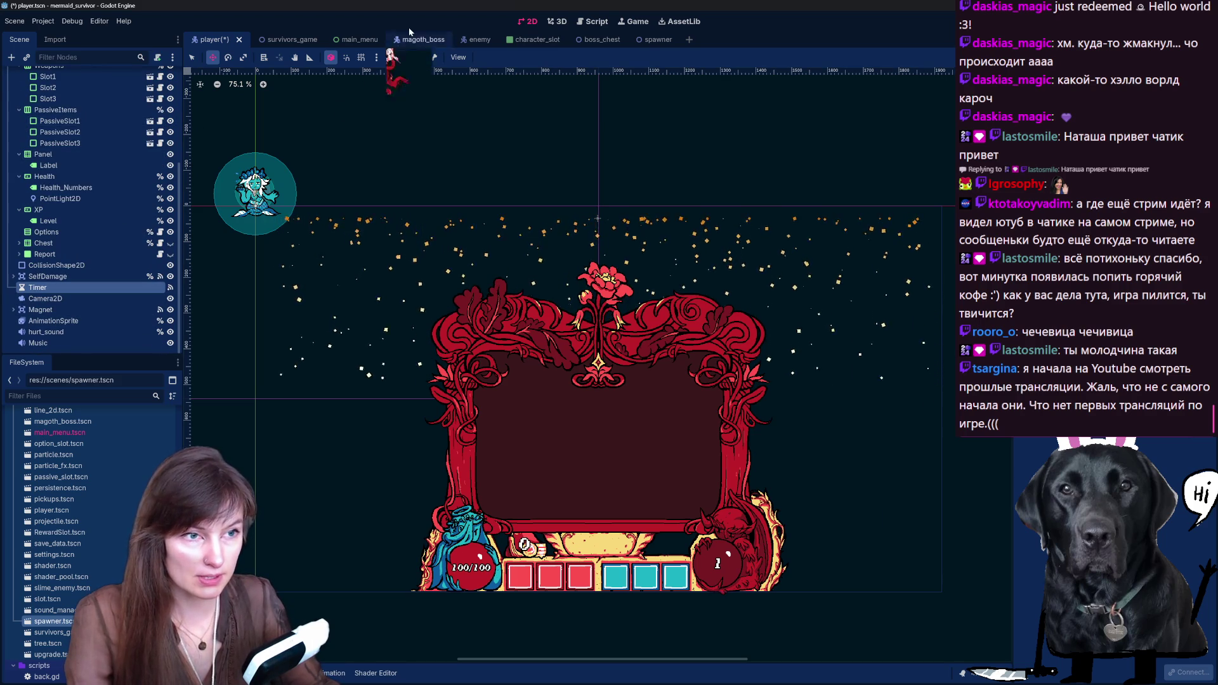
pyautogui.click(291, 39)
pyautogui.scroll(2, 771, 499)
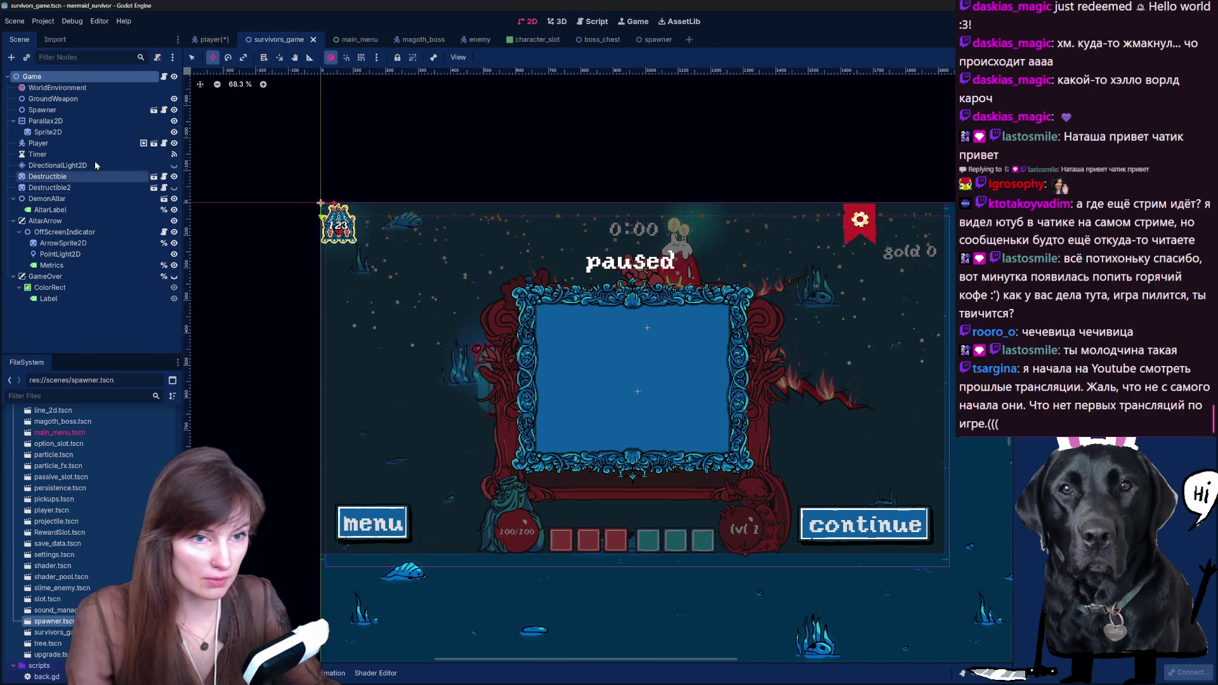
pyautogui.click(354, 229)
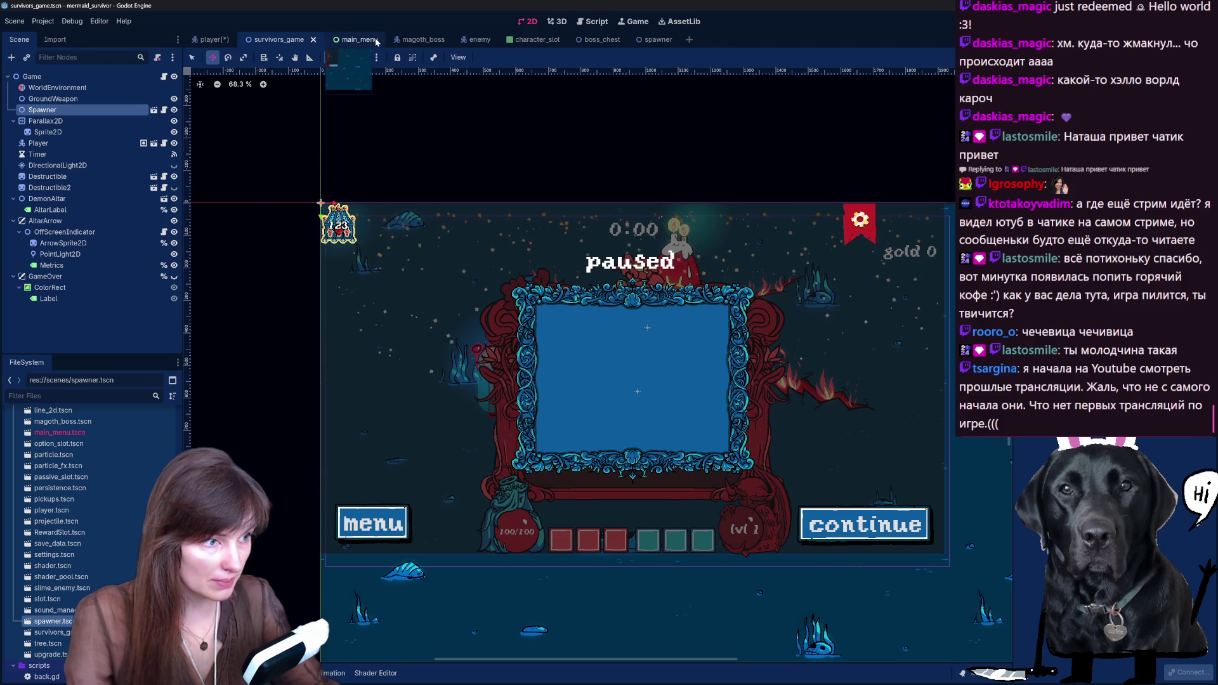
pyautogui.click(660, 40)
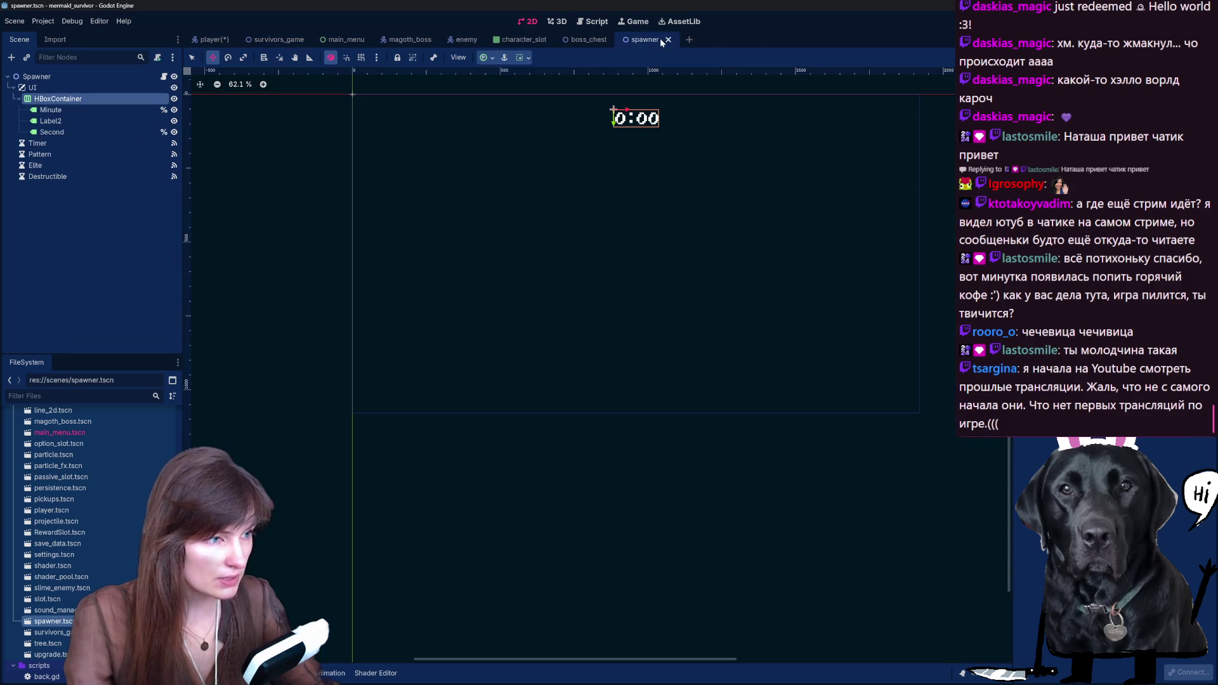
# Step: Drag the timer toward the centre and paste the player's HUD bar under the Spawner root
pyautogui.moveTo(610, 125); pyautogui.dragTo(577, 354)
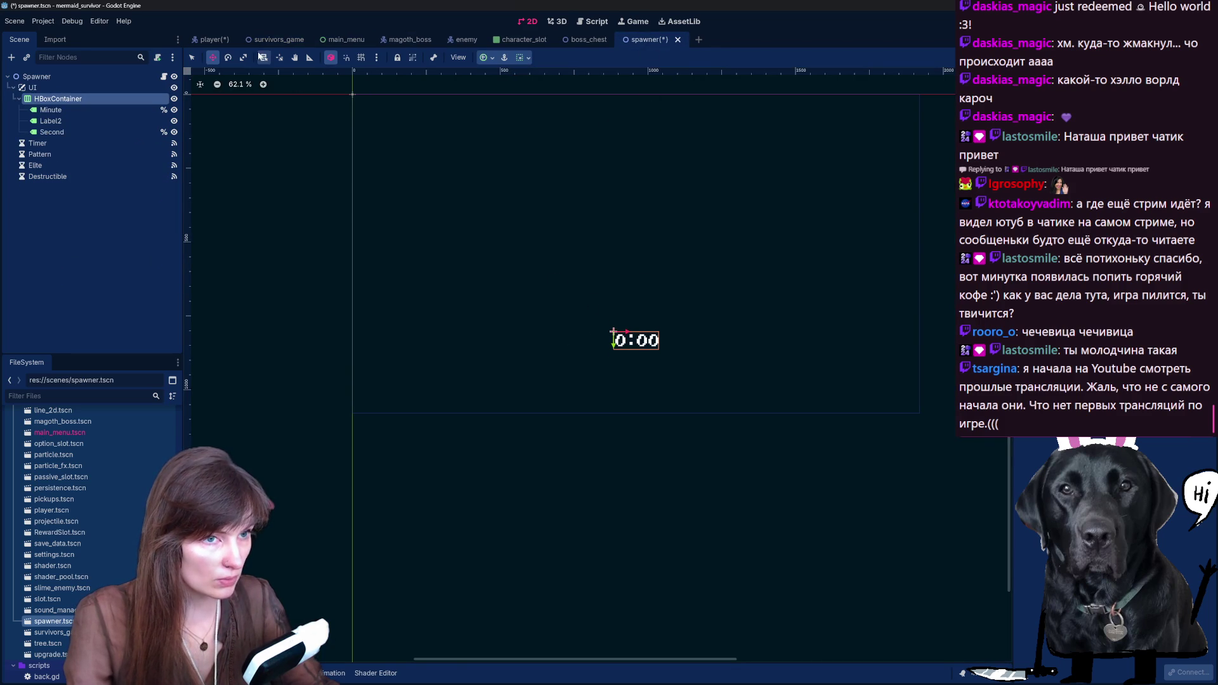
pyautogui.click(213, 40)
pyautogui.click(599, 536)
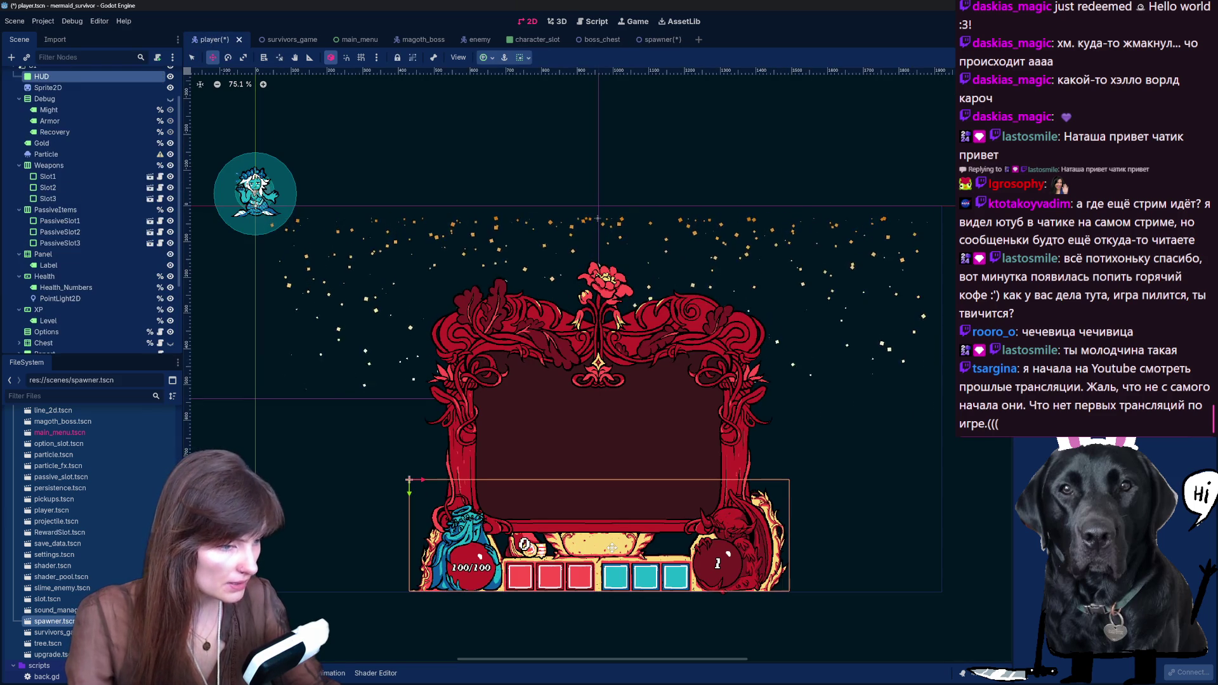
pyautogui.click(660, 41)
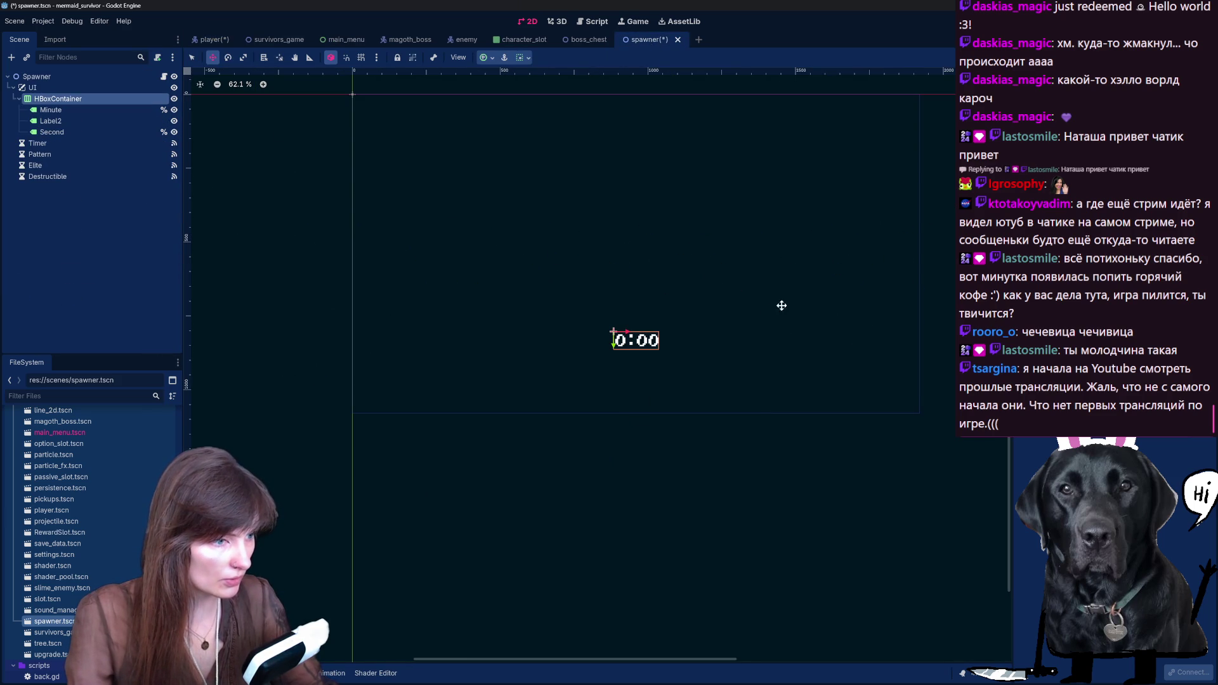
pyautogui.hotkey('ctrl', 'v')
pyautogui.hotkey('ctrl', 'z')
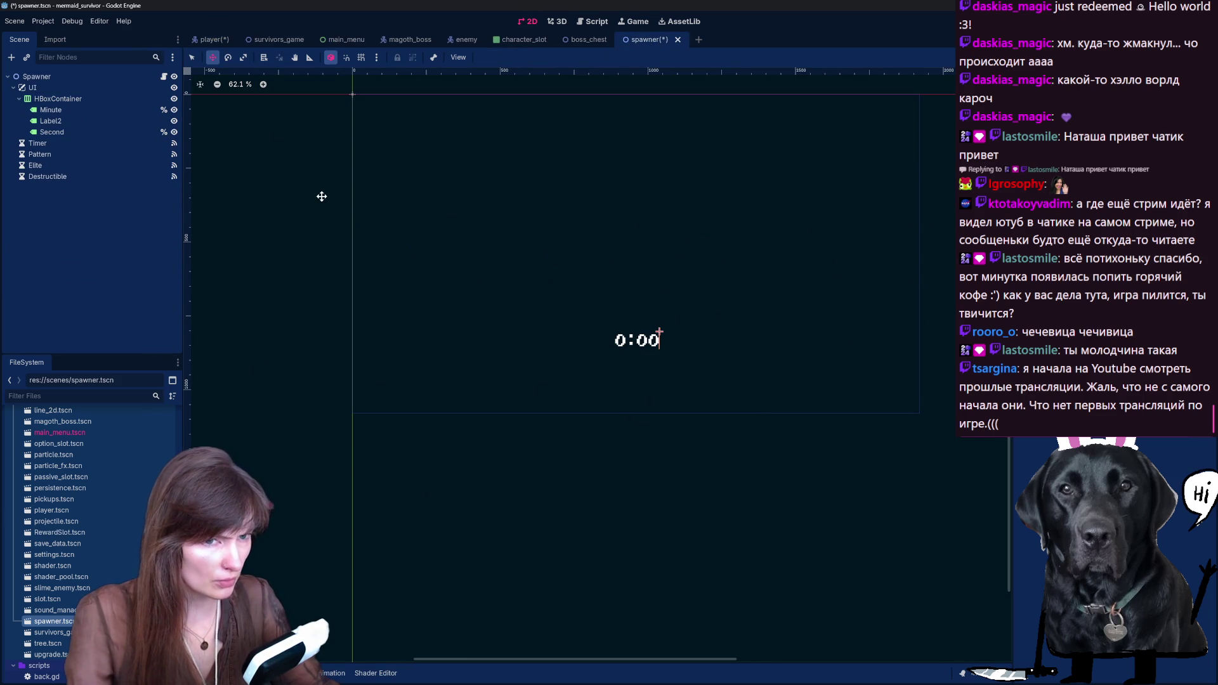
pyautogui.click(37, 76)
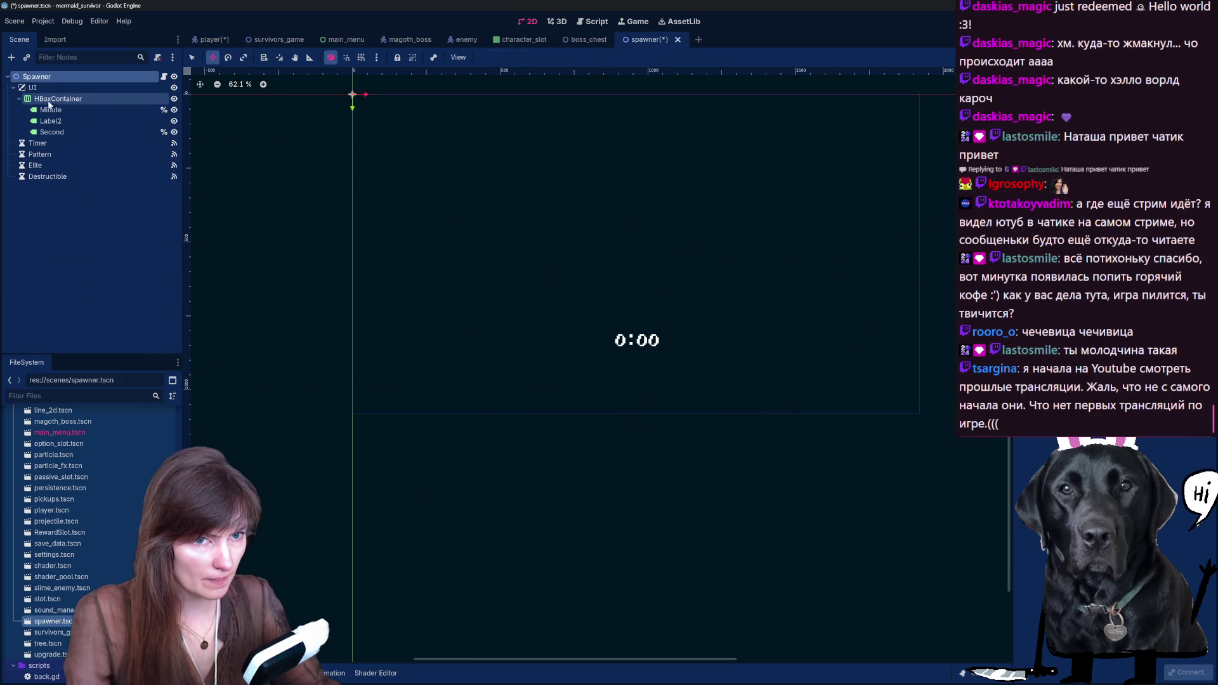
pyautogui.hotkey('ctrl', 'v')
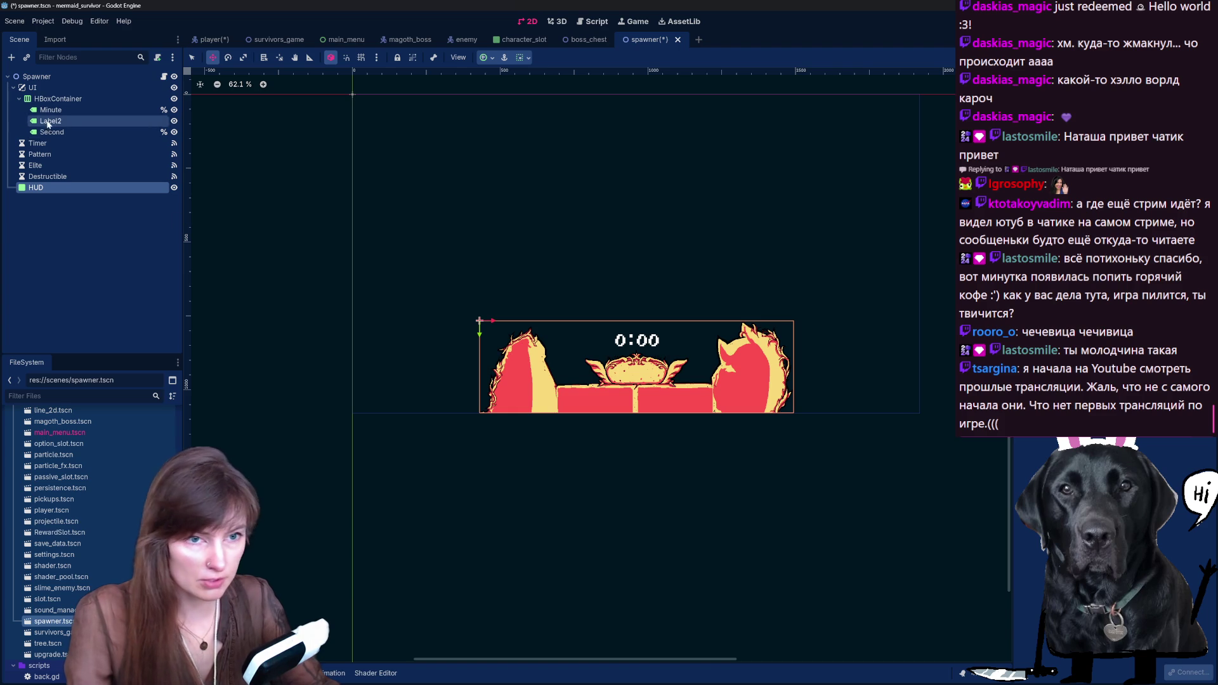
# Step: Move the 0:00 timer container down into the crest
pyautogui.click(57, 99)
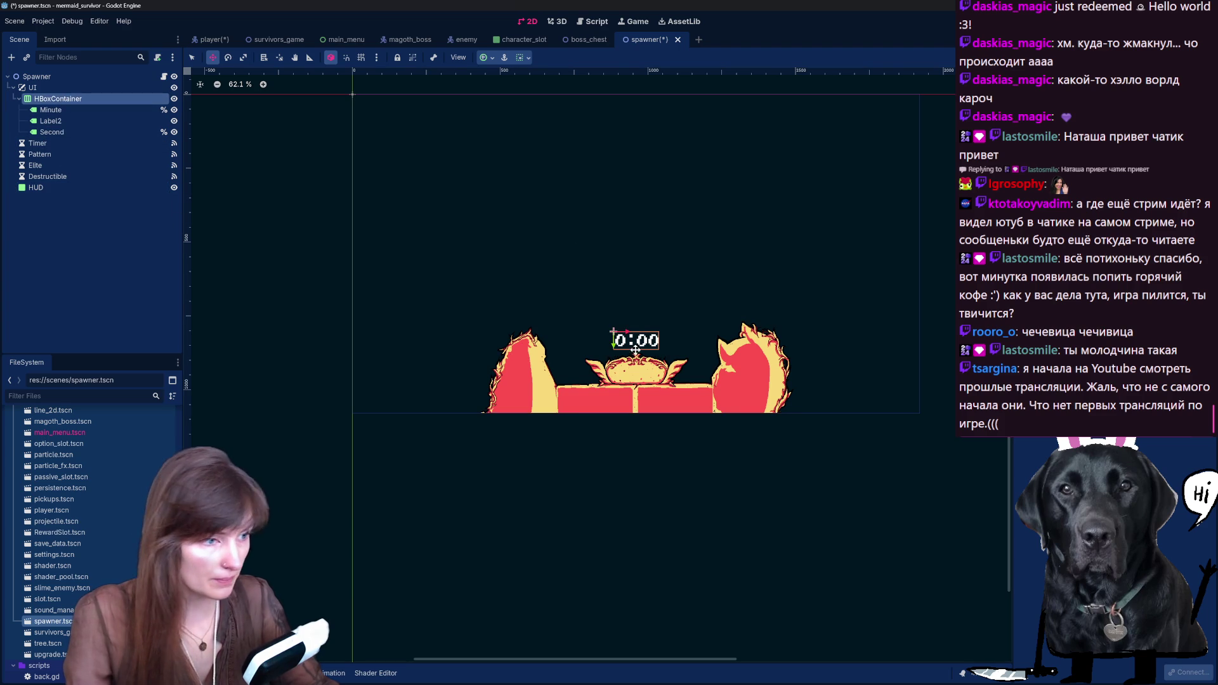
pyautogui.moveTo(603, 357); pyautogui.dragTo(617, 379)
pyautogui.scroll(8, 618, 379)
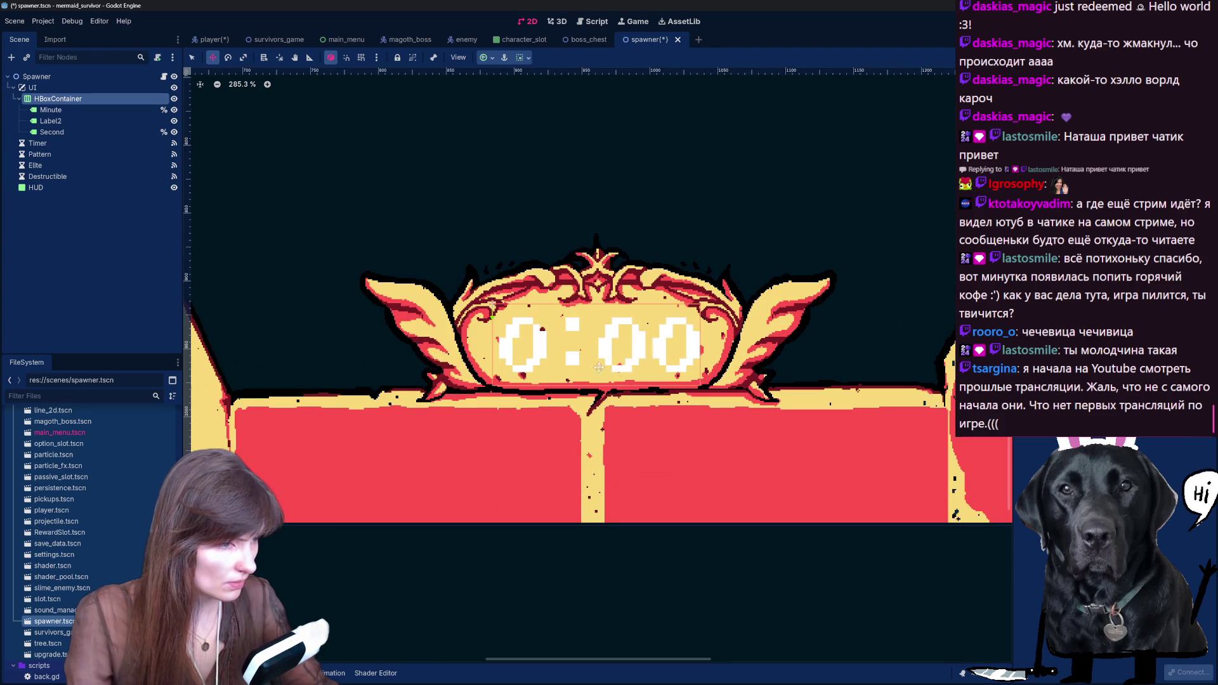
# Step: Nudge the timer slightly lower and give the Minute label a thick black outline
pyautogui.moveTo(495, 318); pyautogui.dragTo(495, 321)
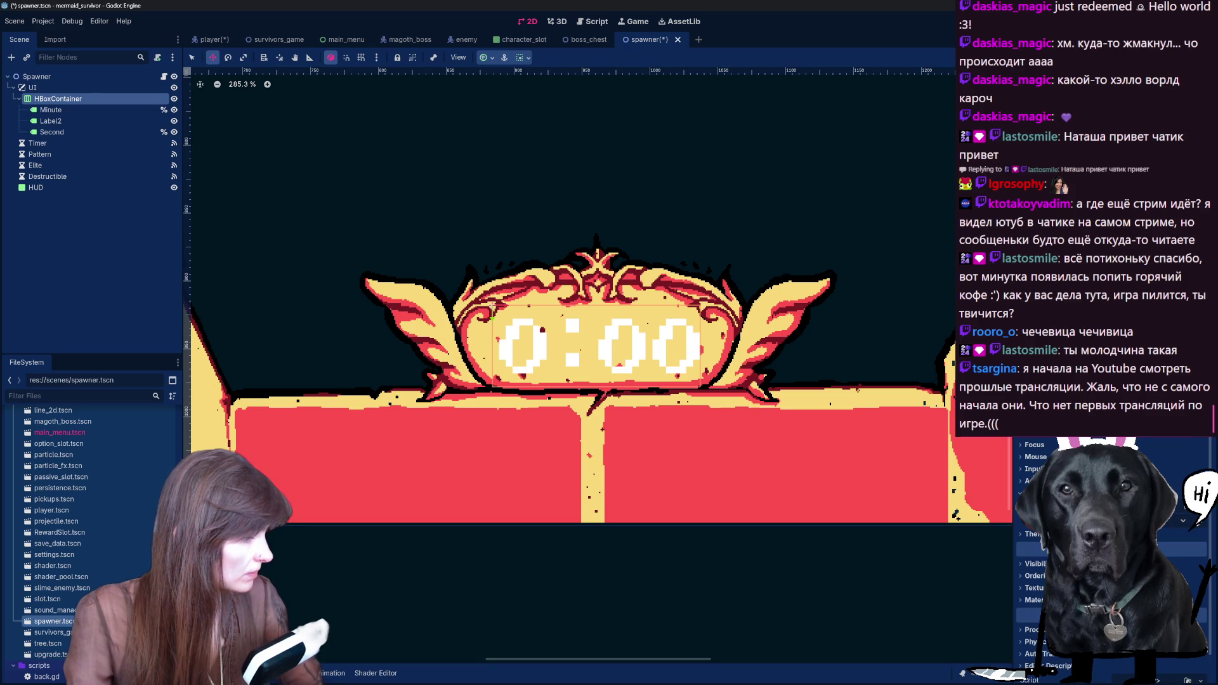
pyautogui.click(1023, 488)
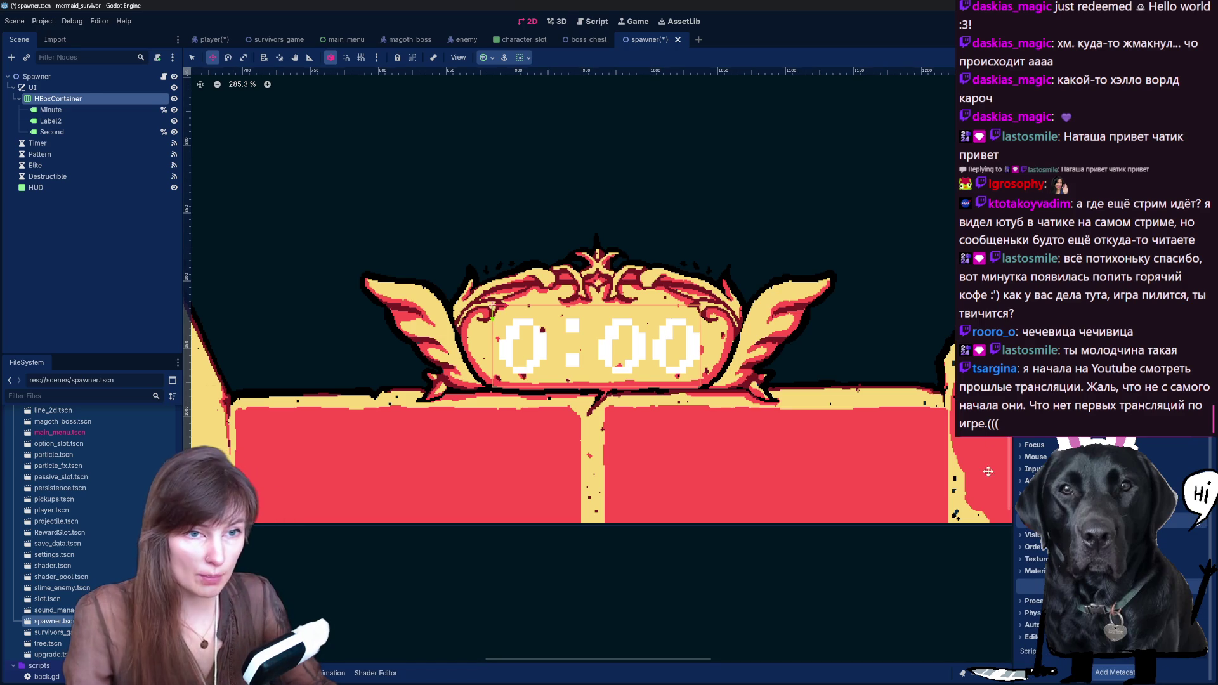
pyautogui.click(86, 109)
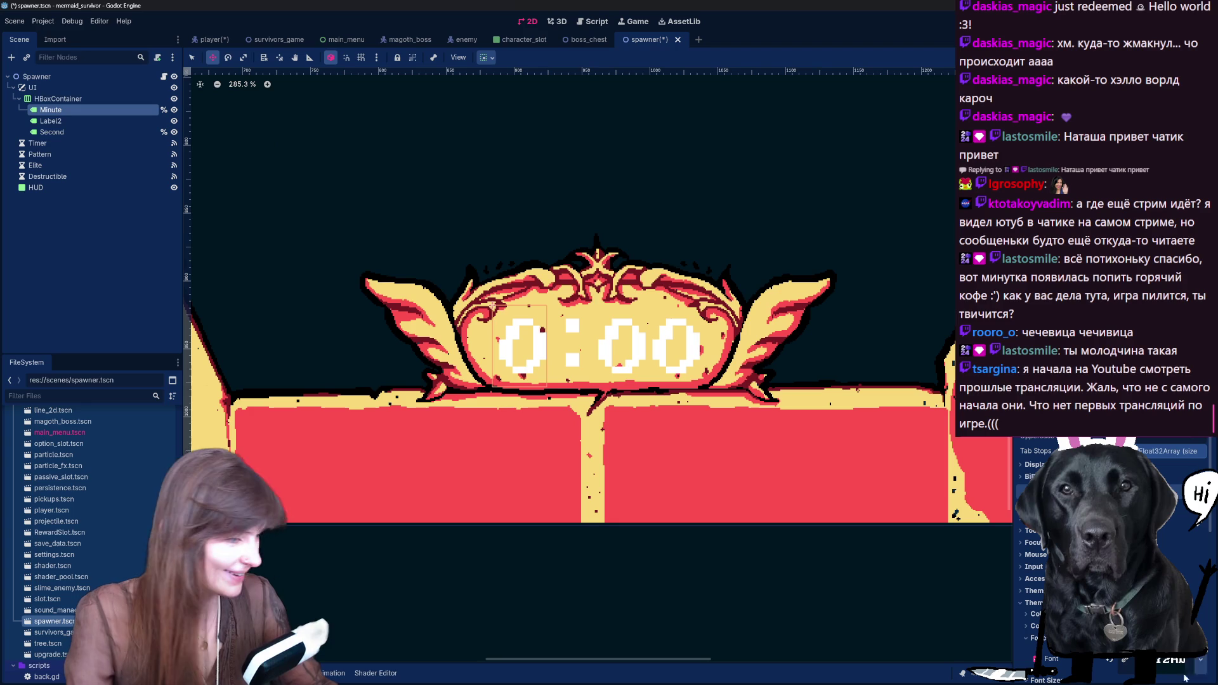
pyautogui.scroll(-5, 1049, 444)
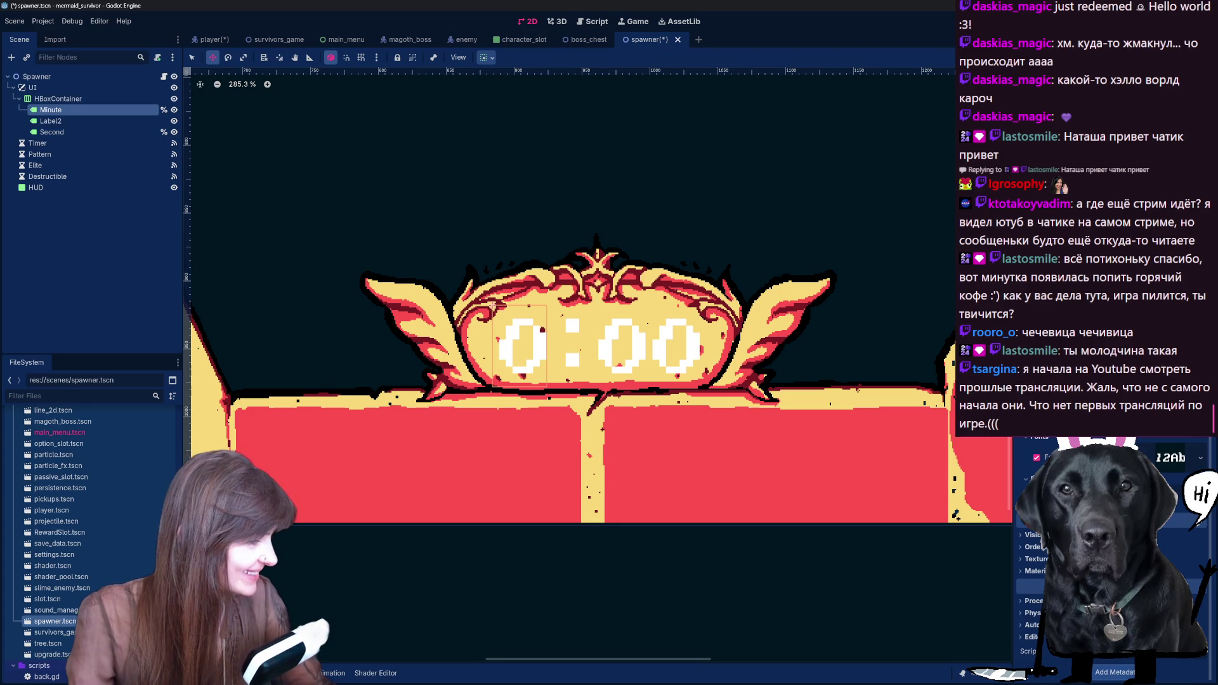
pyautogui.scroll(3, 1079, 546)
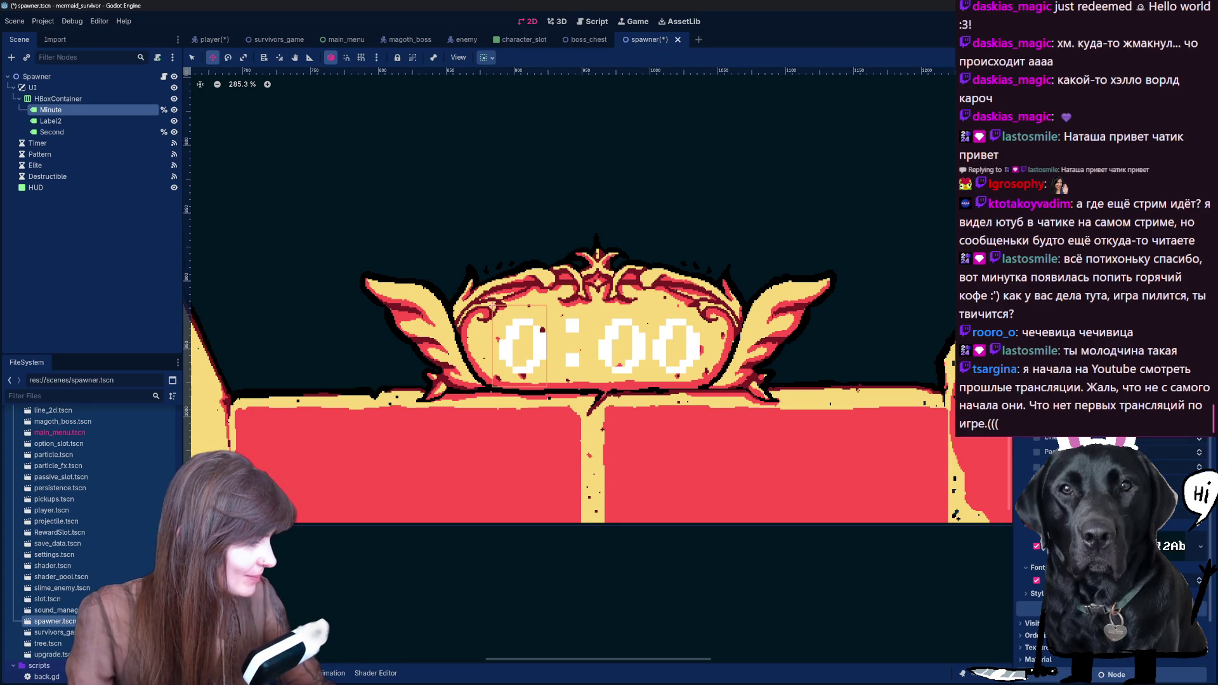
pyautogui.press('Return')
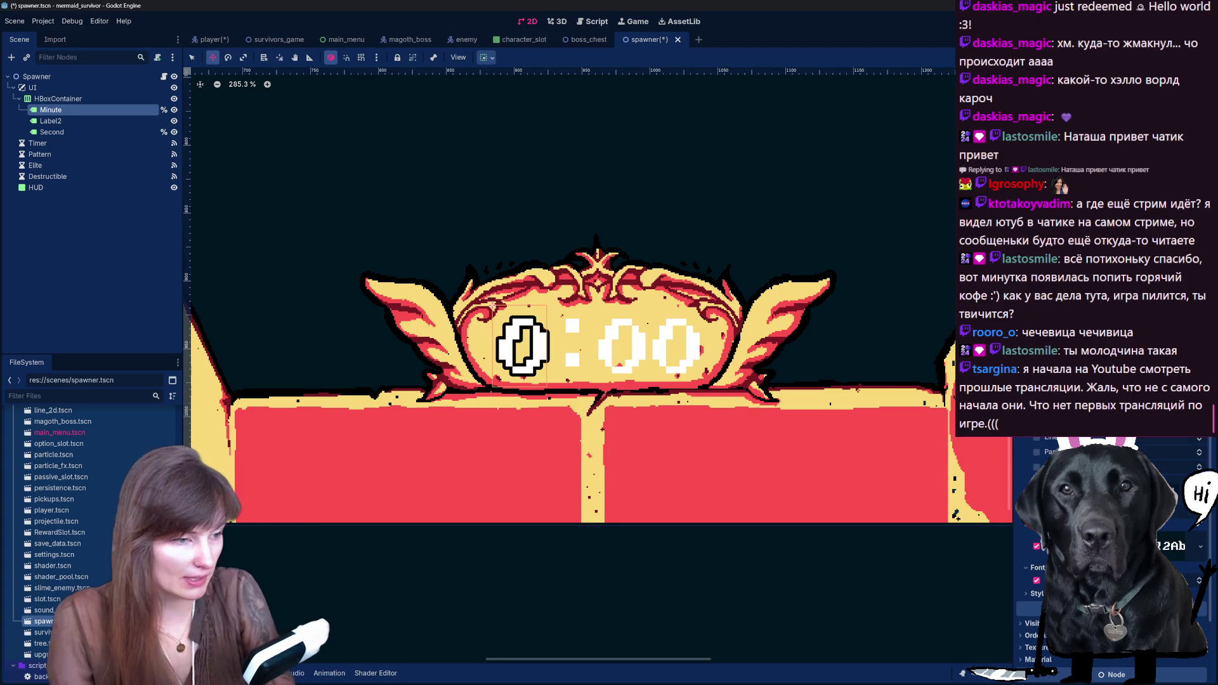
# Step: Enable the outline size theme constant on the colon label Label2
pyautogui.click(111, 122)
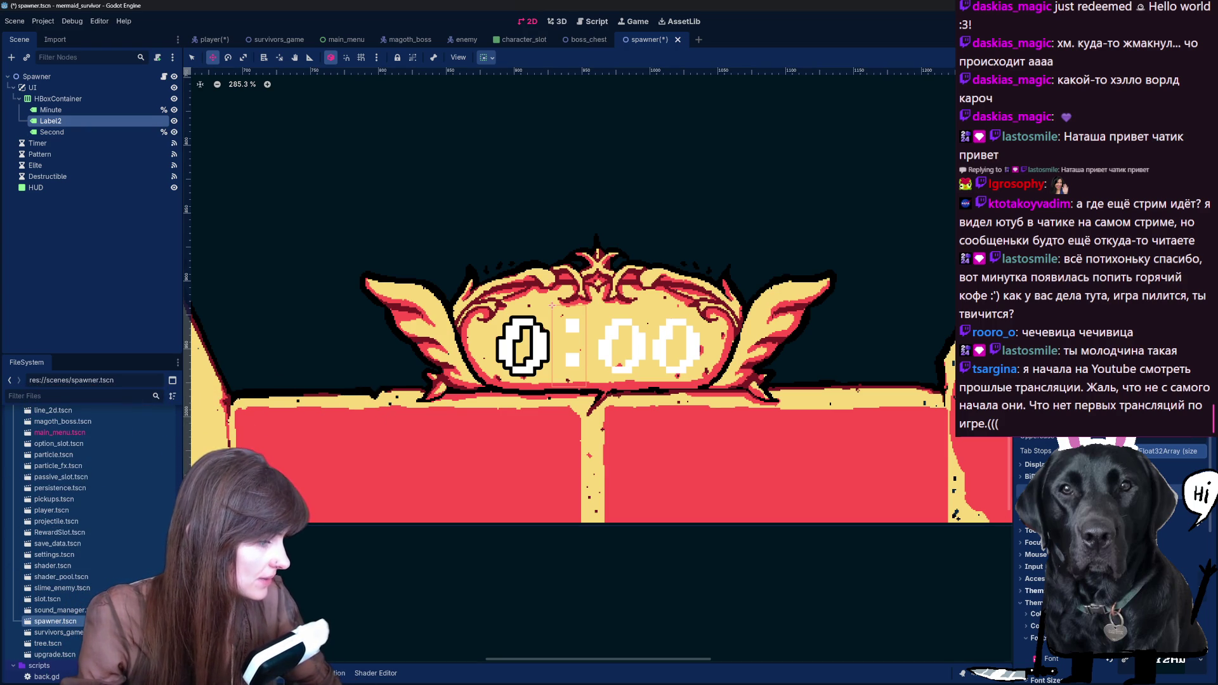
pyautogui.scroll(-5, 1029, 454)
pyautogui.click(1023, 447)
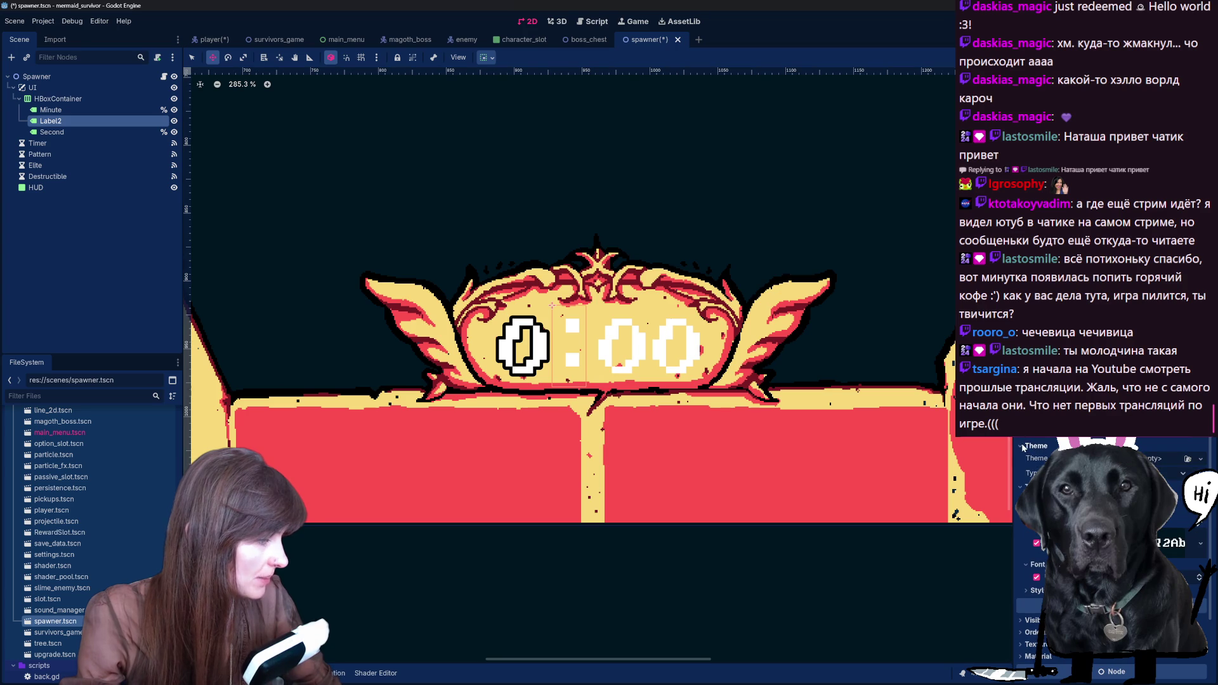
pyautogui.click(1023, 447)
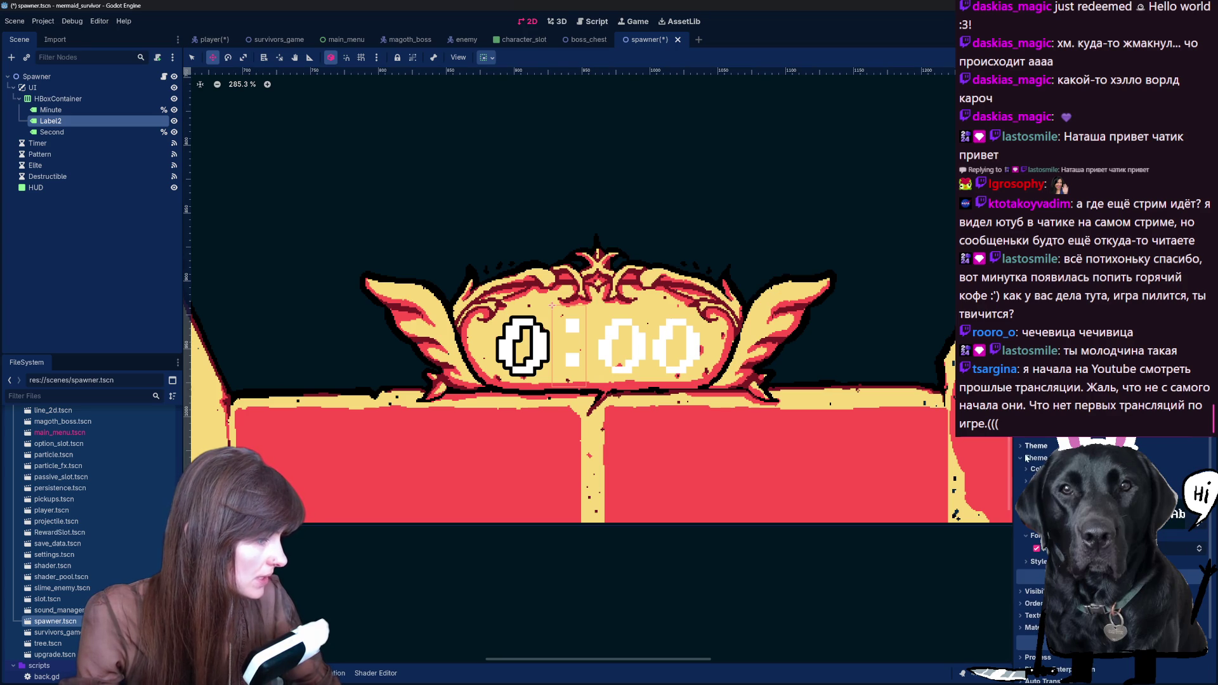
pyautogui.click(1027, 481)
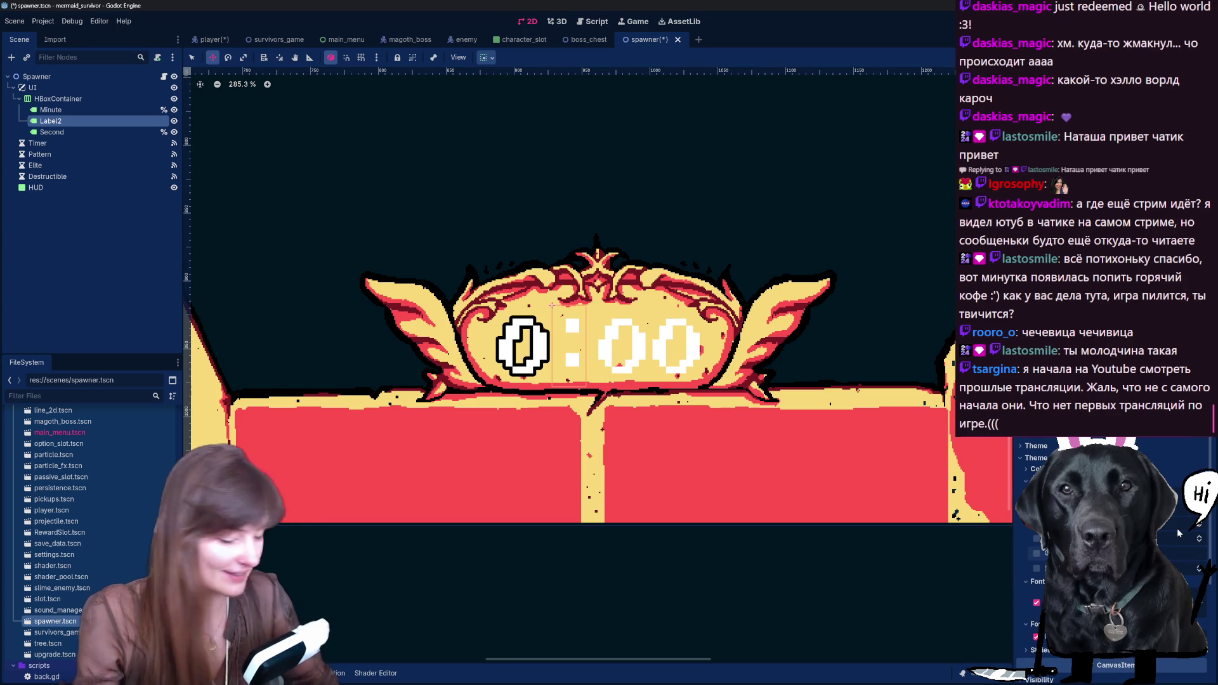
pyautogui.click(1037, 553)
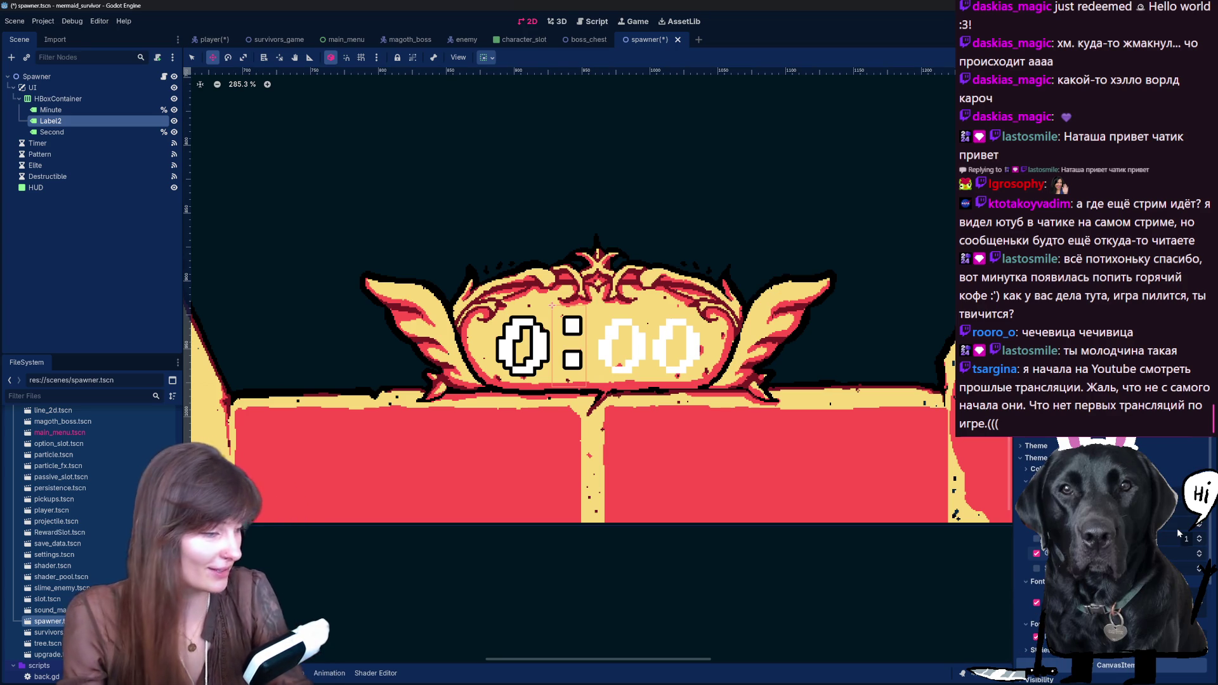
# Step: Turn on the outline for the Second label, then recheck Label2 and Minute
pyautogui.click(51, 132)
pyautogui.scroll(-2, 1079, 559)
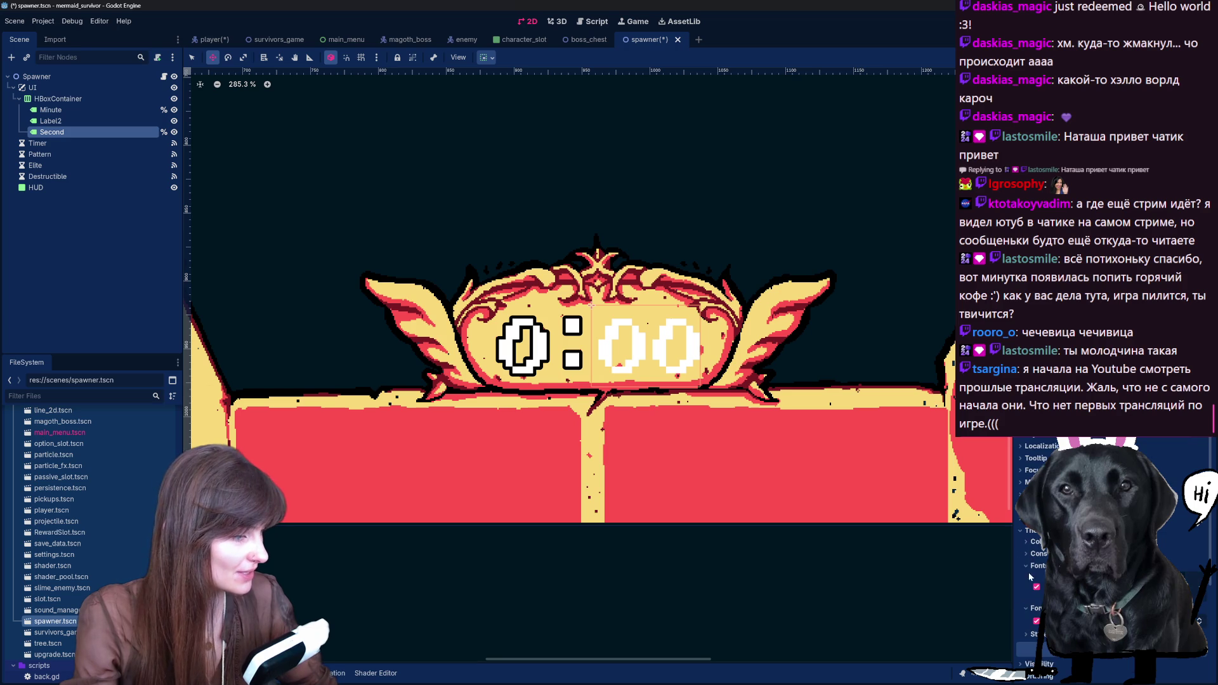
pyautogui.scroll(-1, 1024, 522)
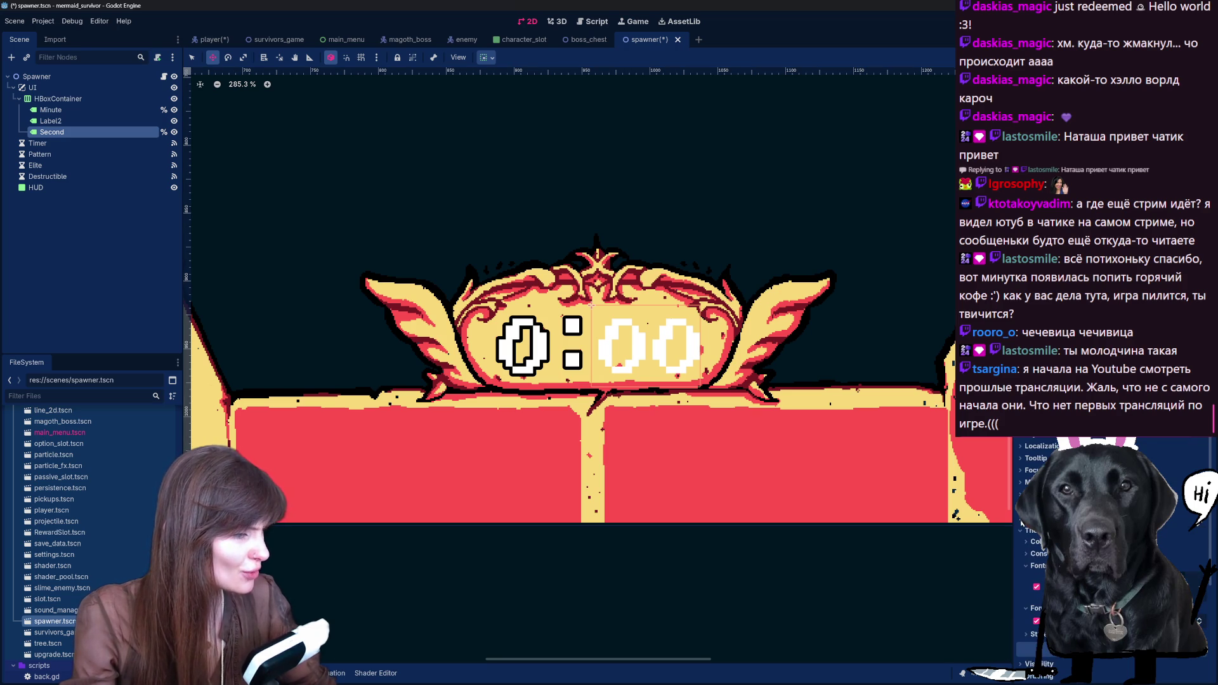
pyautogui.click(1037, 554)
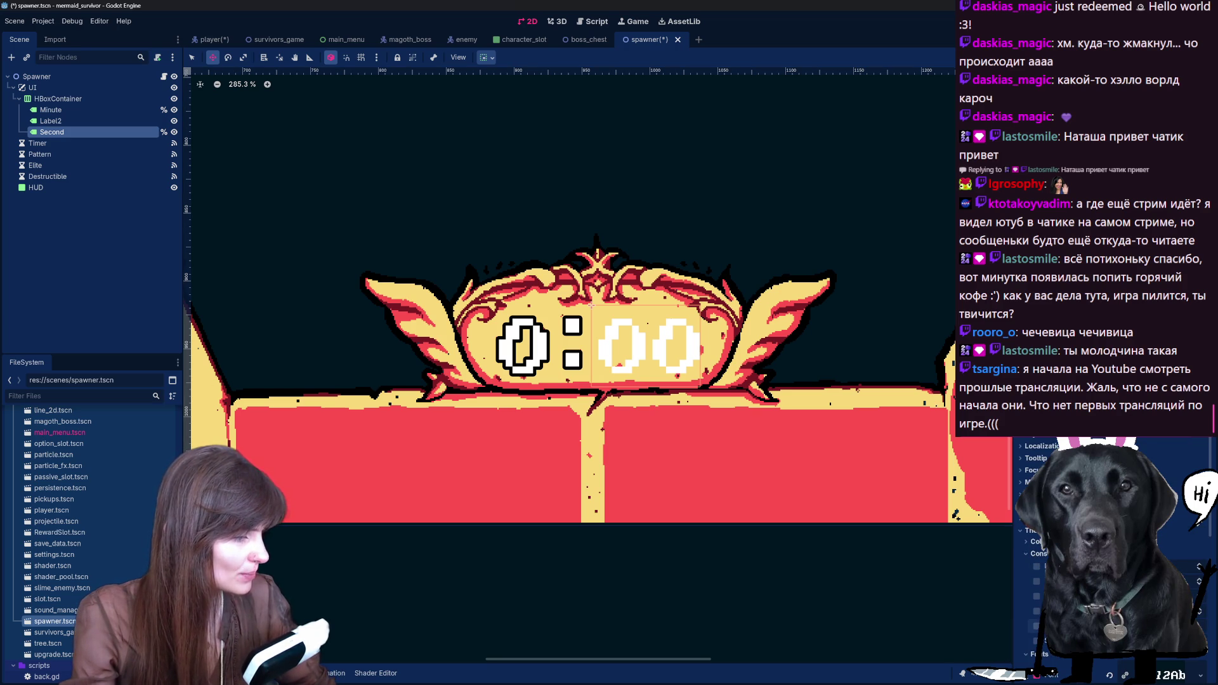
pyautogui.click(1036, 626)
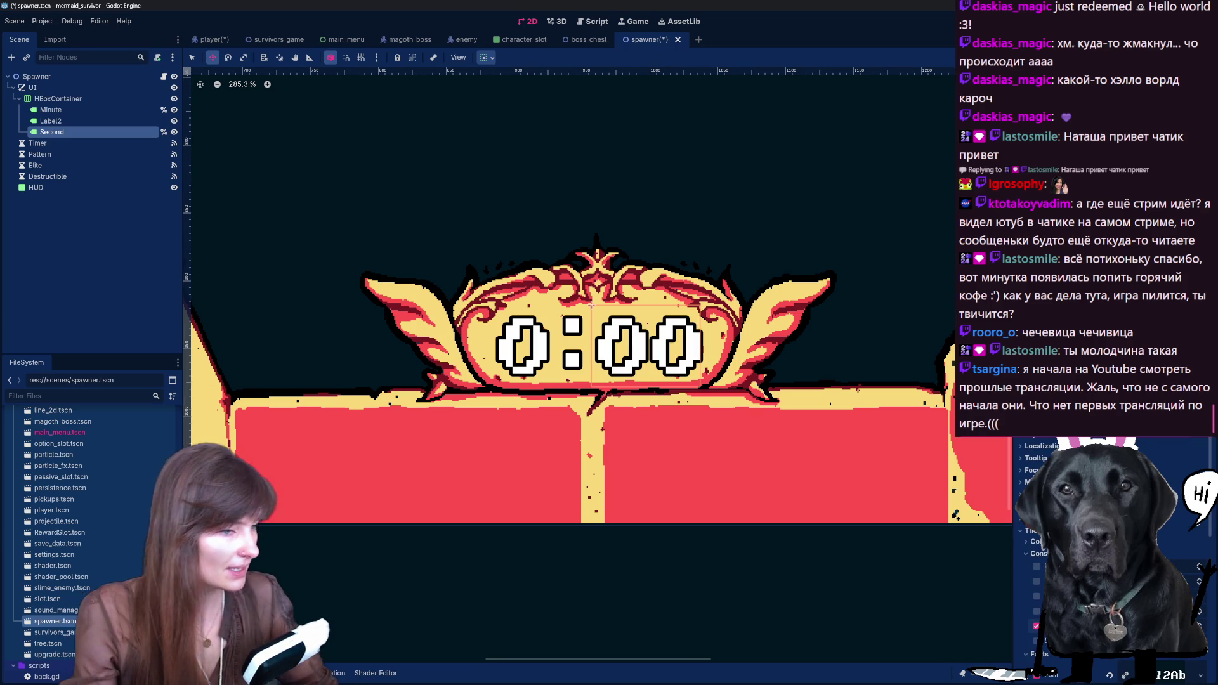
pyautogui.scroll(-6, 1048, 552)
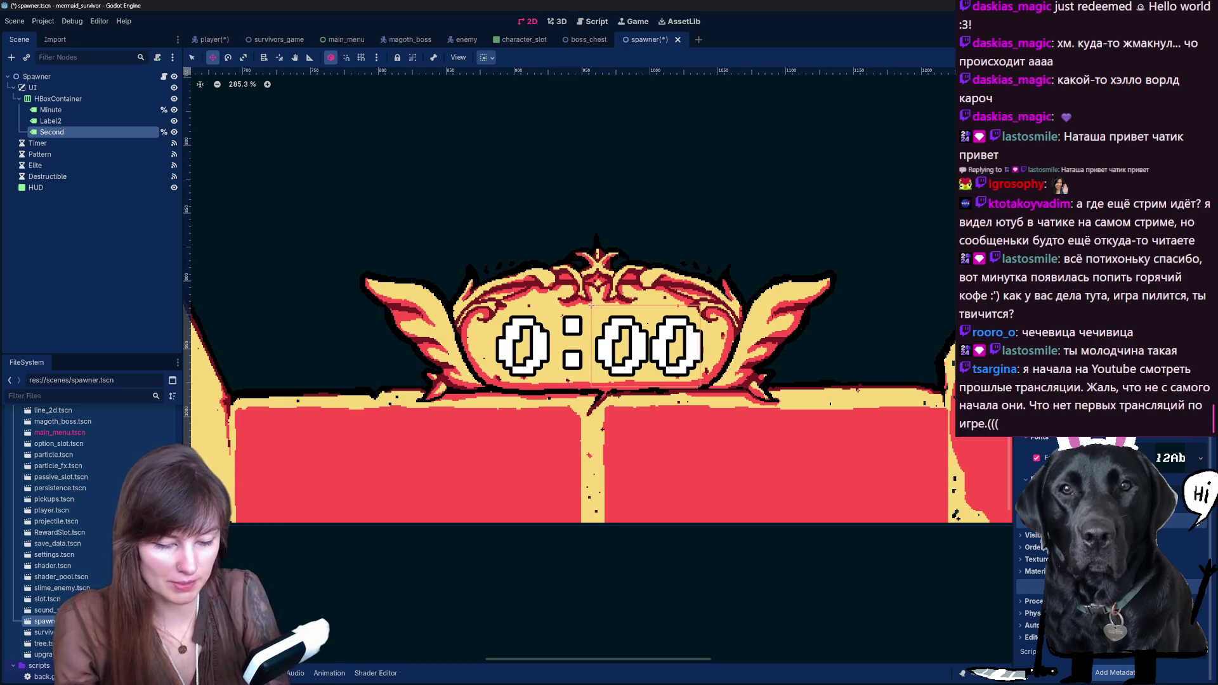
pyautogui.scroll(2, 1047, 552)
pyautogui.click(129, 112)
pyautogui.click(127, 121)
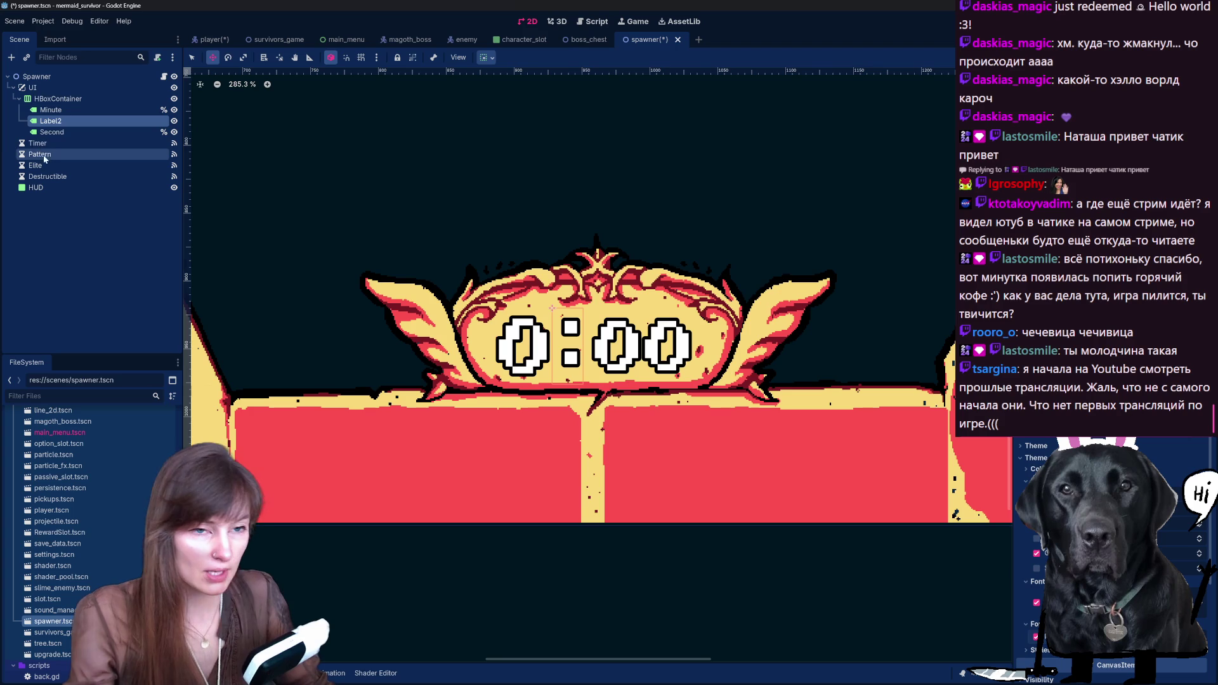
pyautogui.click(50, 110)
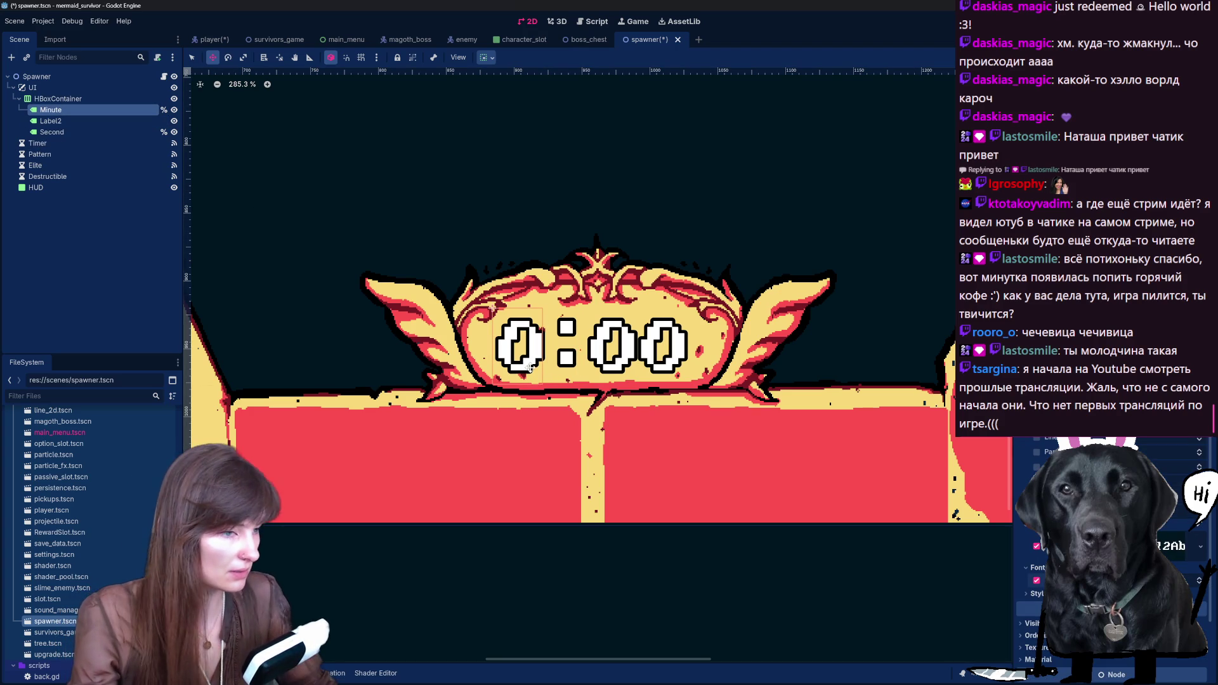
# Step: Shift the HBoxContainer timer a few pixels right and down, then save spawner.tscn
pyautogui.click(63, 99)
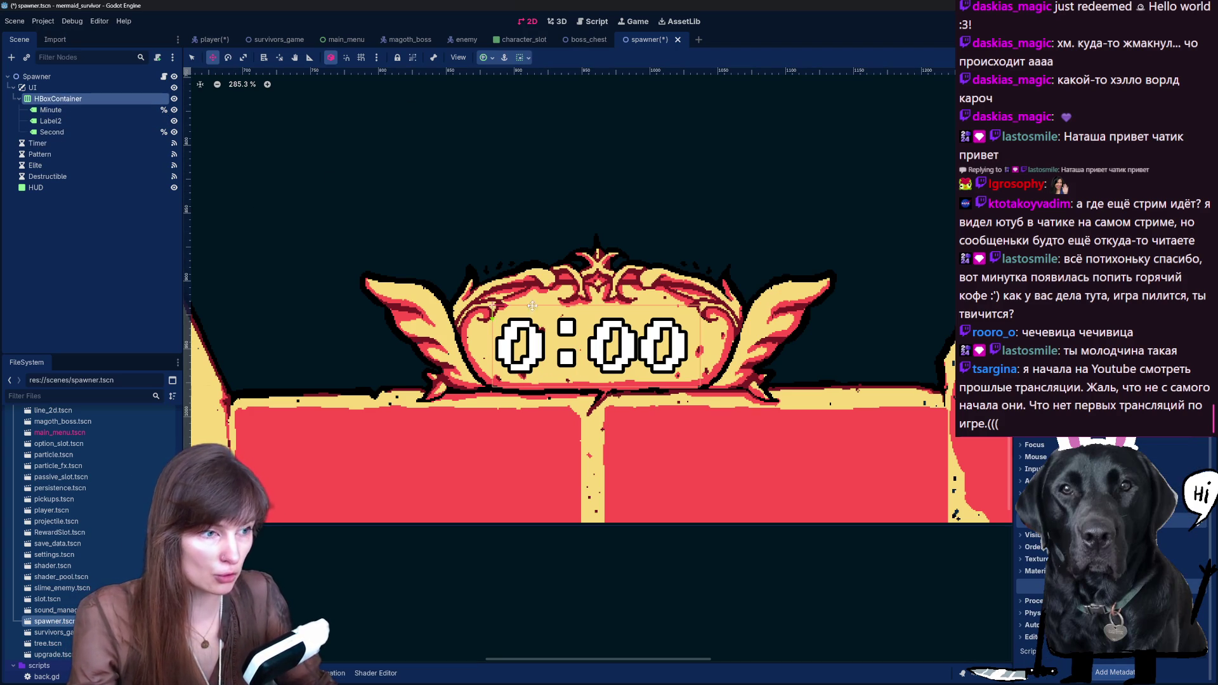
pyautogui.moveTo(509, 305); pyautogui.dragTo(513, 306)
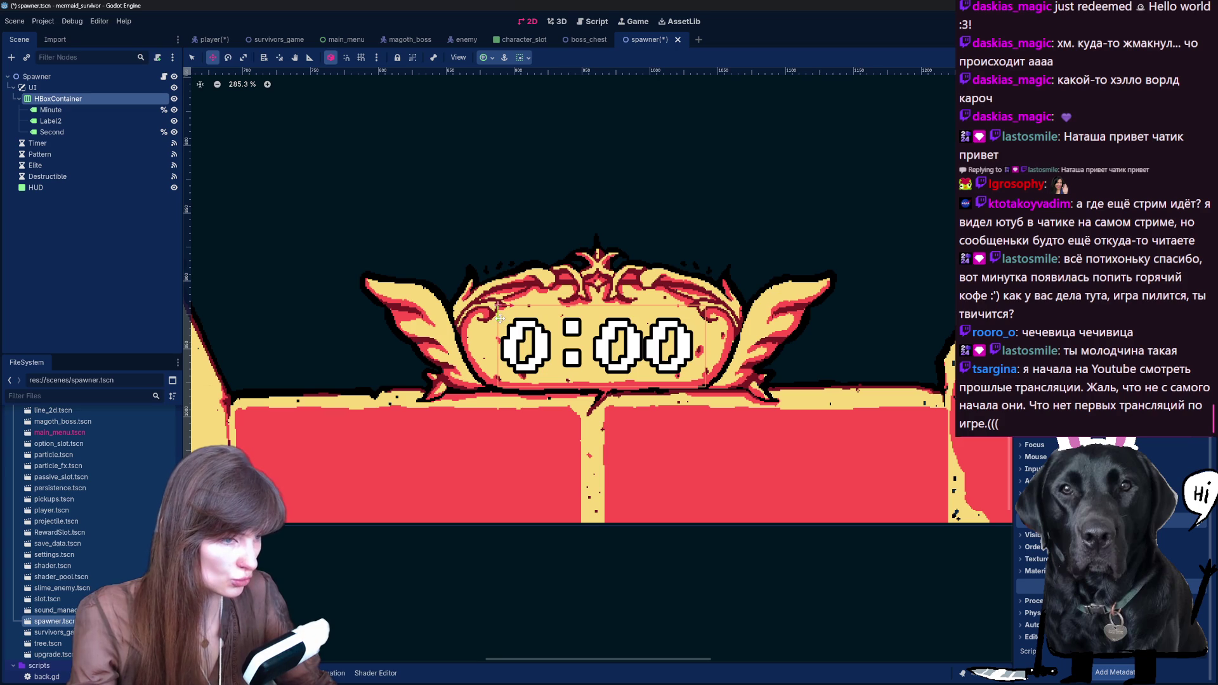
pyautogui.moveTo(499, 318); pyautogui.dragTo(501, 319)
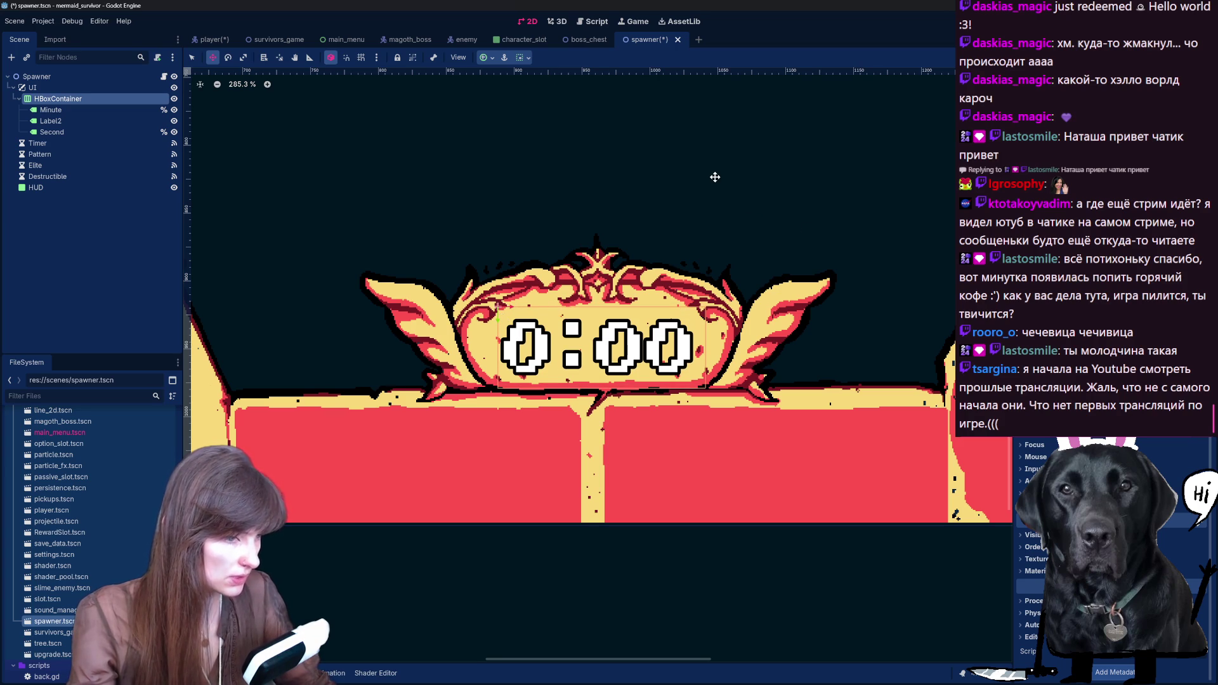
pyautogui.hotkey('ctrl', 's')
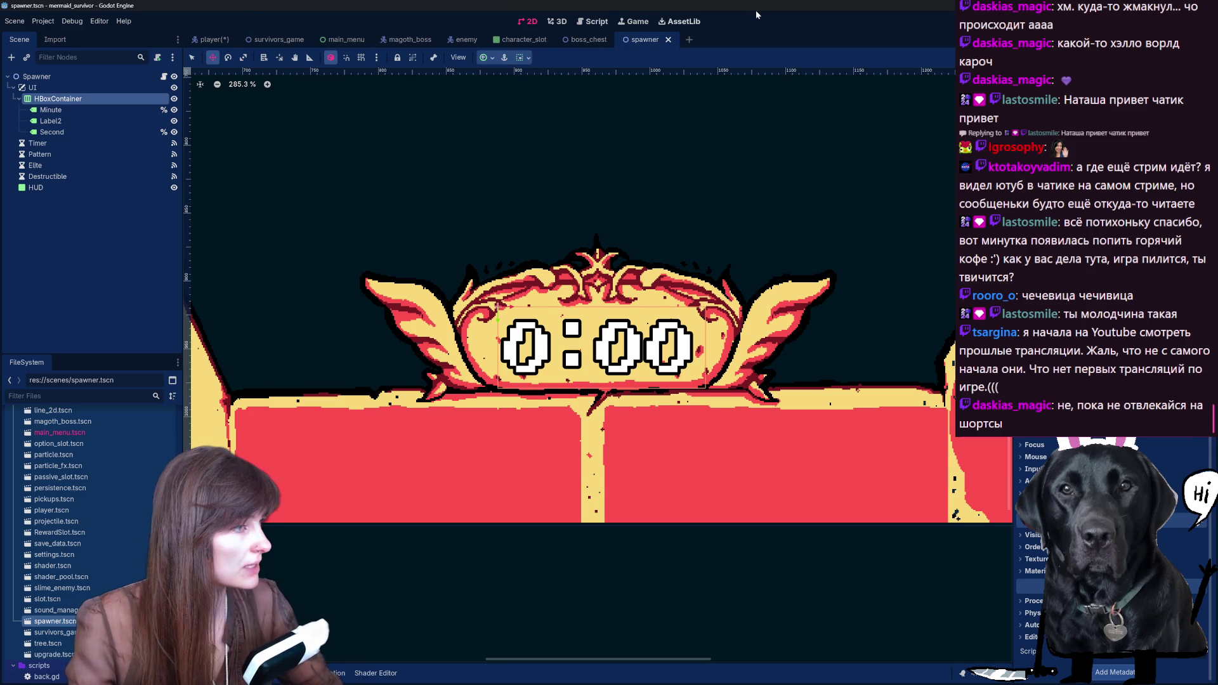
pyautogui.scroll(-3, 736, 259)
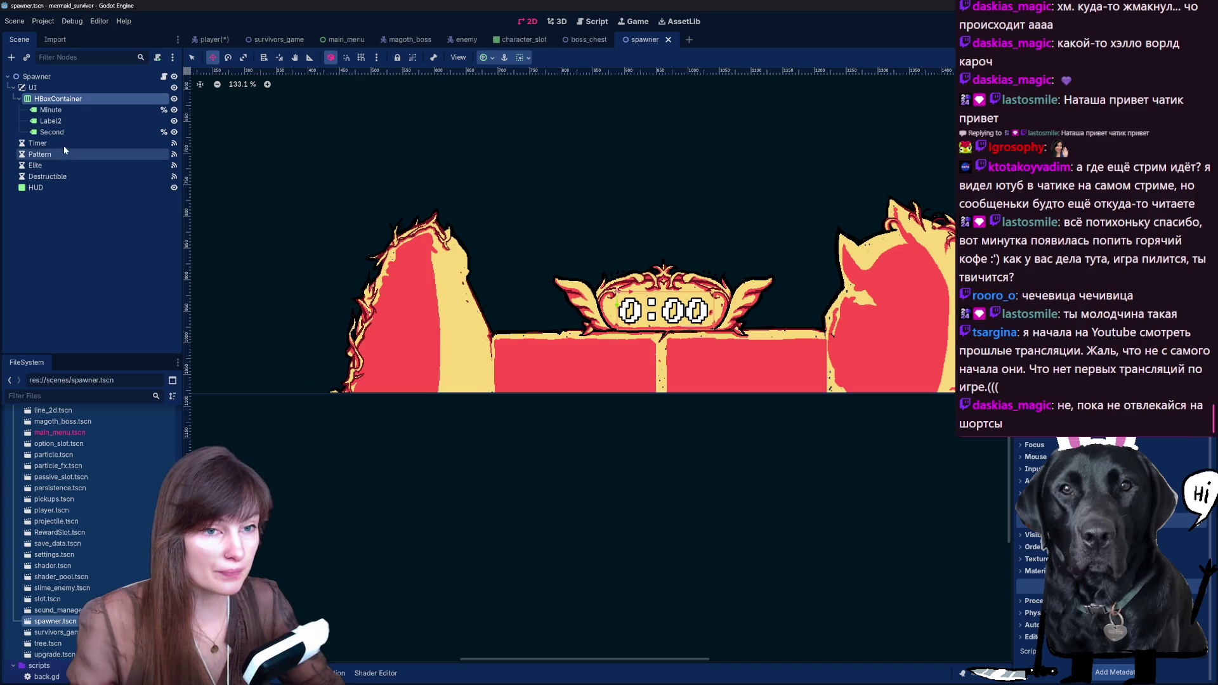
# Step: Delete the HUD node, confirm the prompt, and save spawner.tscn
pyautogui.click(47, 188)
pyautogui.press('Delete')
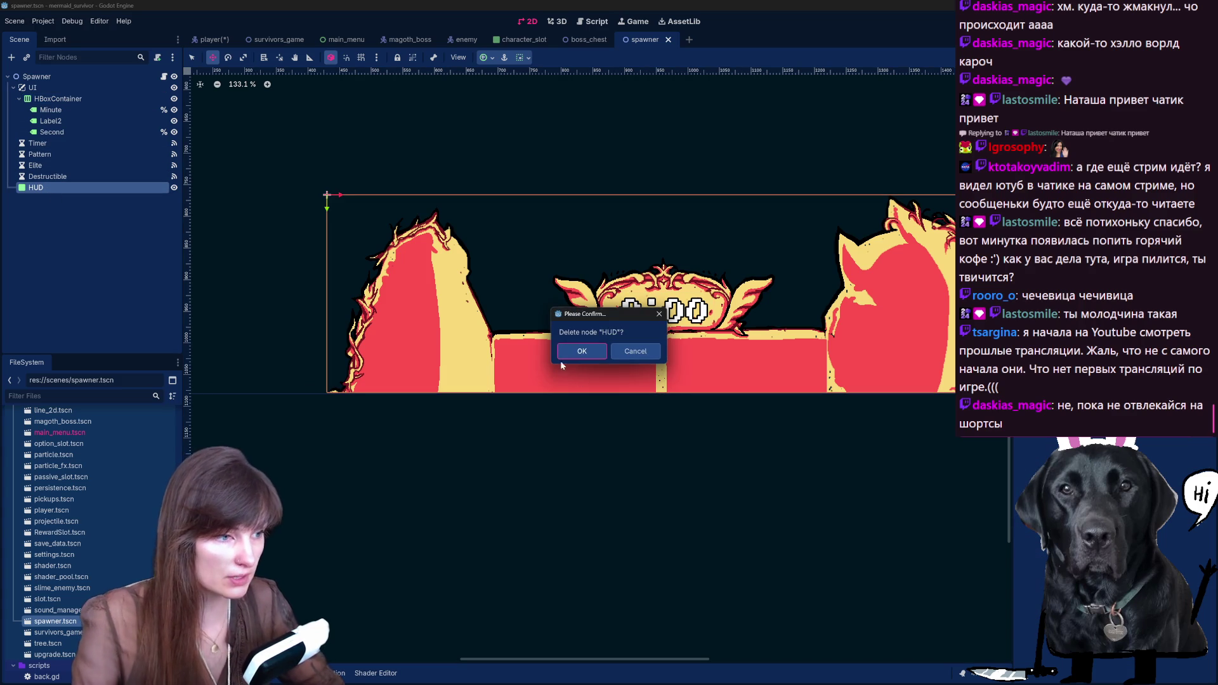
pyautogui.click(590, 351)
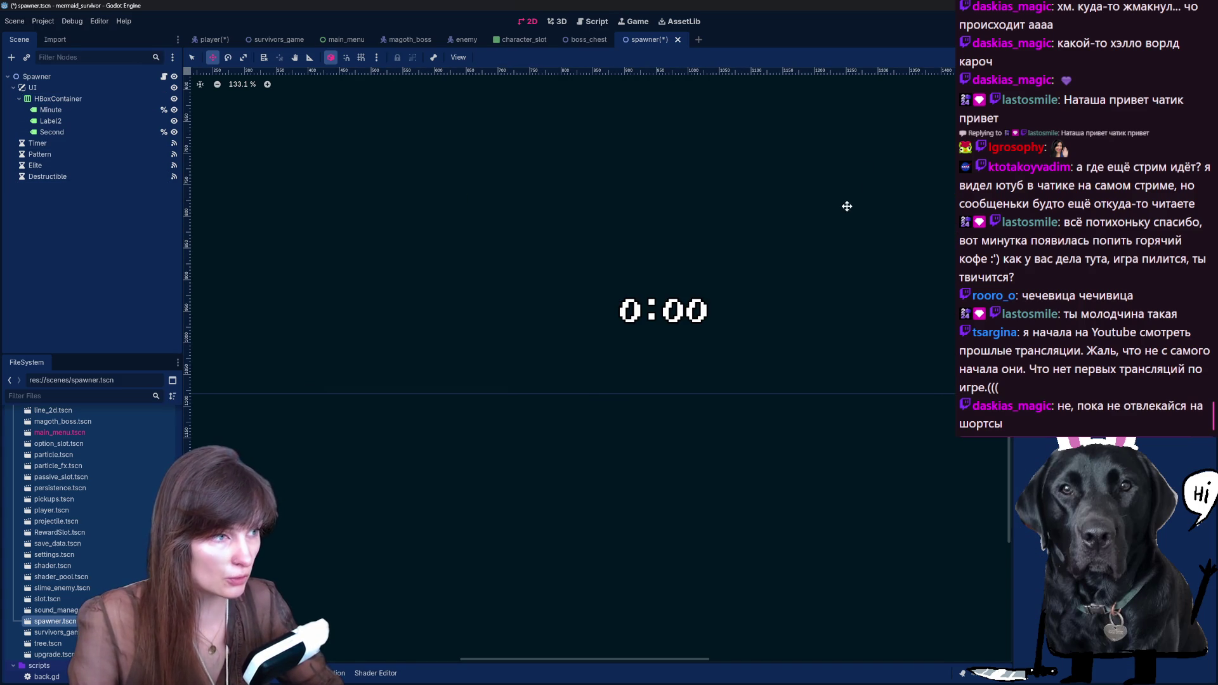
pyautogui.scroll(-2, 848, 204)
pyautogui.scroll(3, 840, 199)
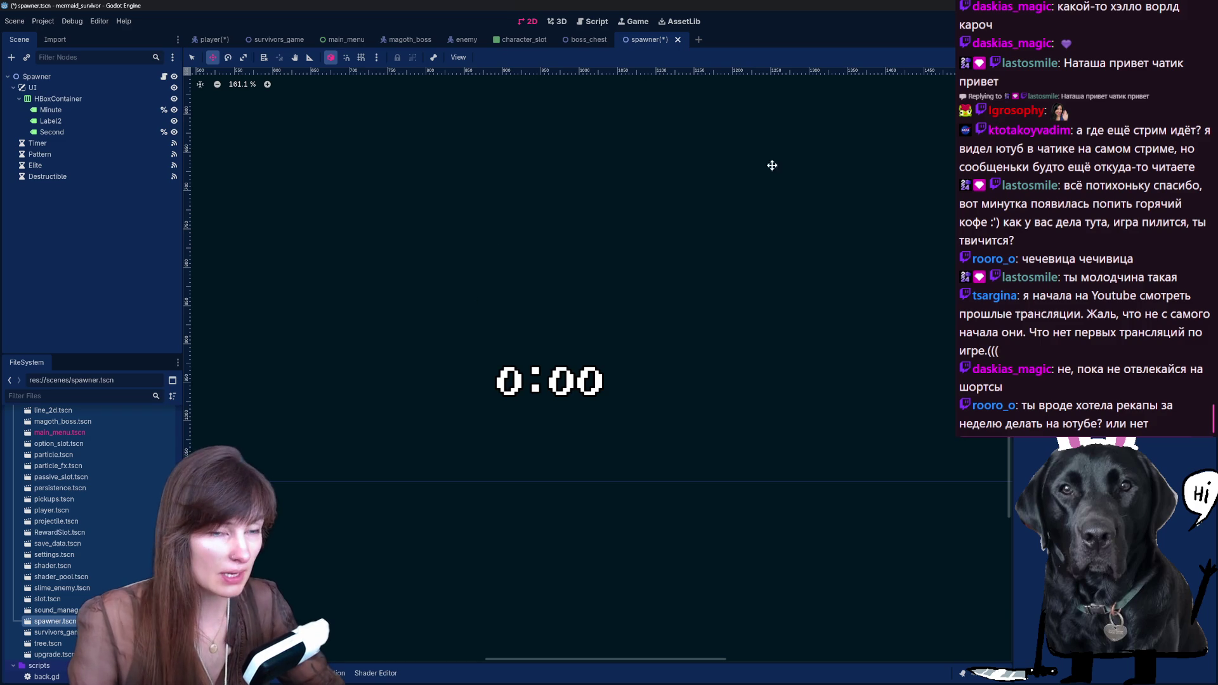
pyautogui.hotkey('ctrl', 's')
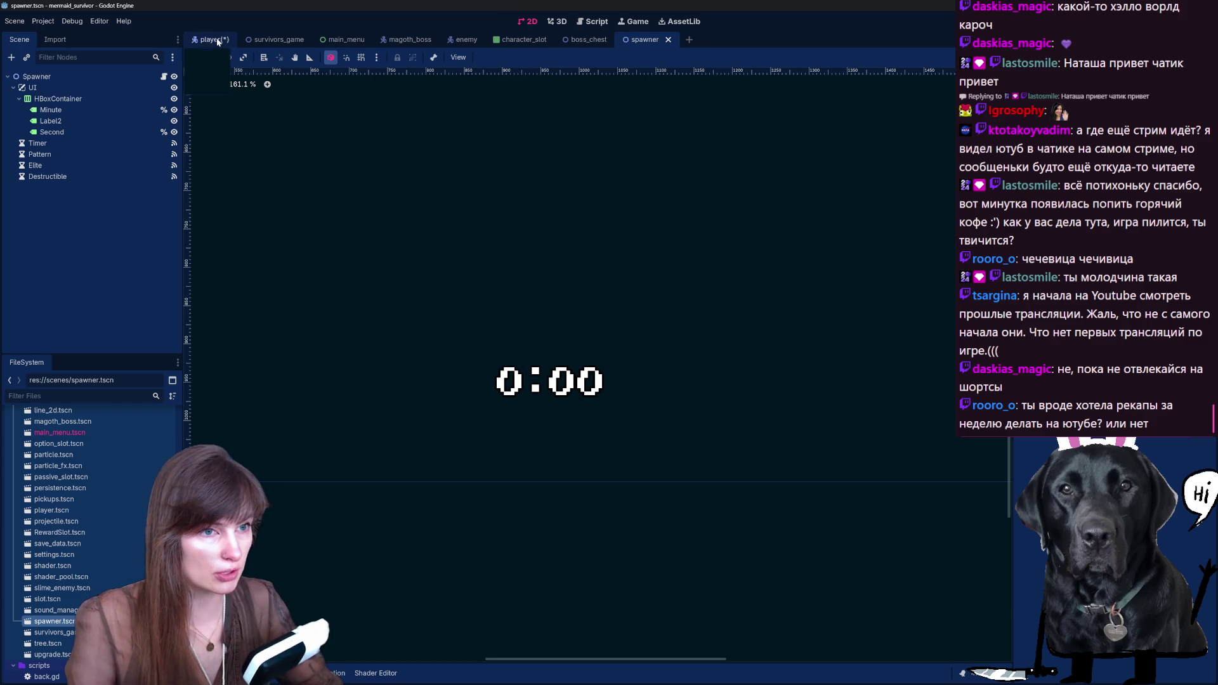
# Step: Run the game from the player scene and start a run with the chosen character
pyautogui.click(227, 38)
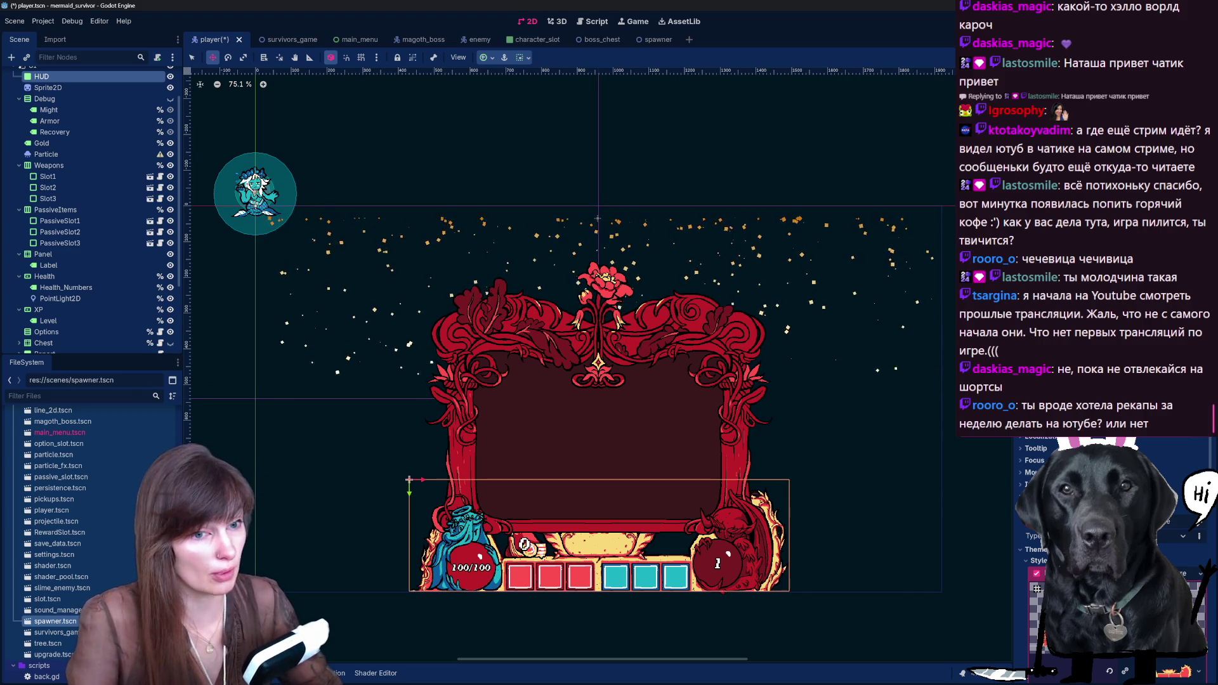
pyautogui.press('F5')
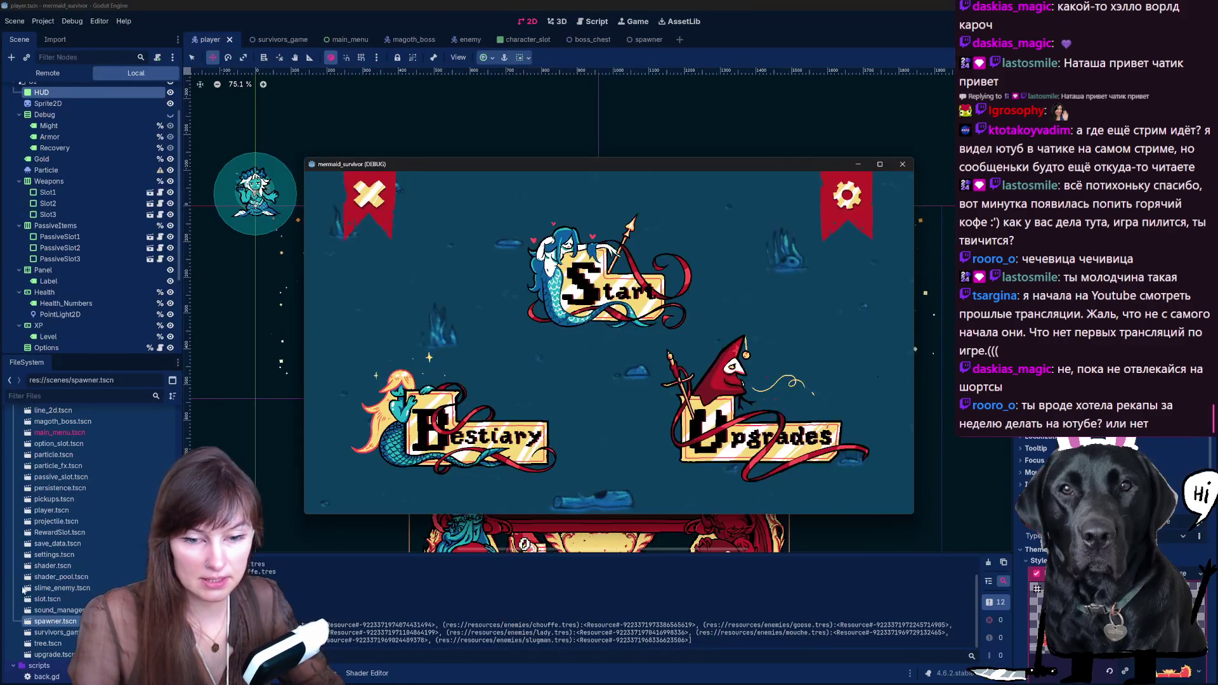
pyautogui.click(672, 301)
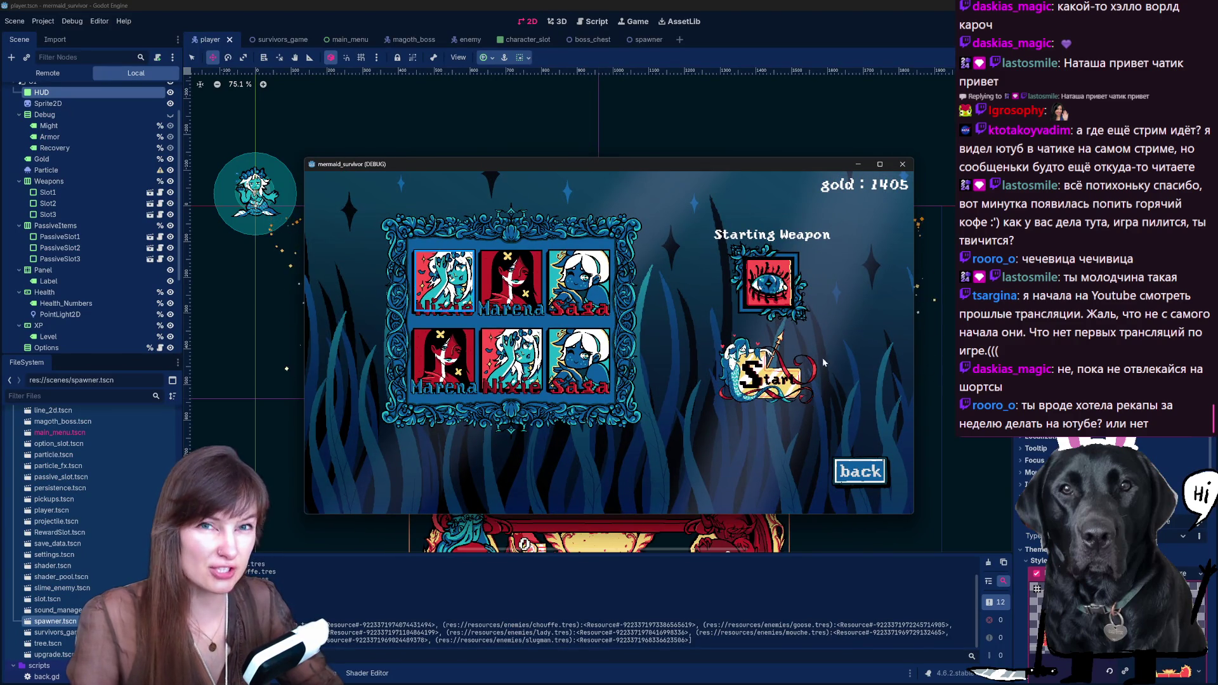
pyautogui.click(765, 374)
# Step: Pause the run and tick Fullscreen in the game's settings
pyautogui.press('Escape')
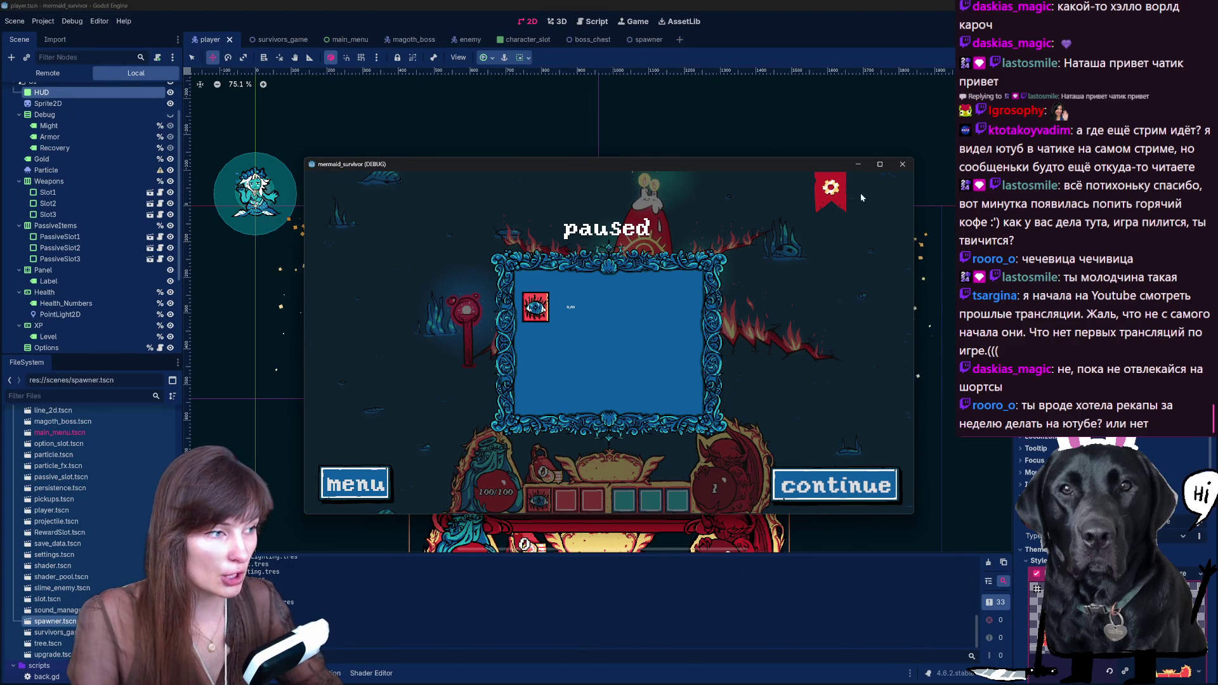
pyautogui.click(825, 196)
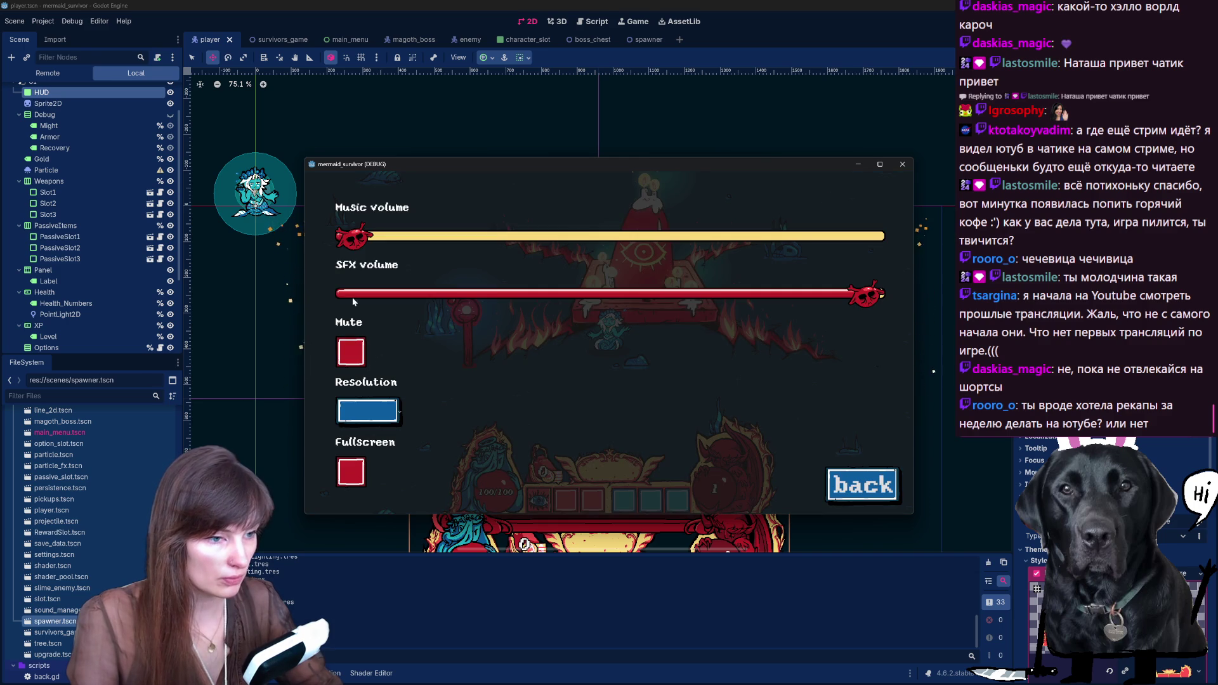
pyautogui.click(852, 495)
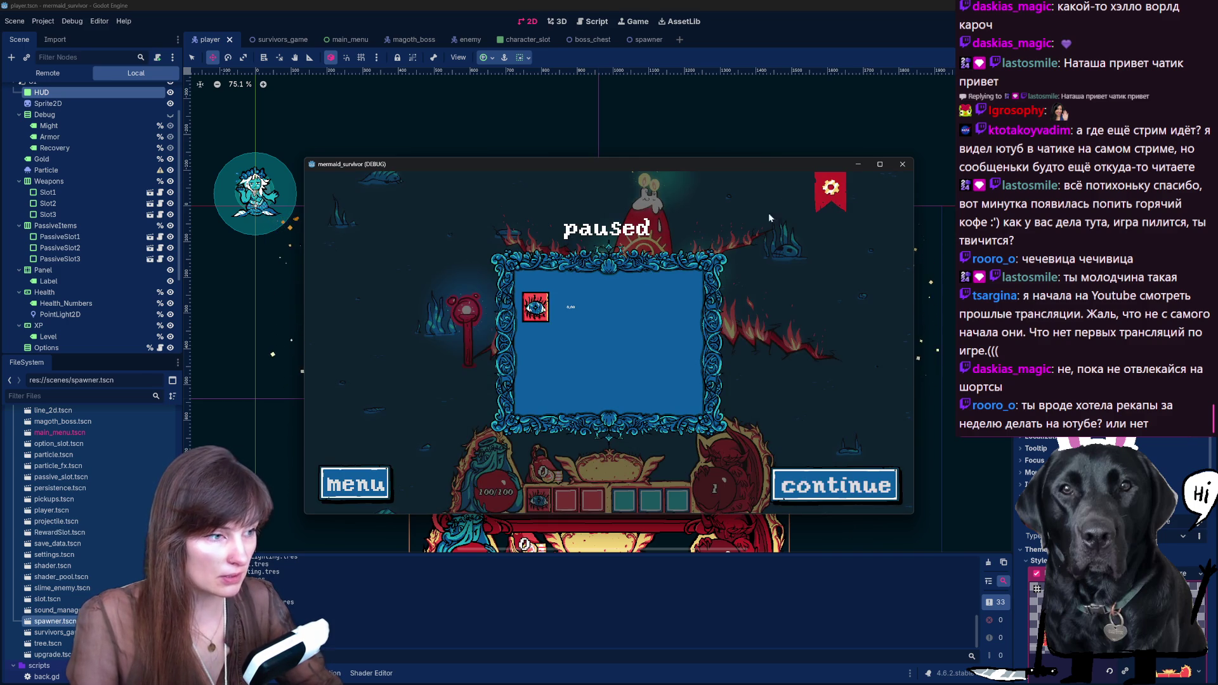
pyautogui.click(825, 190)
pyautogui.click(349, 485)
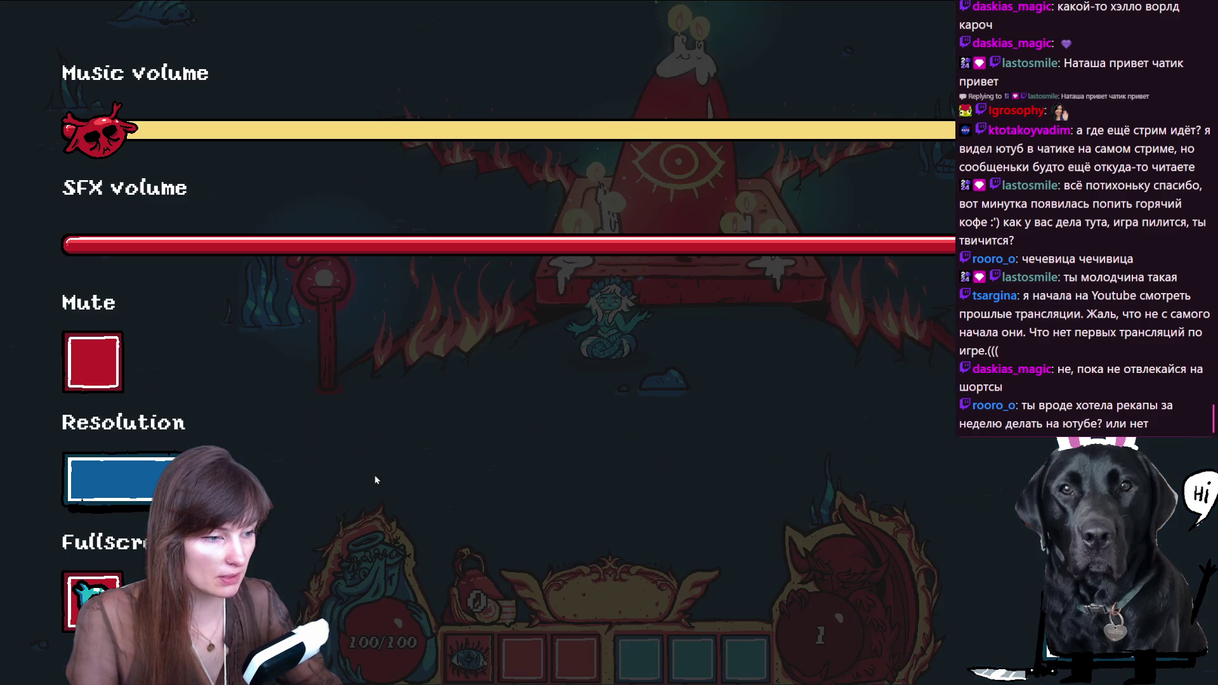
# Step: Resume and fight with WASD until level 2, taking the +1 projectile upgrade
pyautogui.press('Escape')
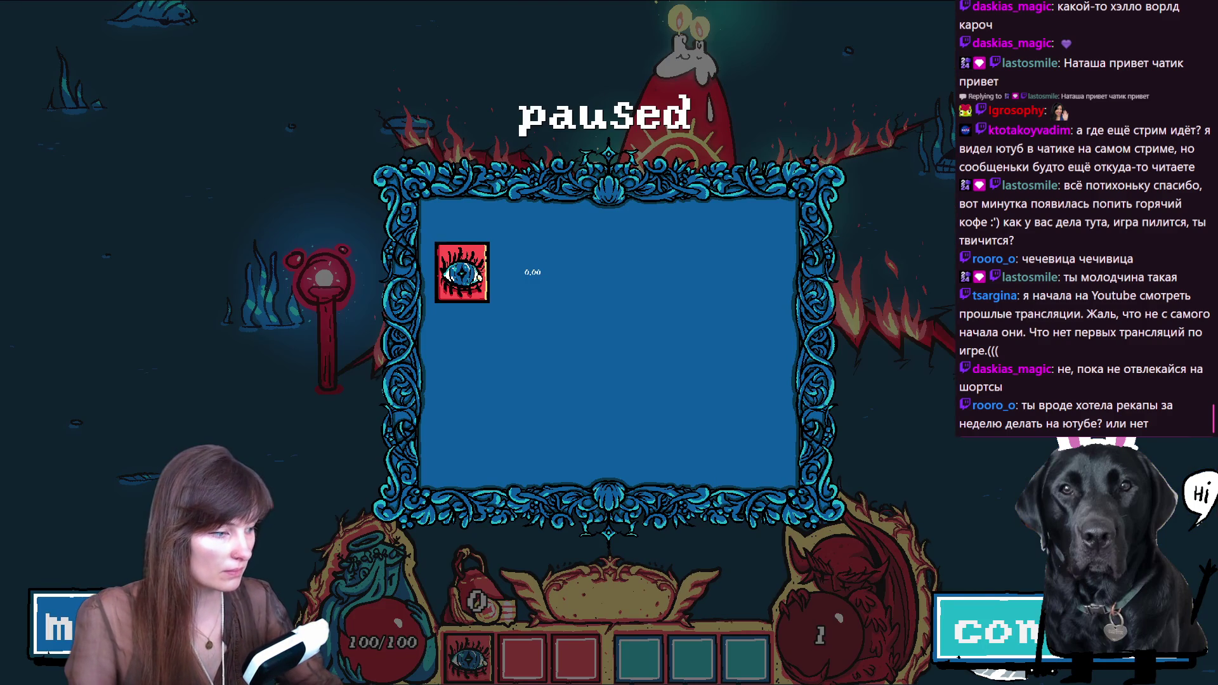
pyautogui.press('Escape')
pyautogui.press('s')
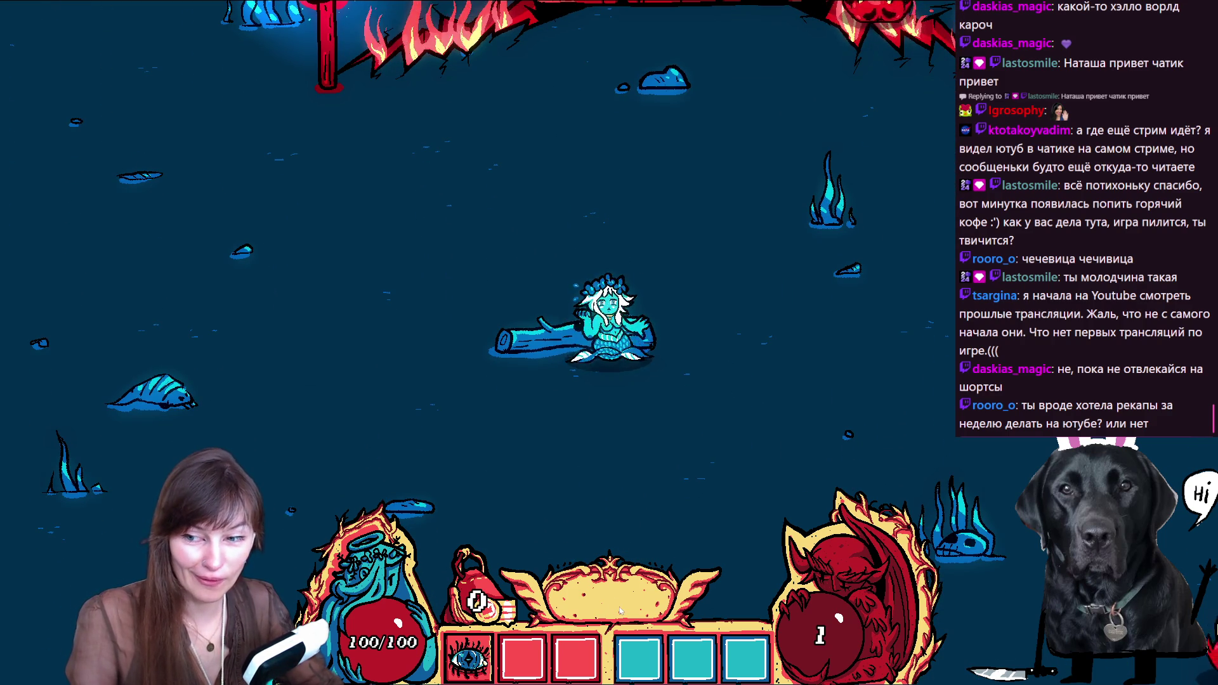
pyautogui.press('w')
pyautogui.click(667, 354)
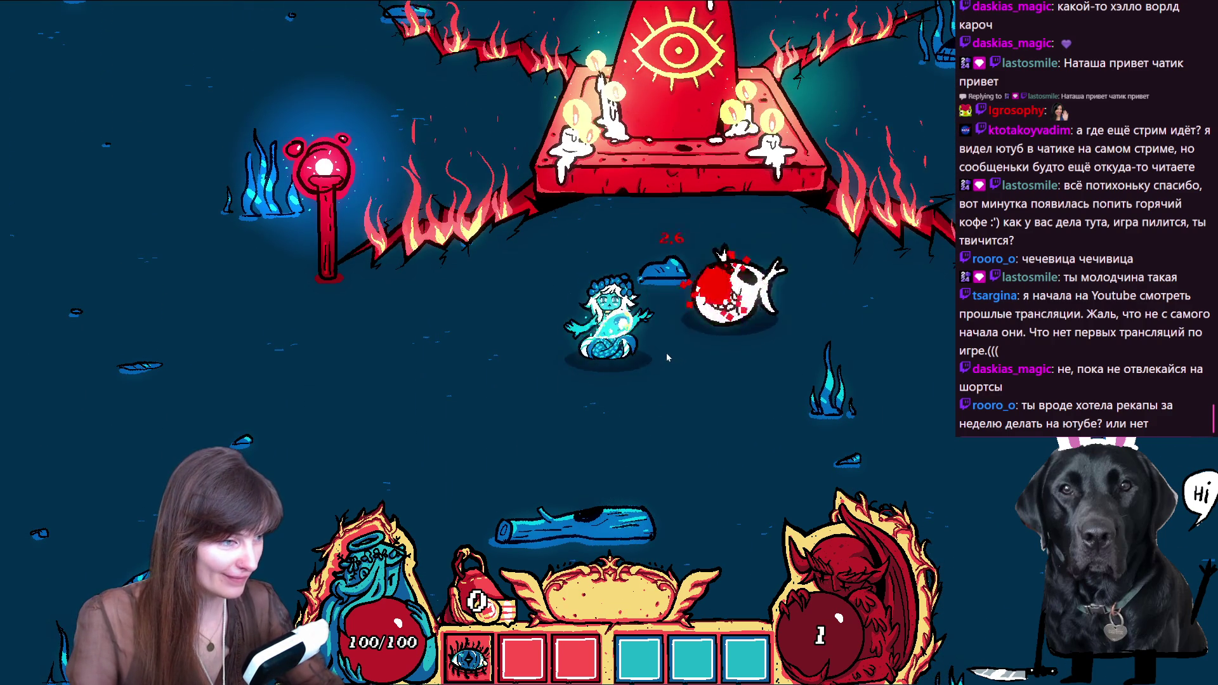
pyautogui.press('a')
pyautogui.press('s')
pyautogui.press('d')
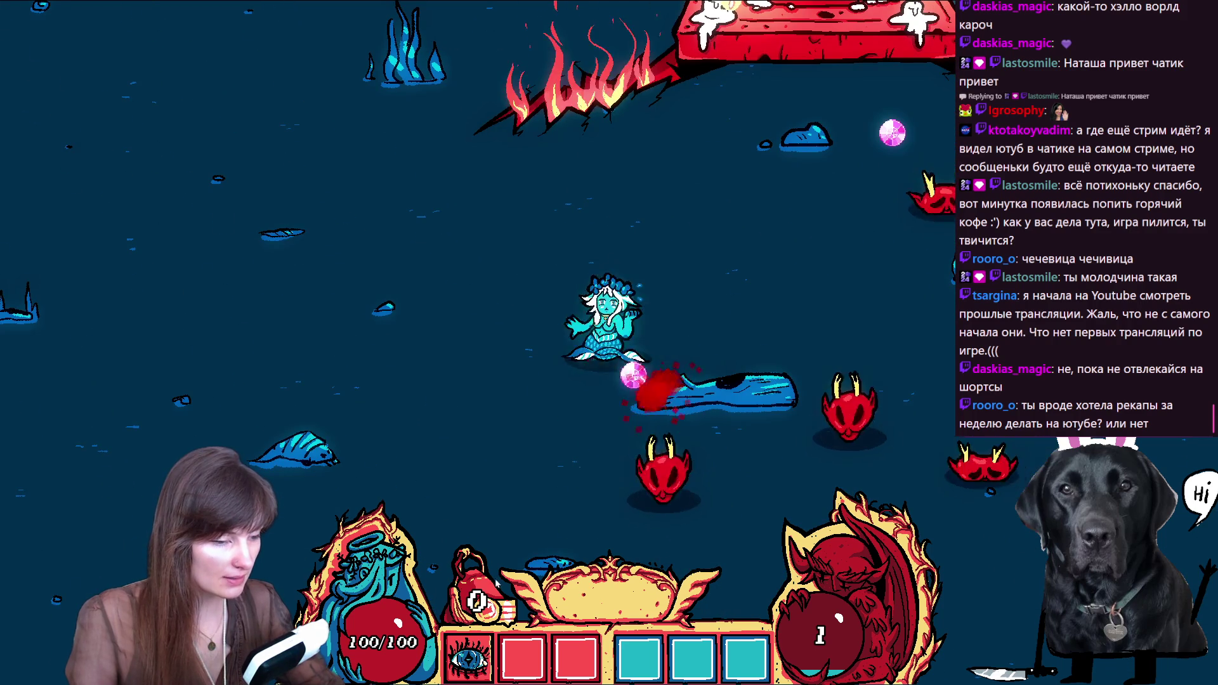
pyautogui.press('s')
pyautogui.press('s')
pyautogui.press('s')
pyautogui.press('w')
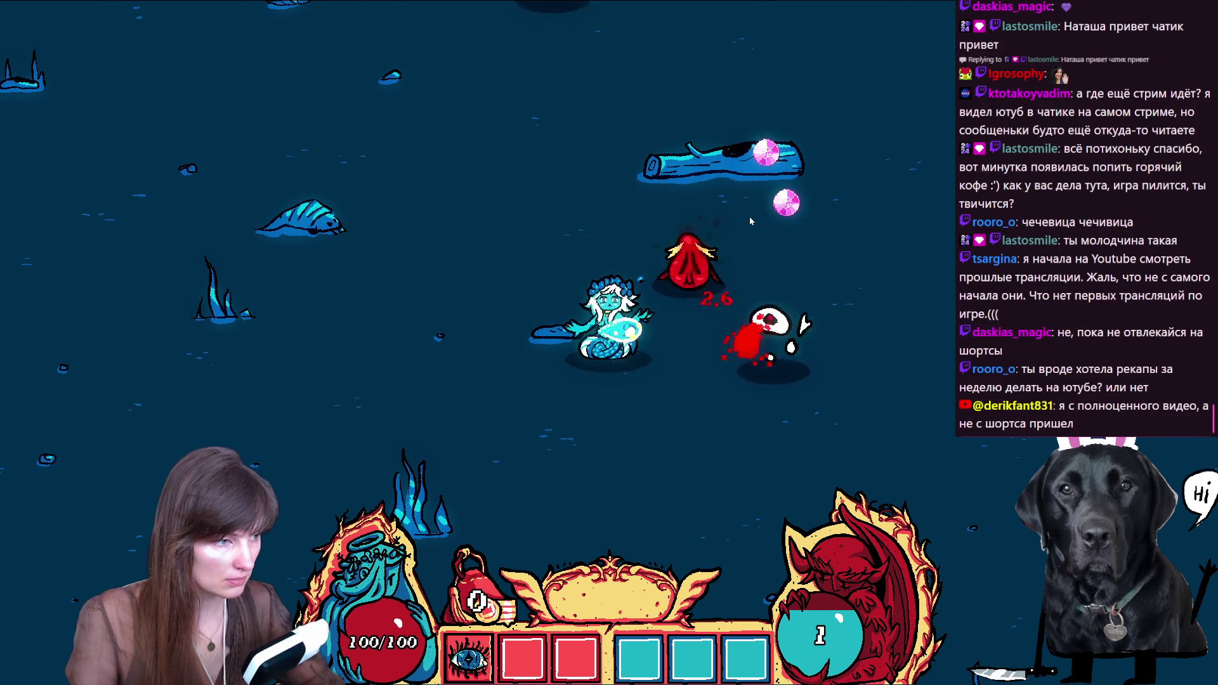
pyautogui.press('w')
pyautogui.press('d')
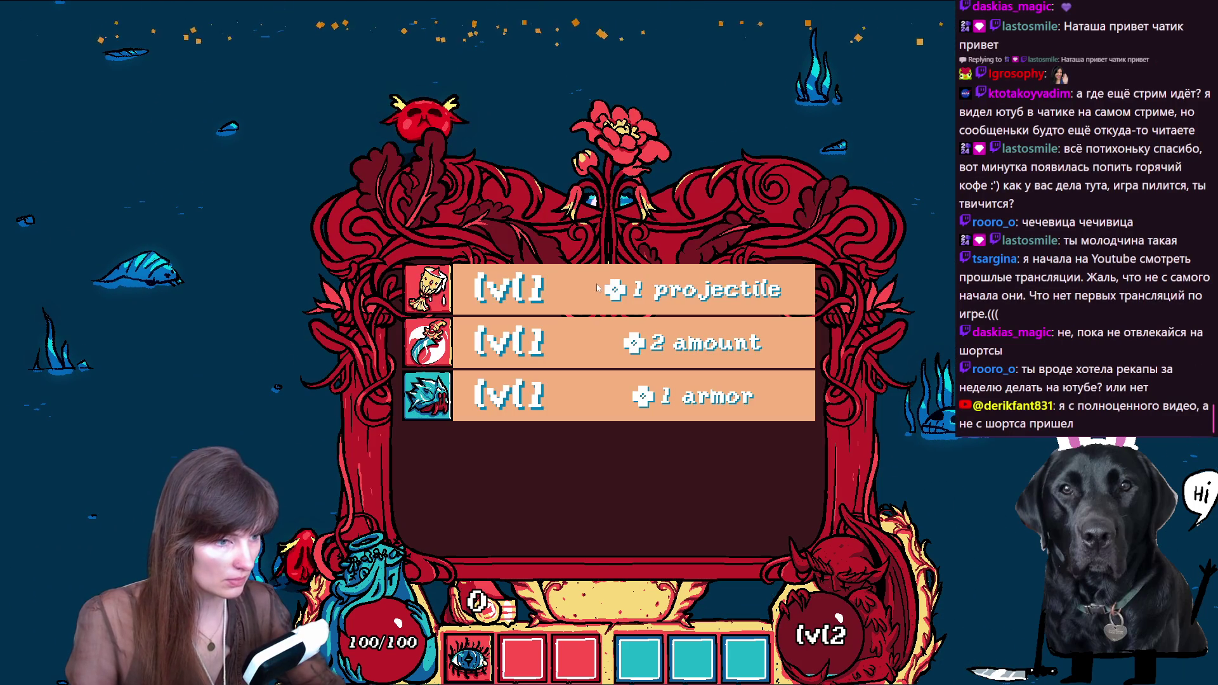
pyautogui.click(606, 289)
# Step: Keep fighting the red devils, collect 5 gold, then pause and quit to the menu
pyautogui.press('w')
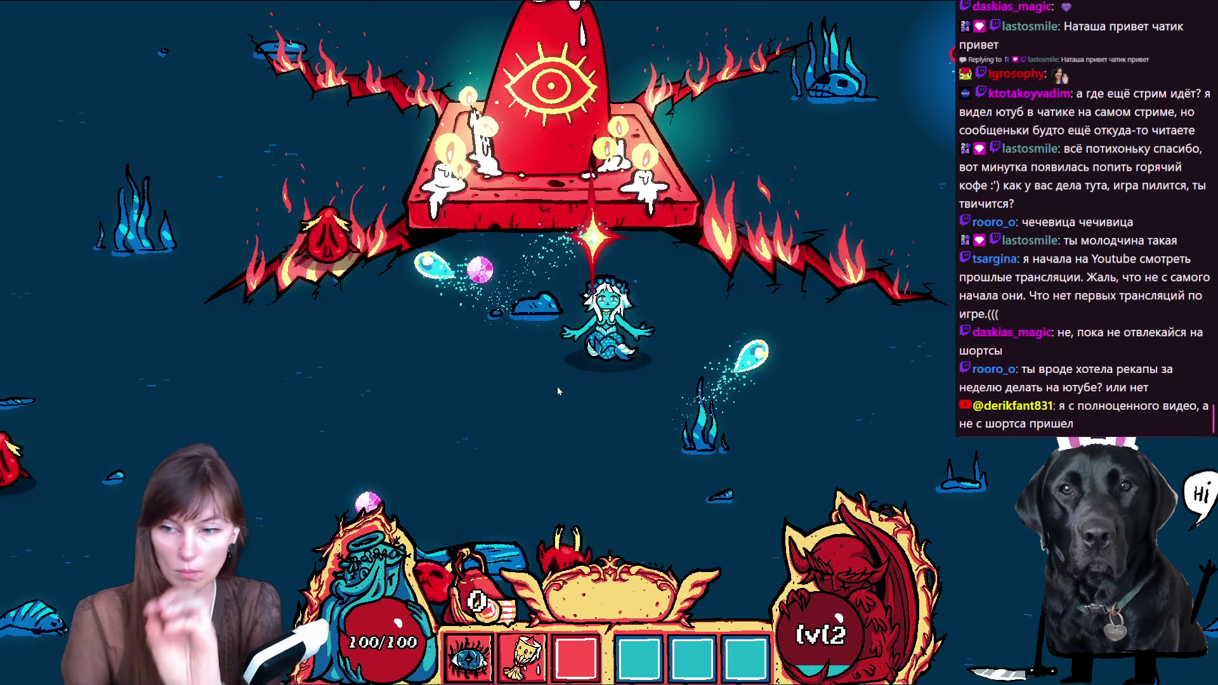
pyautogui.press('a')
pyautogui.press('w')
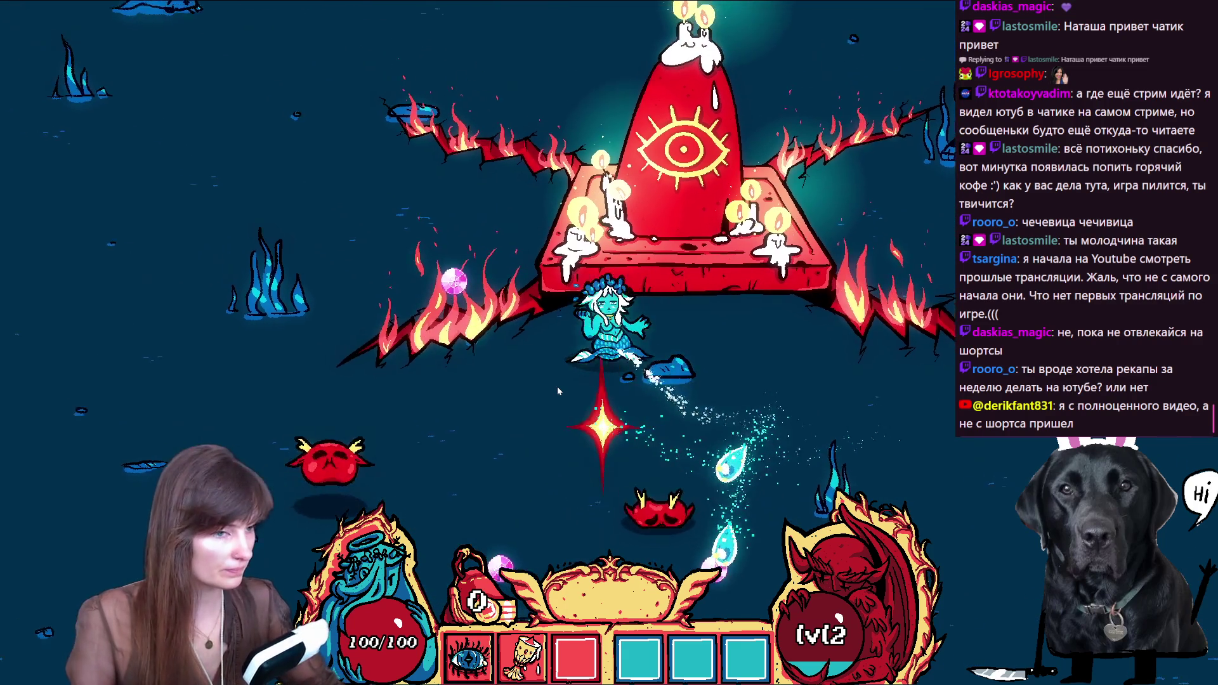
pyautogui.press('a')
pyautogui.press('w')
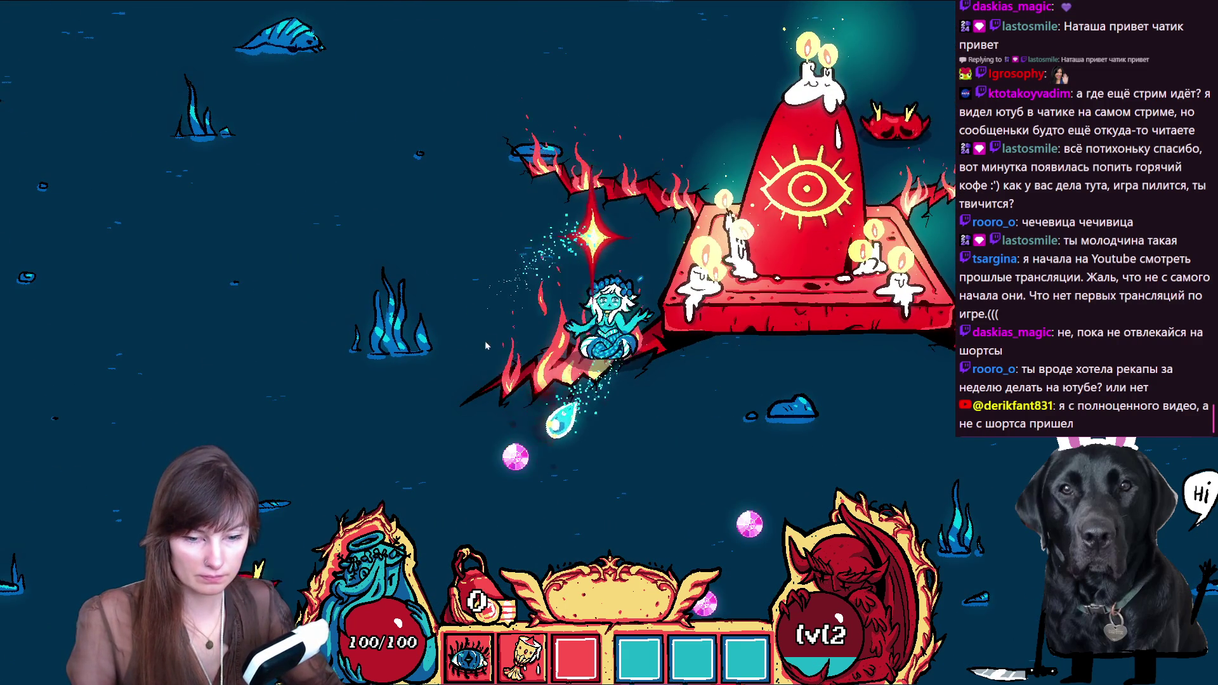
pyautogui.press('d')
pyautogui.press('s')
pyautogui.press('d')
pyautogui.press('w')
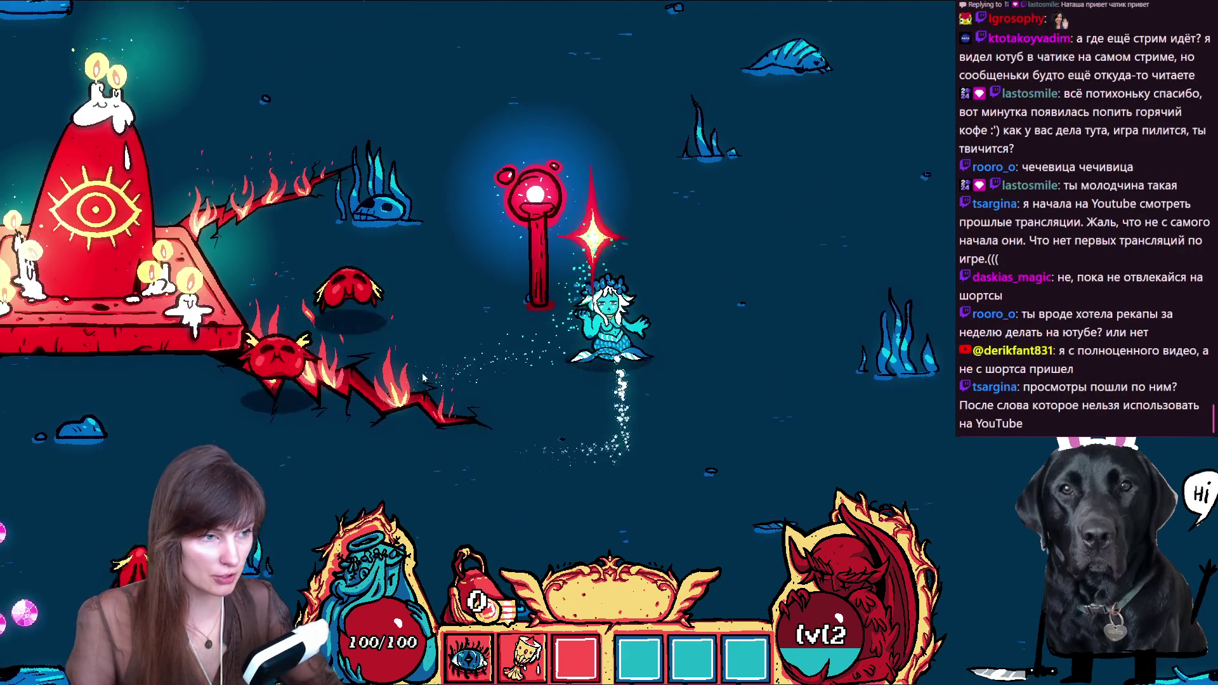
pyautogui.press('s')
pyautogui.press('a')
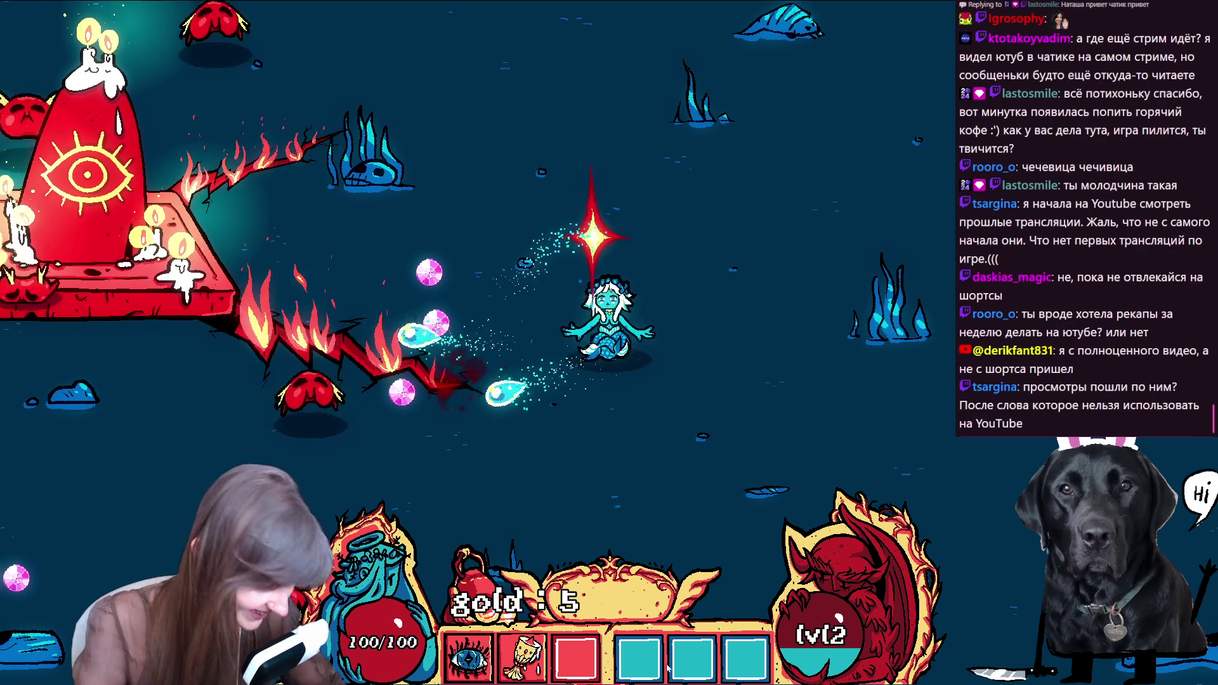
pyautogui.press('Escape')
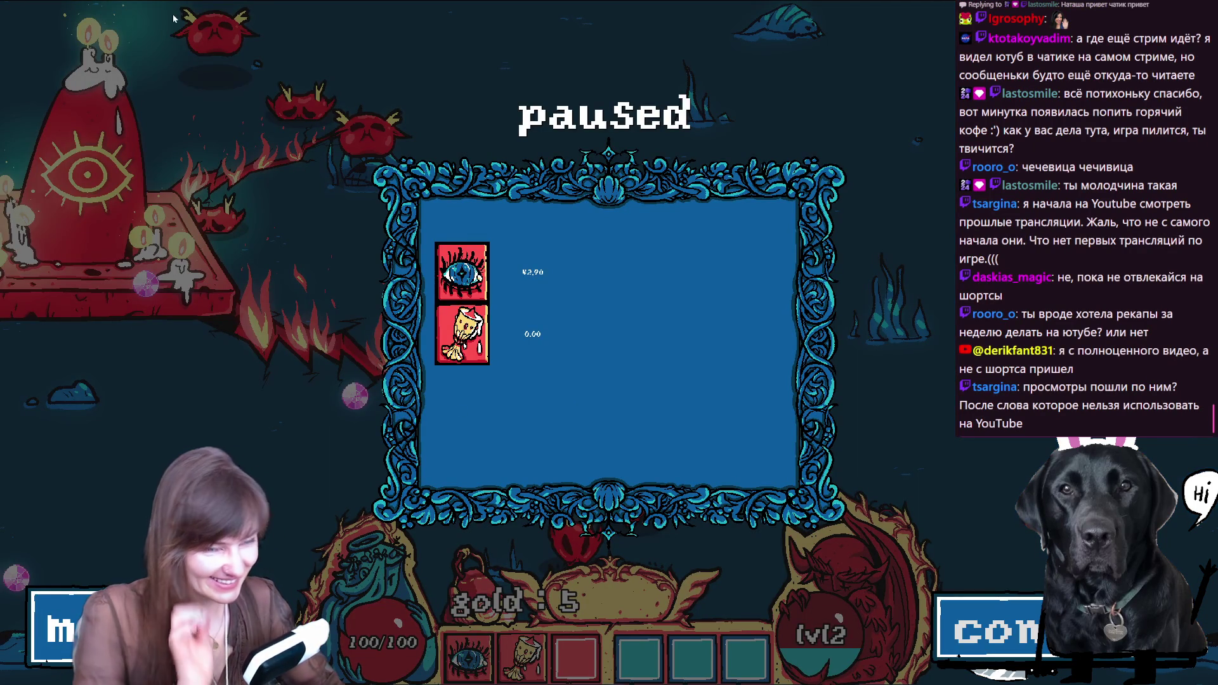
pyautogui.click(63, 628)
# Step: Close the test game and open player.gd from the Player node's script icon
pyautogui.click(49, 41)
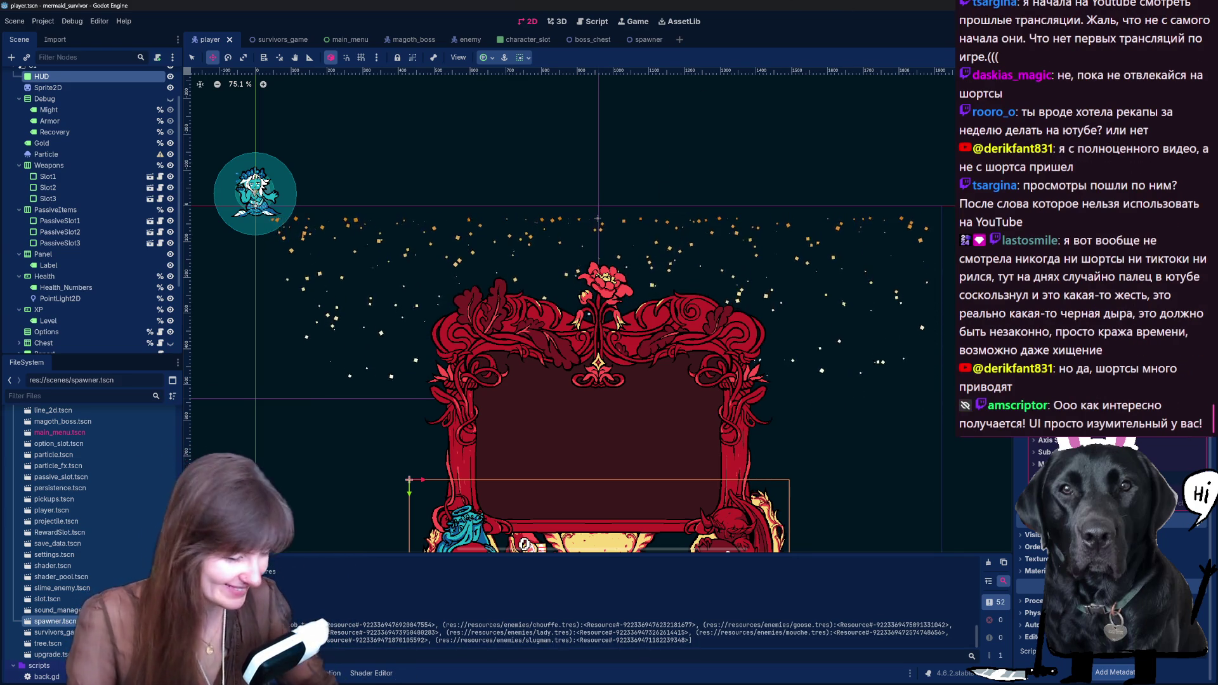
pyautogui.scroll(-4, 660, 368)
pyautogui.scroll(3, 649, 506)
pyautogui.scroll(2, 650, 506)
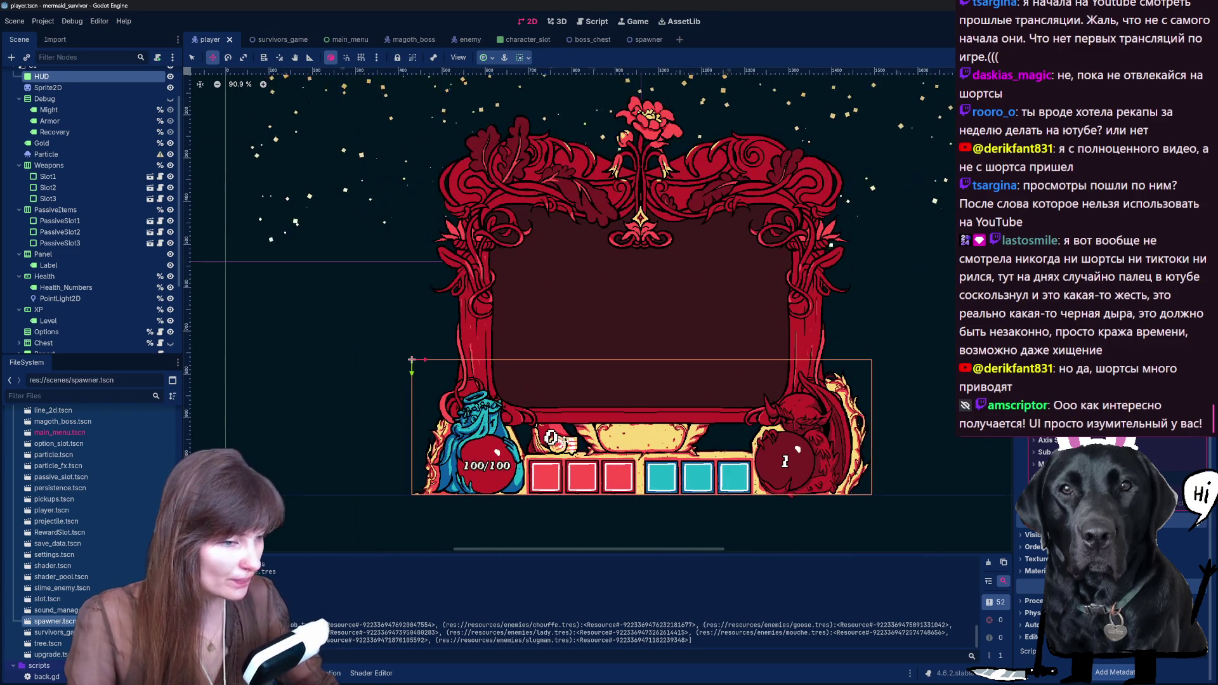
pyautogui.scroll(2, 76, 156)
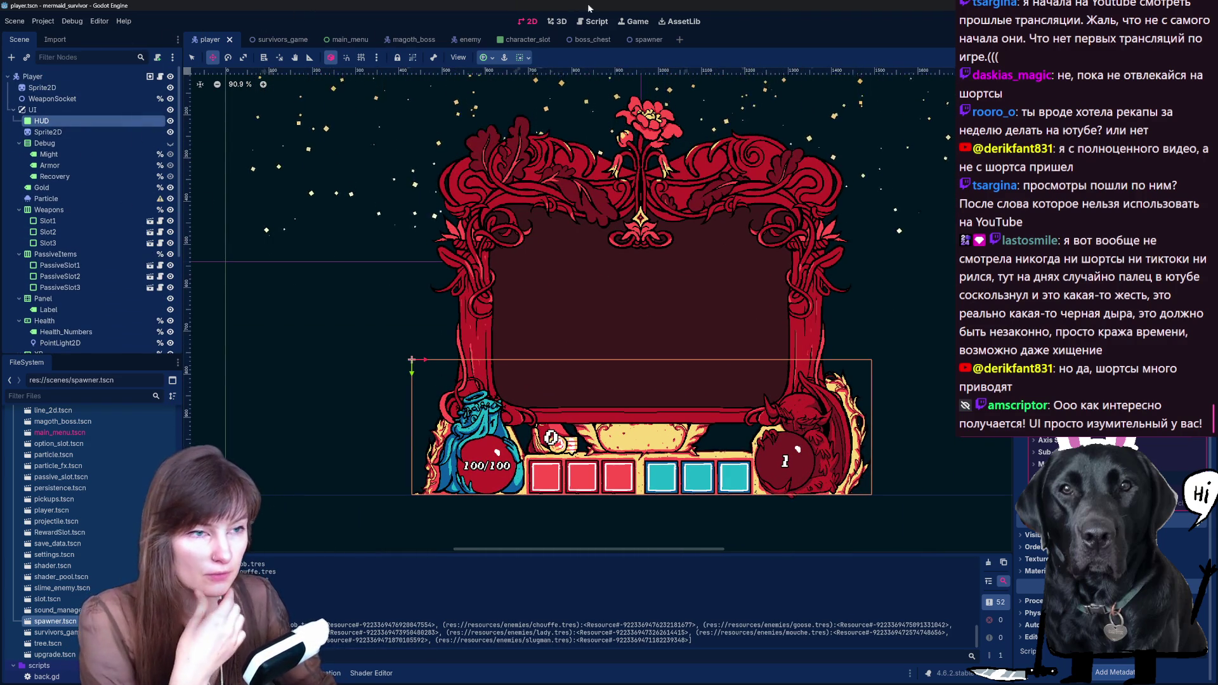
pyautogui.click(160, 77)
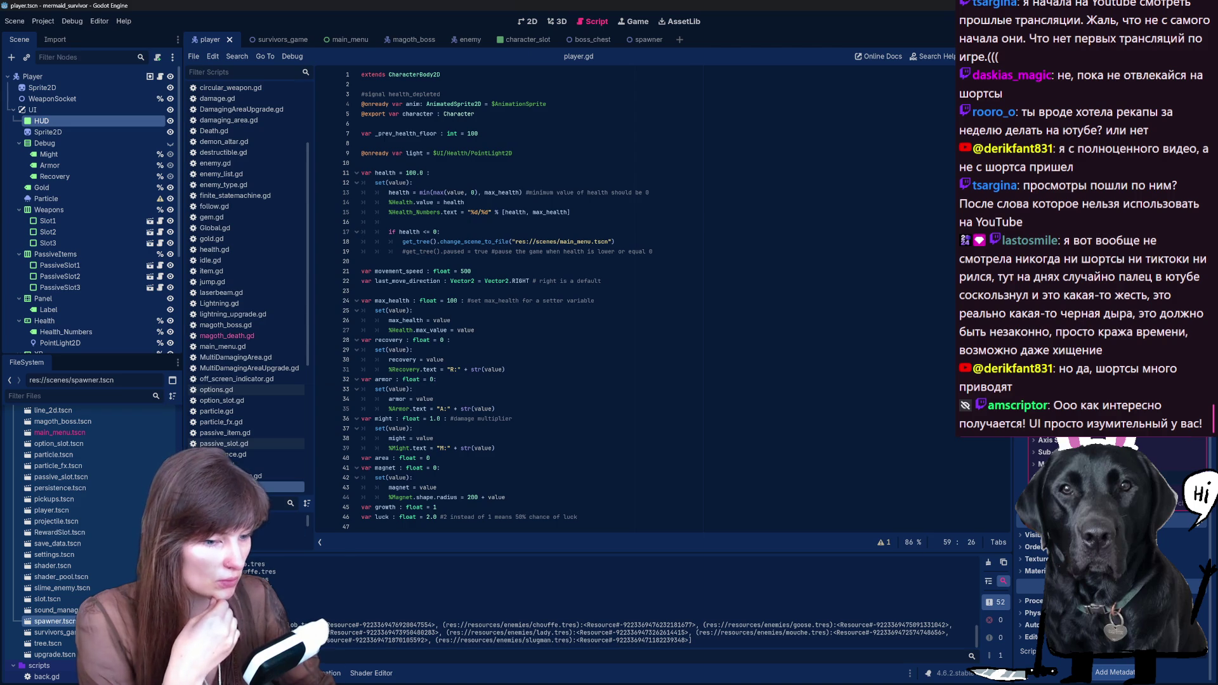
# Step: Search 'gold', delete the '"gold : " +' prefix on line 54, and test-run the game
pyautogui.hotkey('ctrl', 'f')
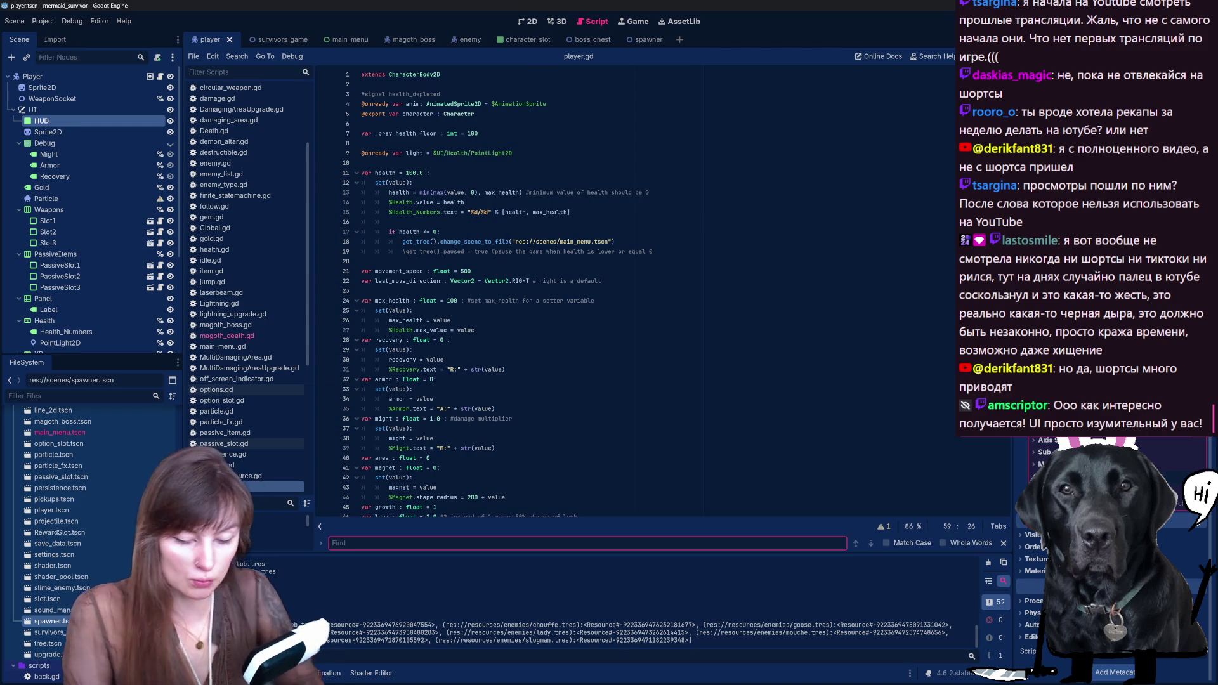
pyautogui.write('gold')
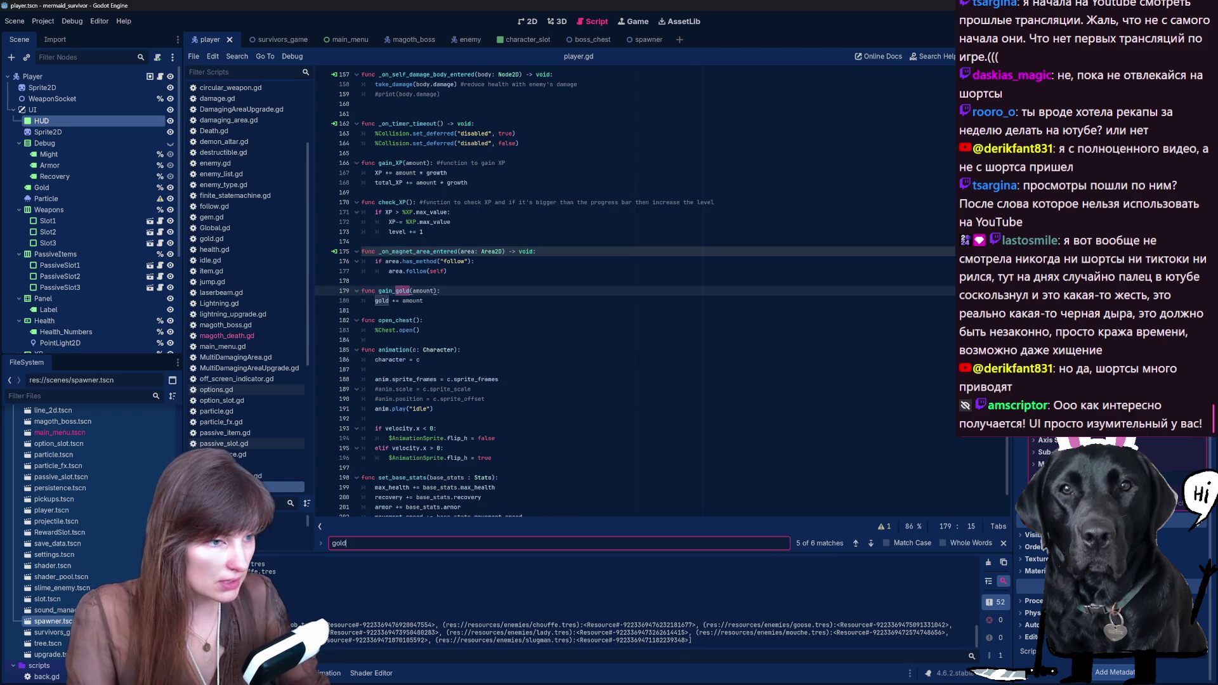
pyautogui.click(871, 544)
pyautogui.click(871, 543)
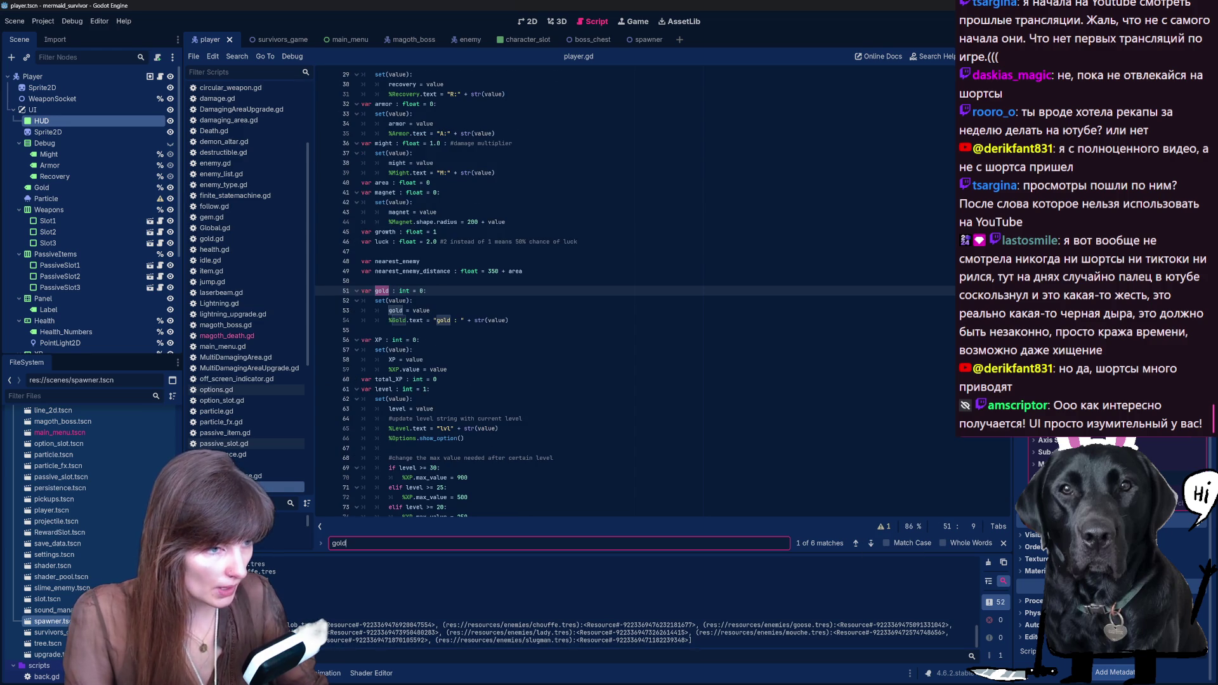
pyautogui.moveTo(474, 321); pyautogui.dragTo(434, 320)
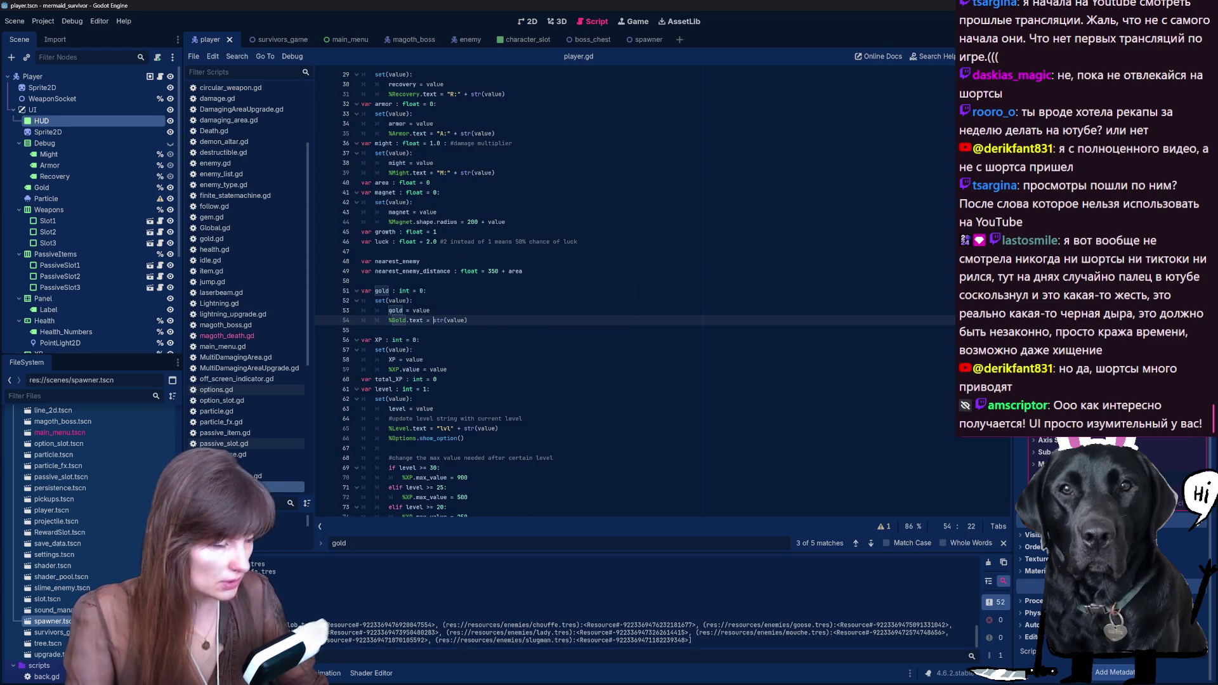
pyautogui.press('F5')
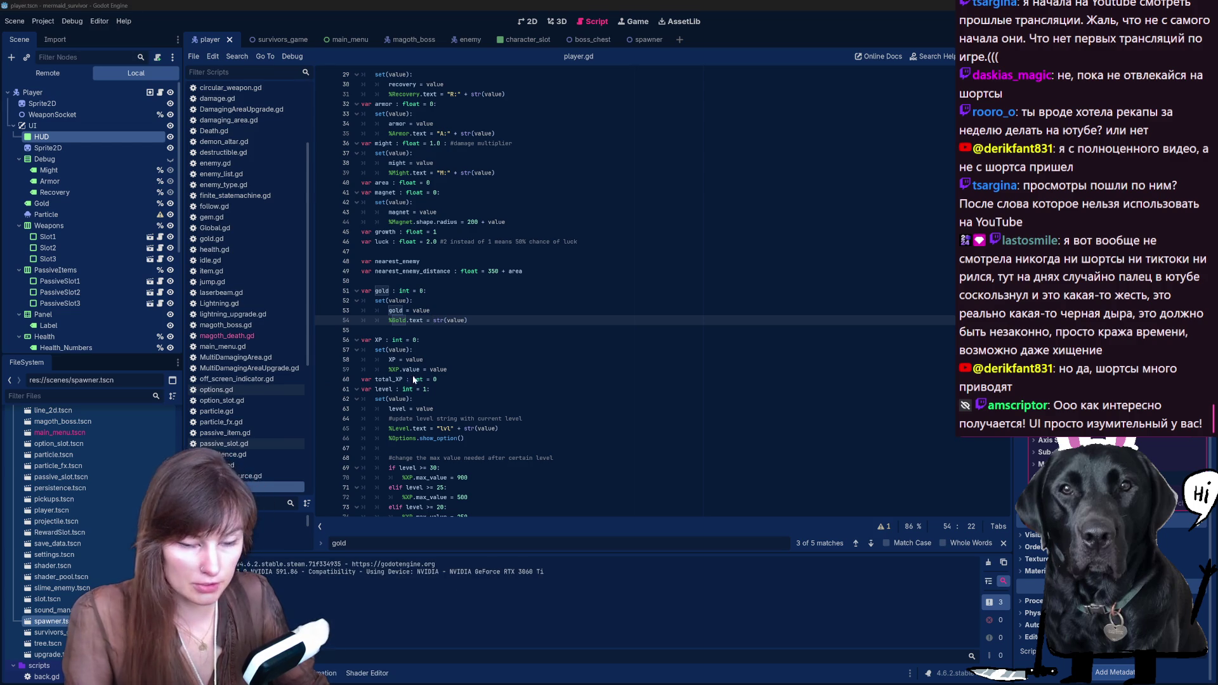
pyautogui.click(902, 165)
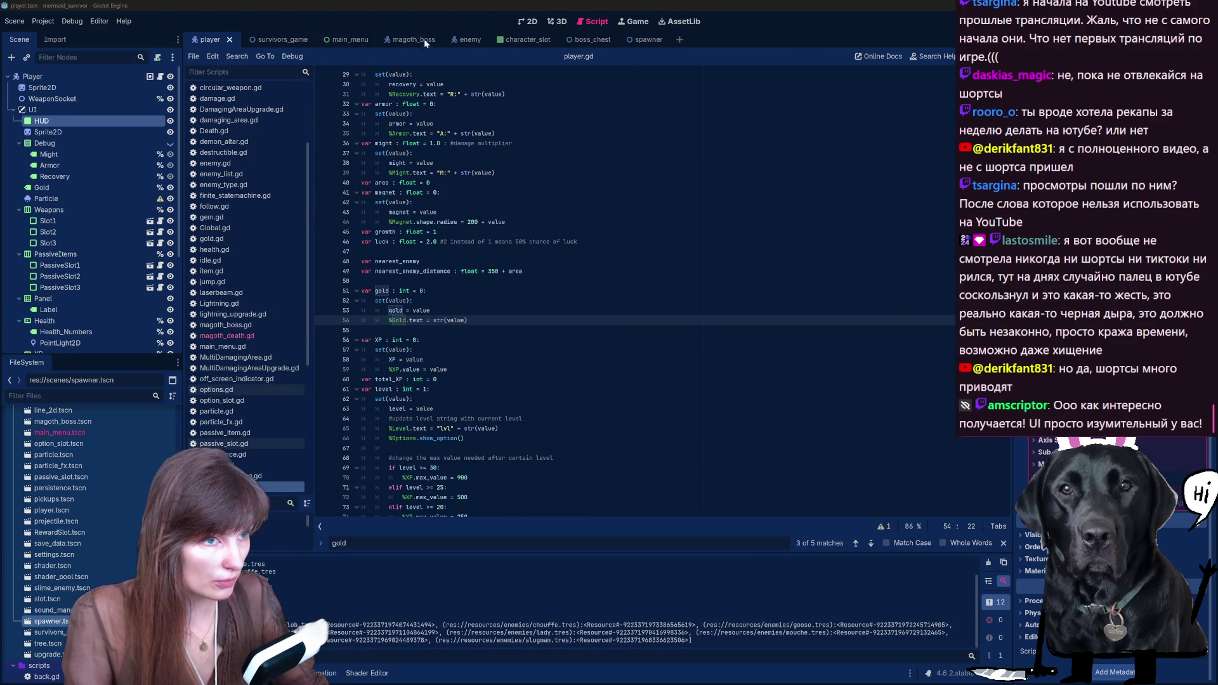
# Step: Drag Spawner directly below Player in survivors_game and relaunch to character select
pyautogui.click(274, 40)
pyautogui.moveTo(80, 110); pyautogui.dragTo(57, 283)
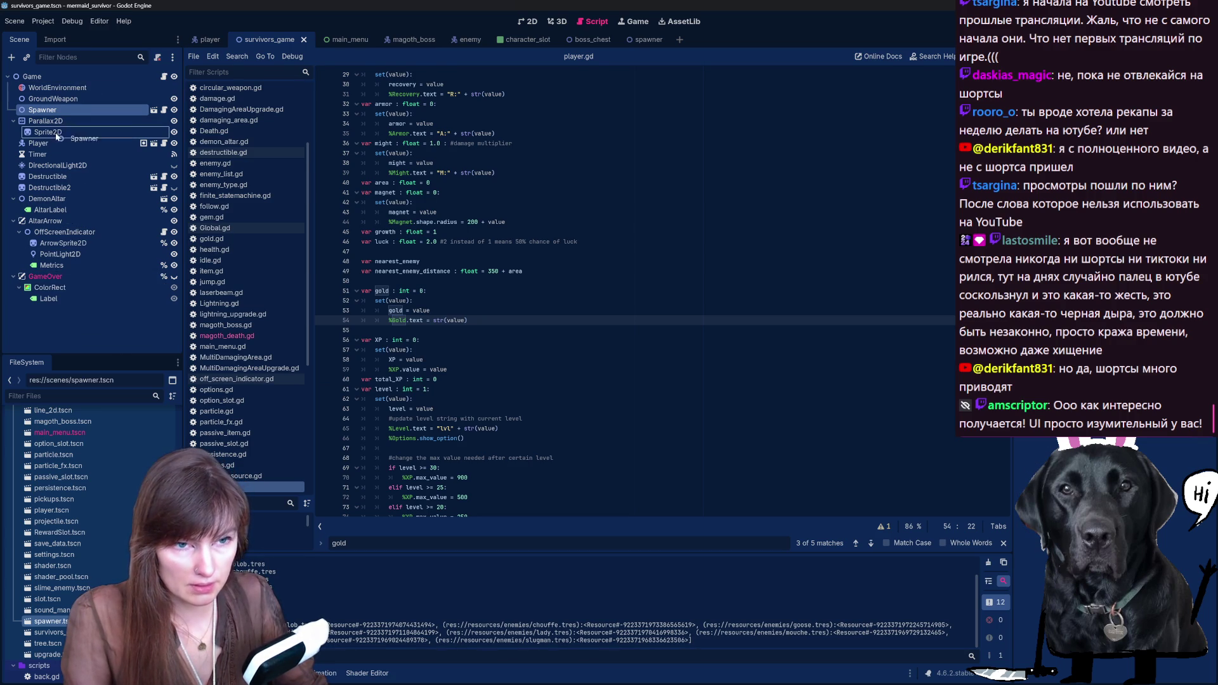
pyautogui.moveTo(39, 150); pyautogui.dragTo(38, 151)
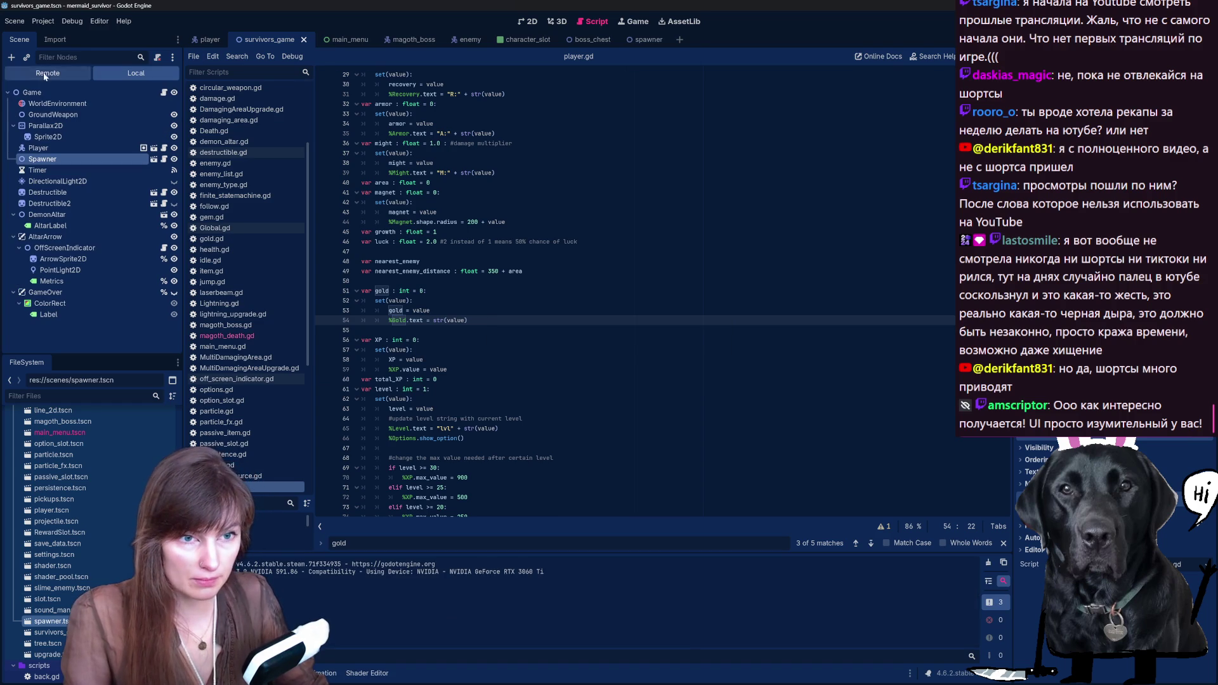
pyautogui.click(558, 438)
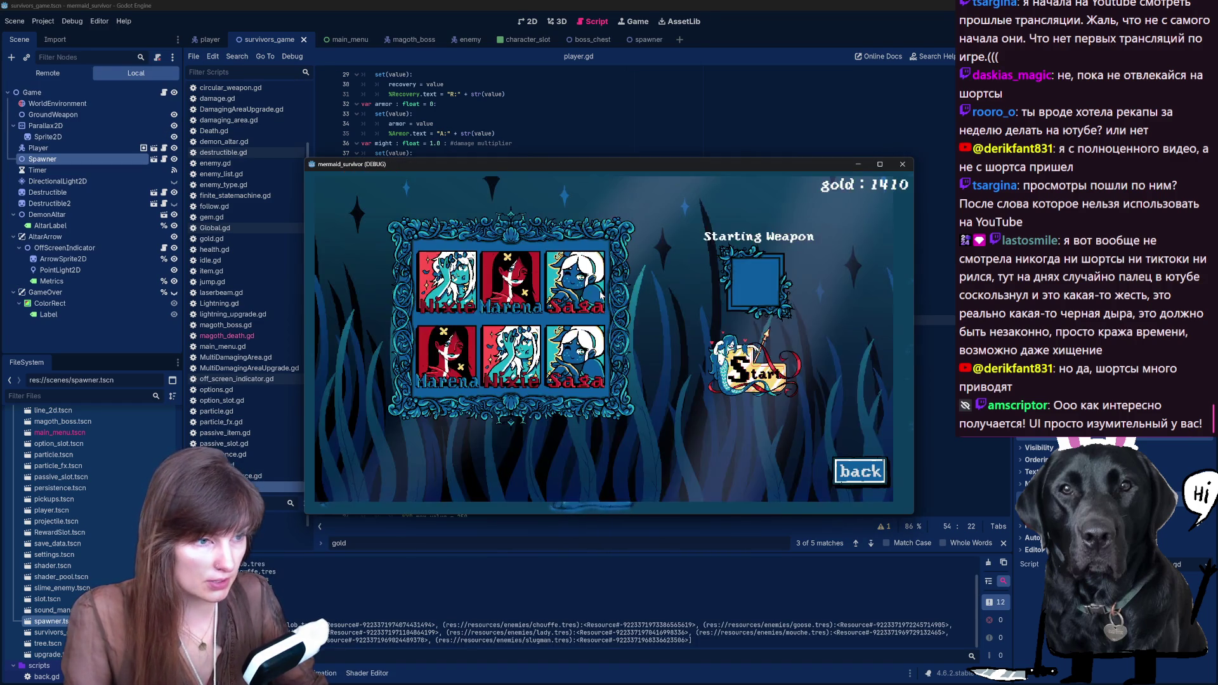
# Step: Start a new run, swim the mermaid around the arena, and take the 10% growth upgrade
pyautogui.click(801, 387)
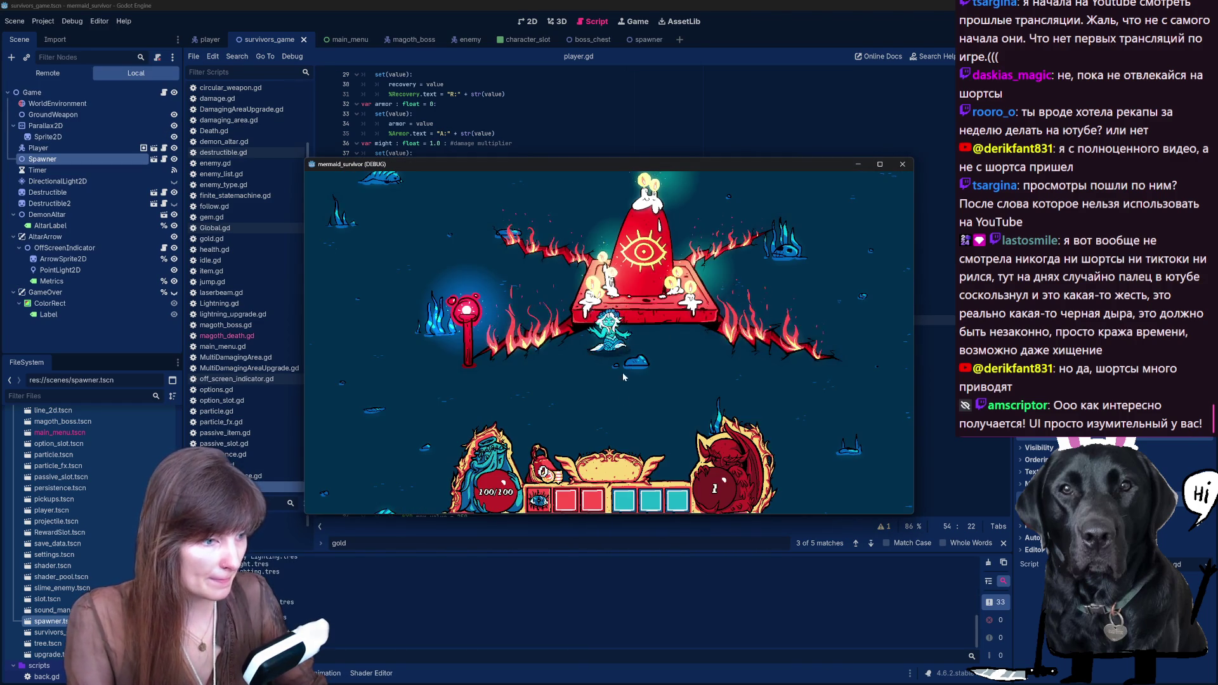
pyautogui.press('s')
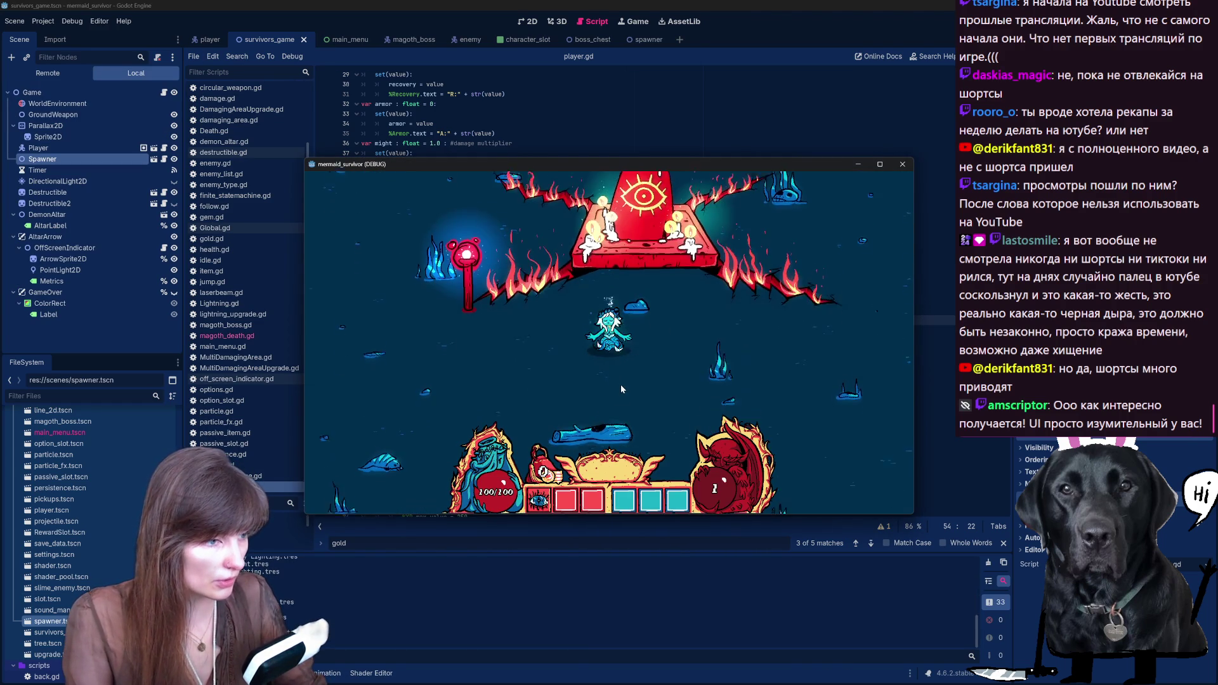
pyautogui.press('w')
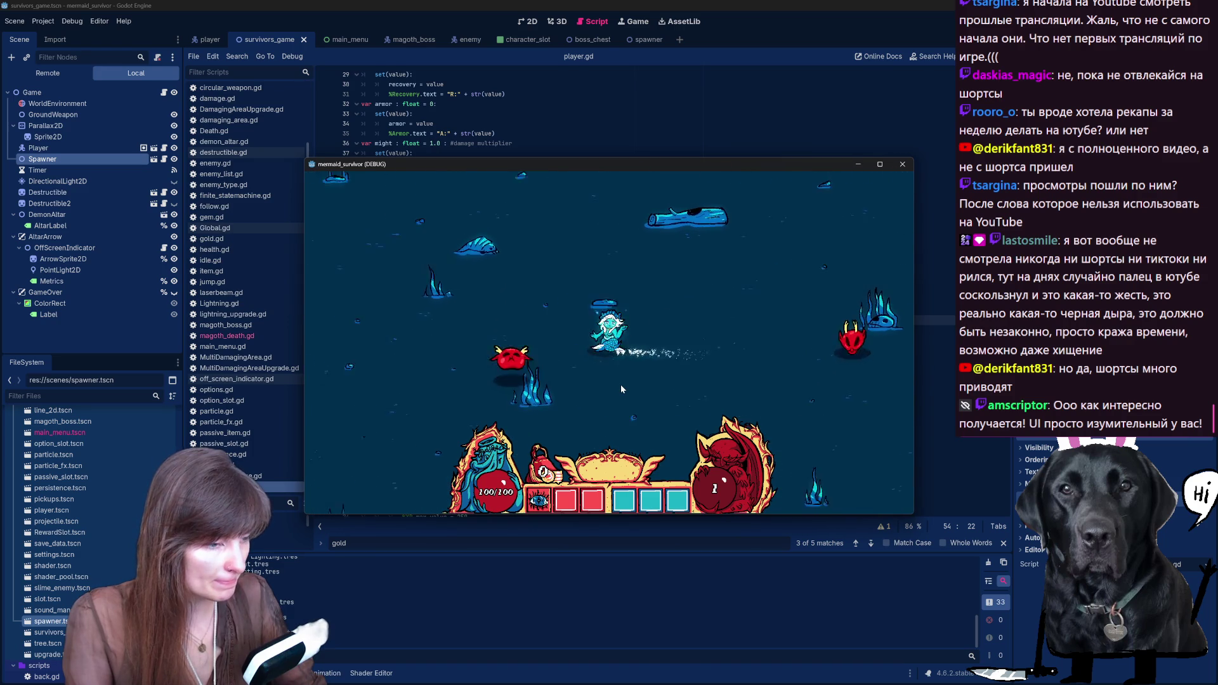
pyautogui.press('s')
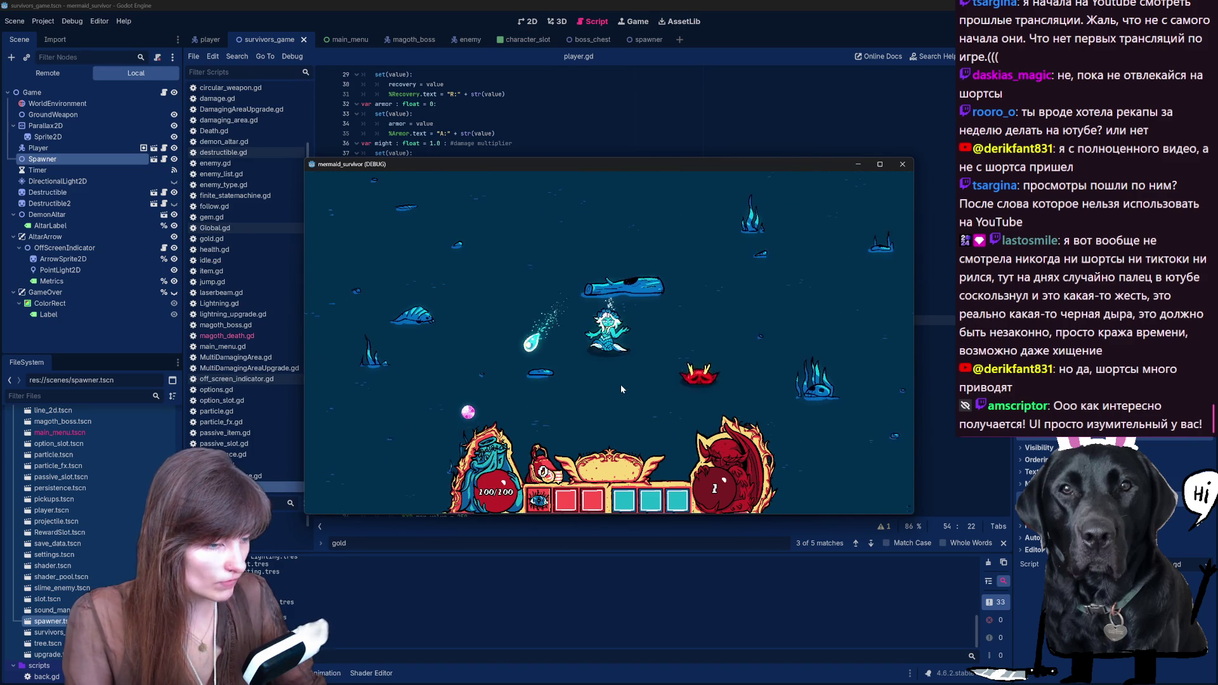
pyautogui.press('a')
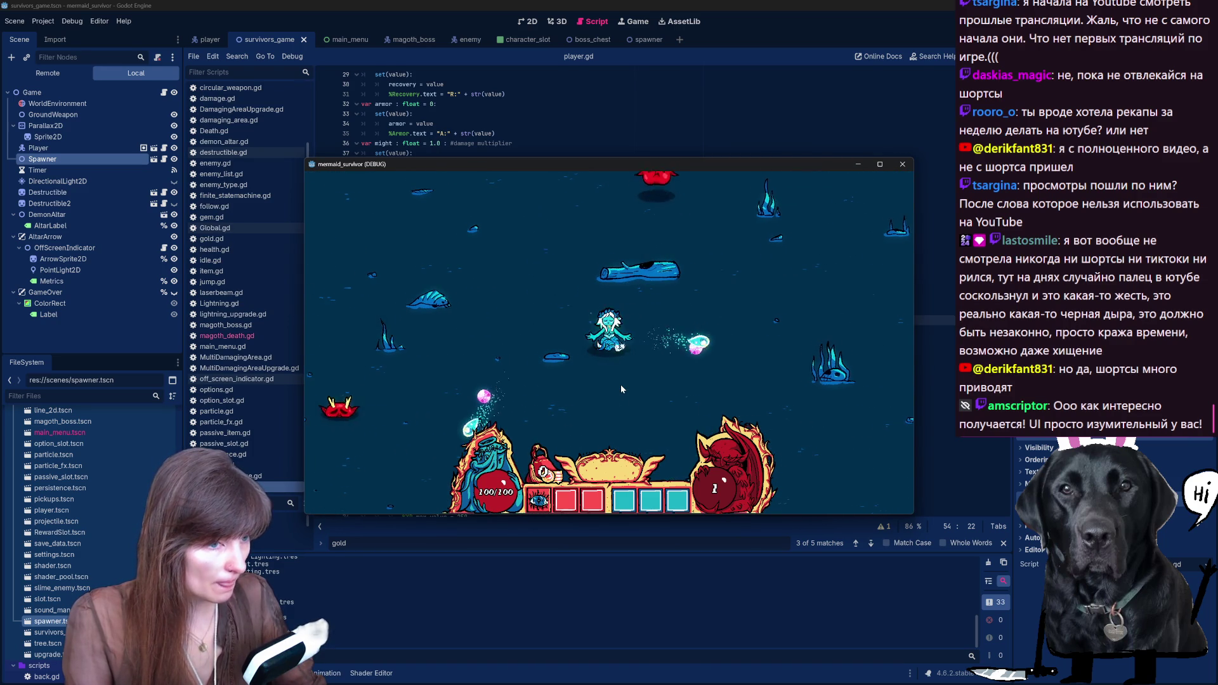
pyautogui.press('w')
pyautogui.press('d')
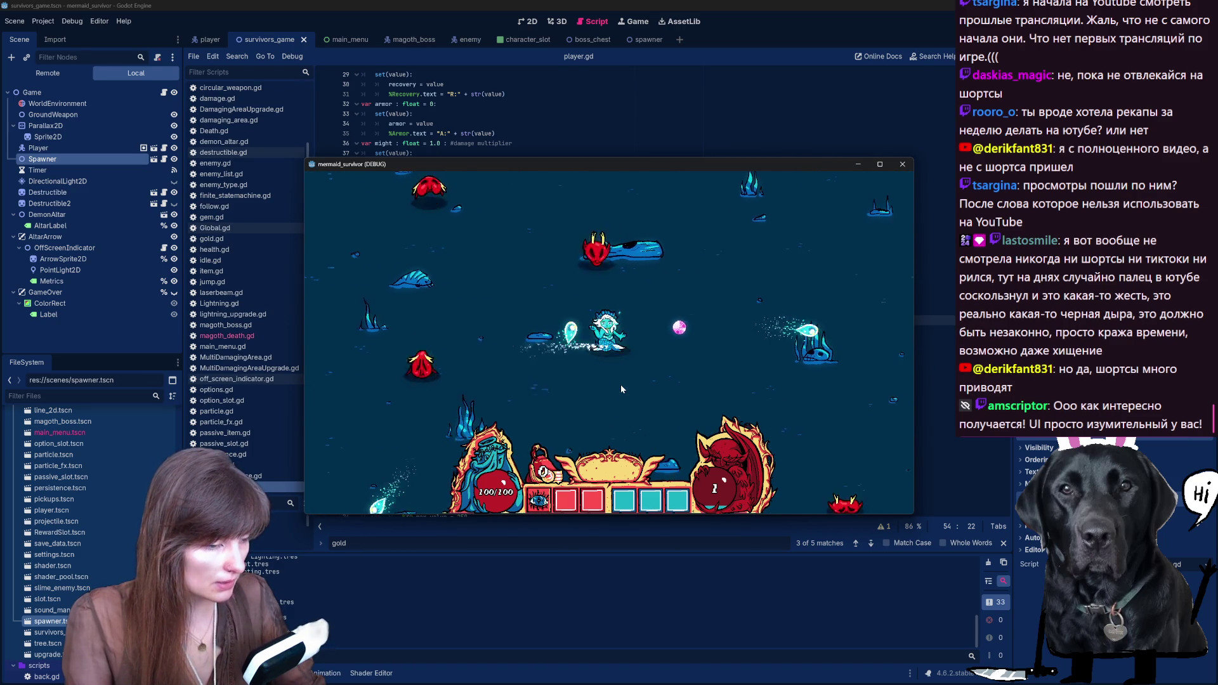
pyautogui.press('w')
pyautogui.press('d')
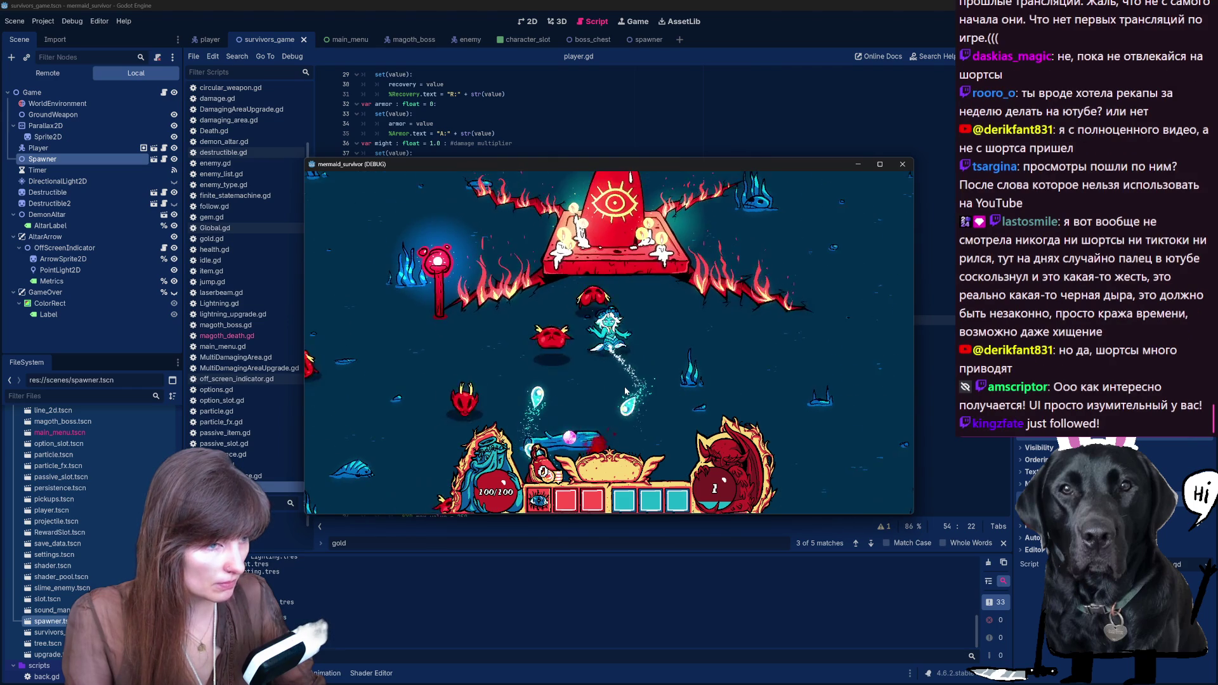
pyautogui.press('a')
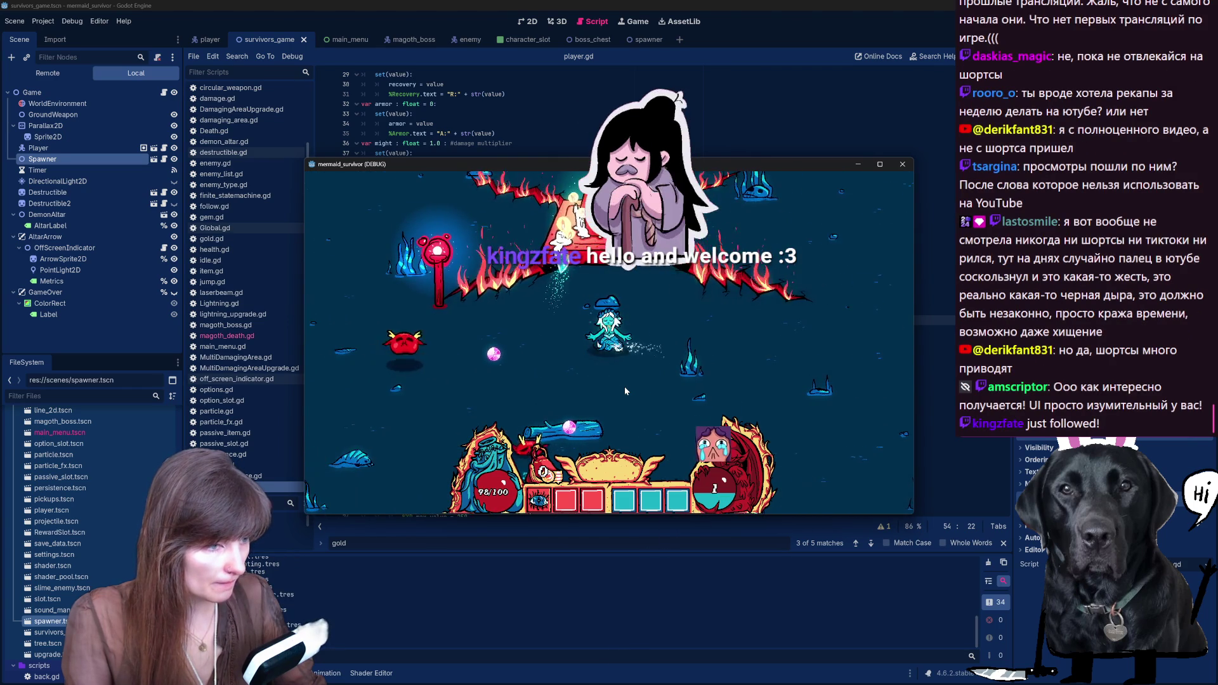
pyautogui.press('a')
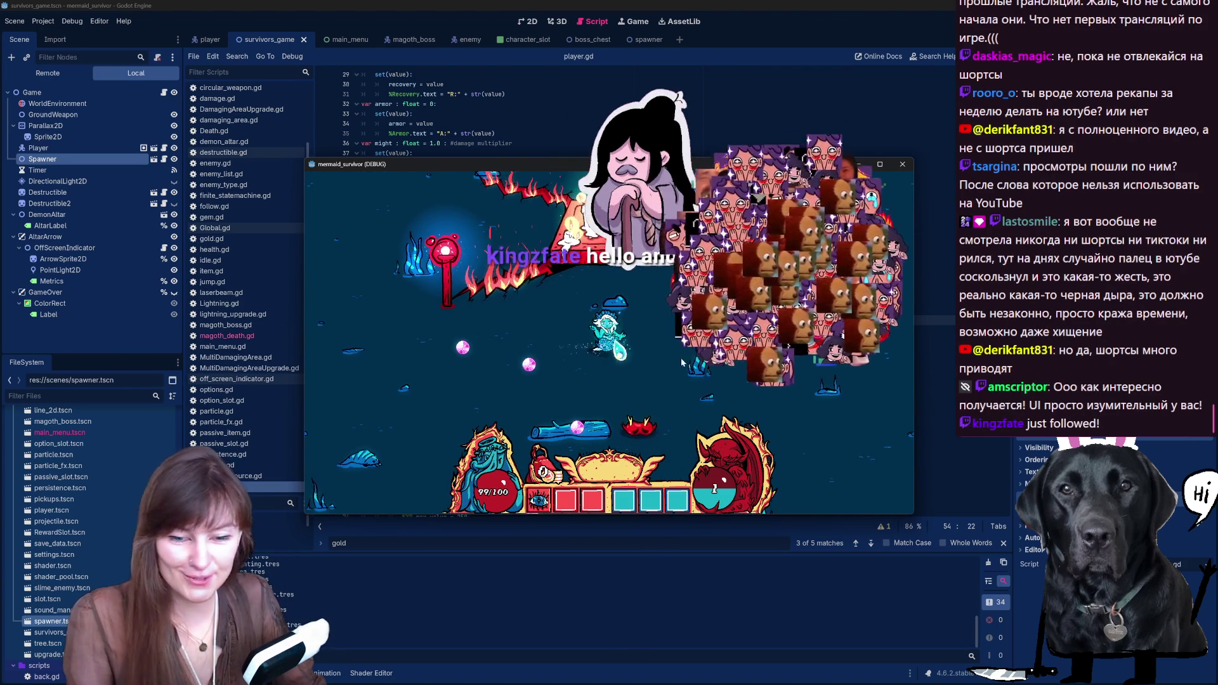
pyautogui.press('s')
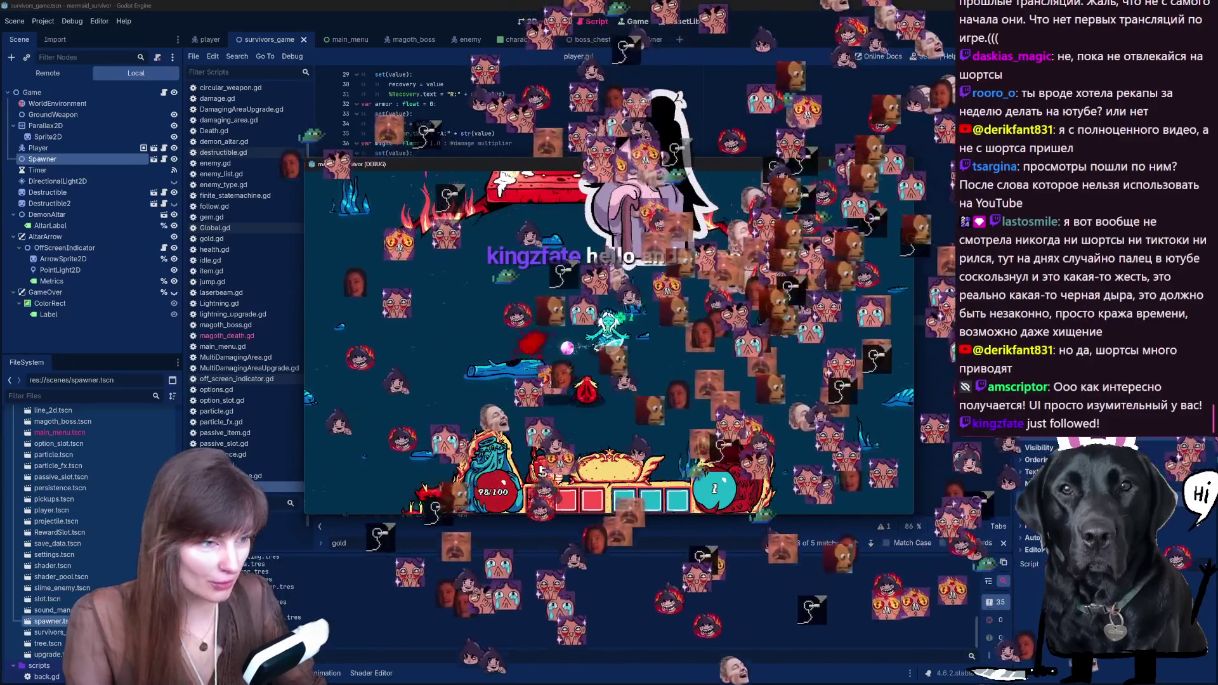
pyautogui.click(581, 331)
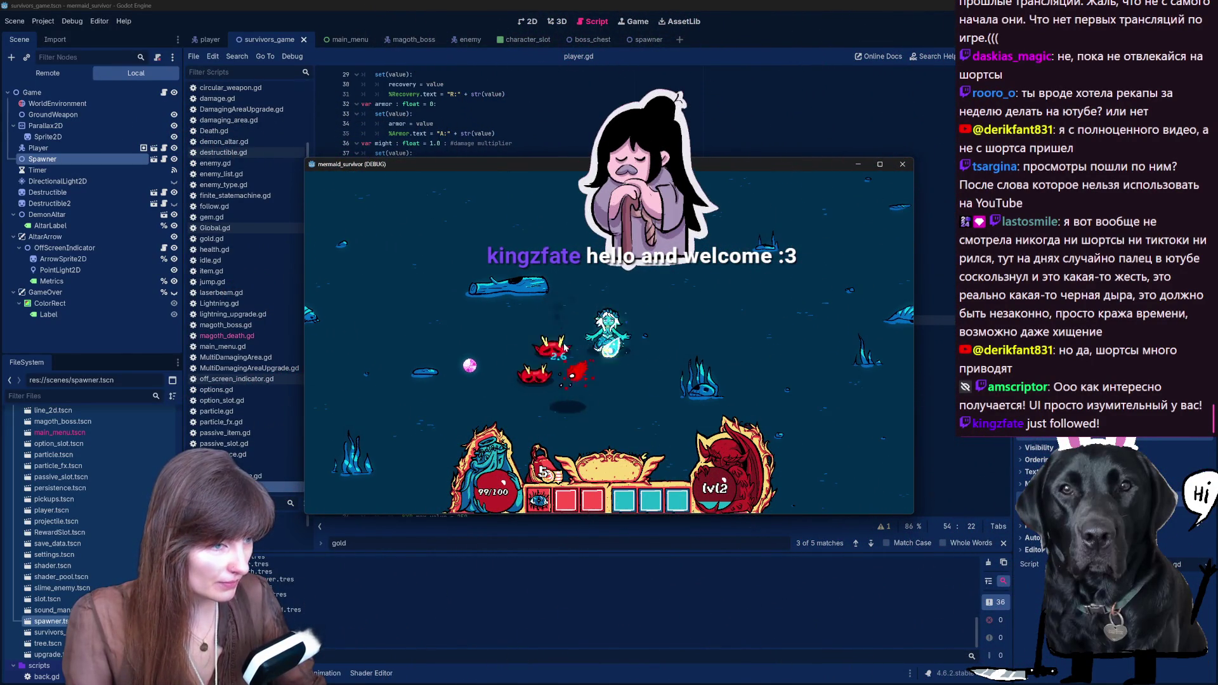
# Step: Swim the mermaid diagonally down-left, up-right and up-left with WASD
pyautogui.press('a')
pyautogui.press('s')
pyautogui.press('w')
pyautogui.press('d')
pyautogui.press('w')
pyautogui.press('a')
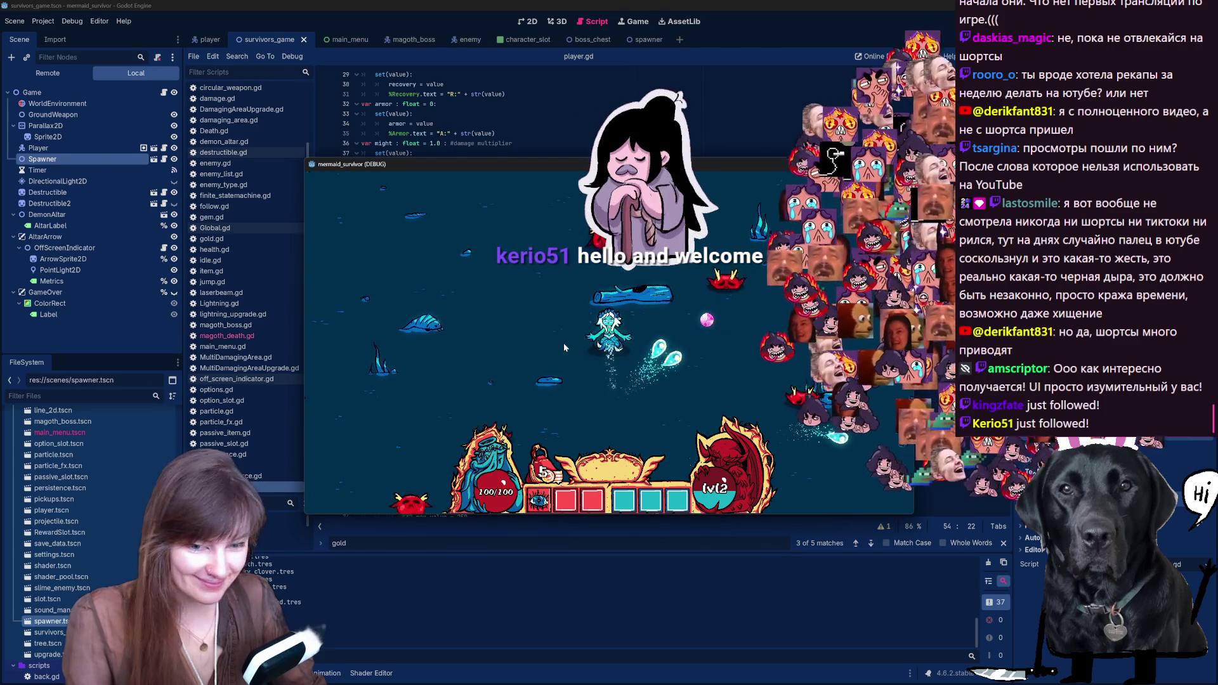
pyautogui.press('w')
pyautogui.press('a')
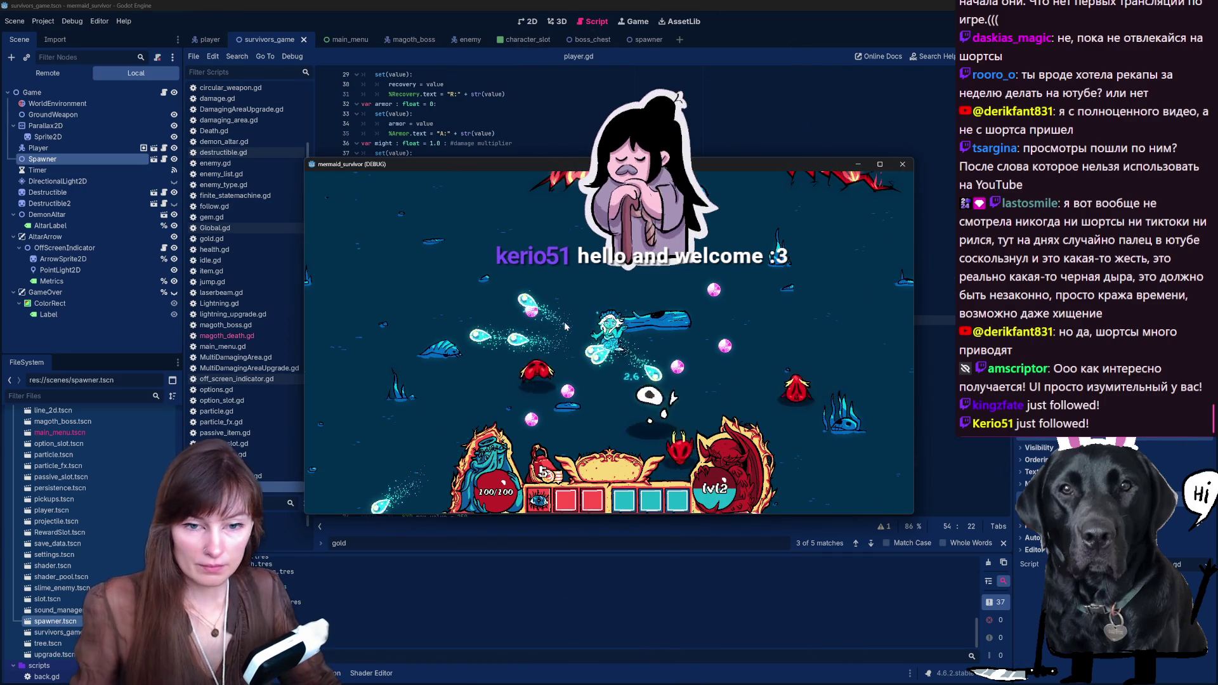
# Step: Collect experience orbs with the arrow keys, pick the new level-up skill, and pause with Esc
pyautogui.press('Down')
pyautogui.press('Left')
pyautogui.press('Down')
pyautogui.press('Left')
pyautogui.press('Down')
pyautogui.press('Left')
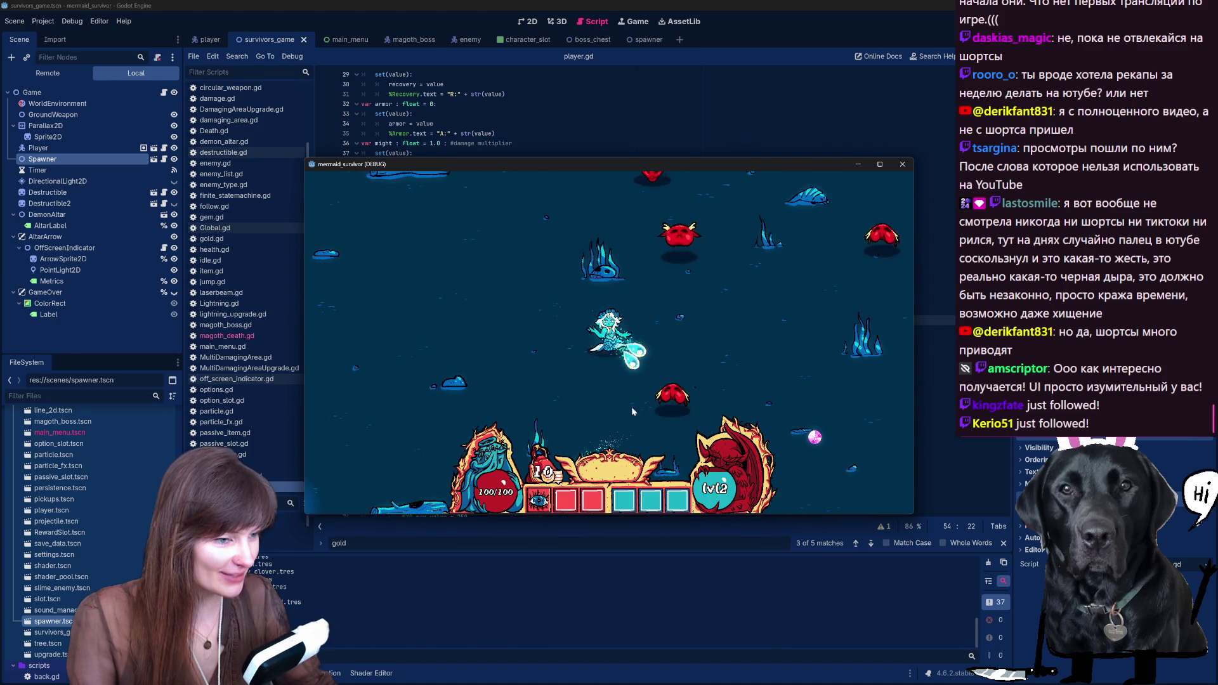
pyautogui.press('Down')
pyautogui.press('Right')
pyautogui.press('Right')
pyautogui.click(563, 360)
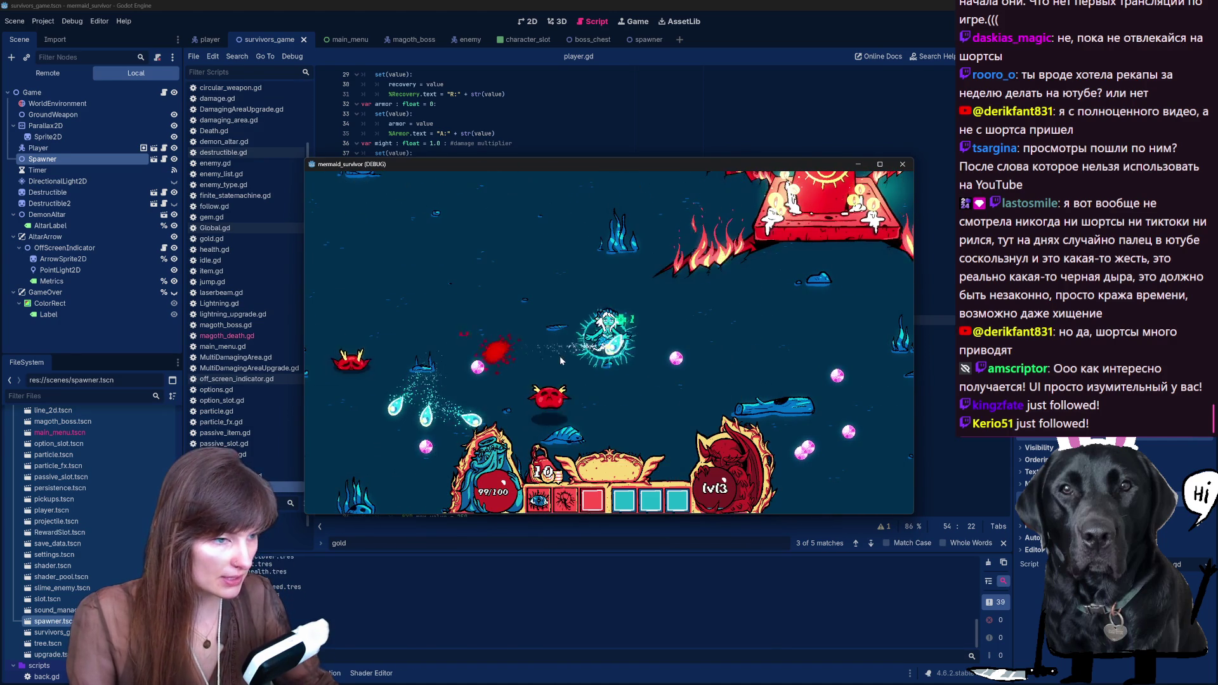
pyautogui.press('Escape')
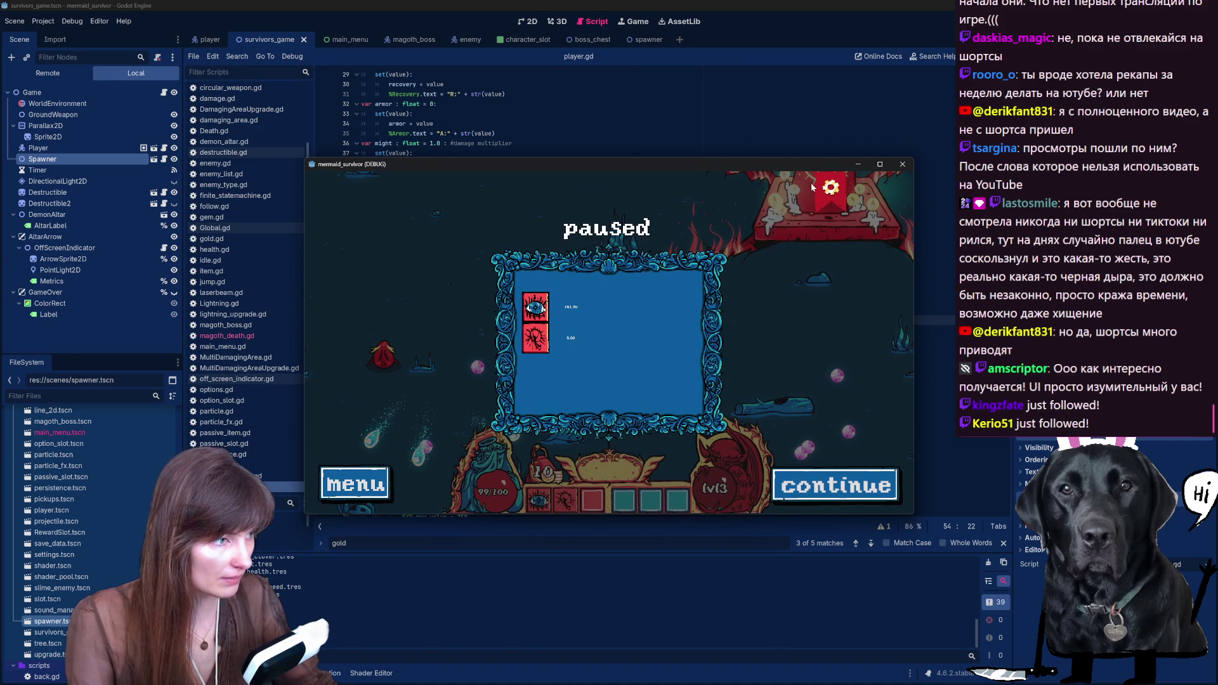
# Step: Turn on Fullscreen in the game's options and resume play
pyautogui.click(830, 184)
pyautogui.click(348, 482)
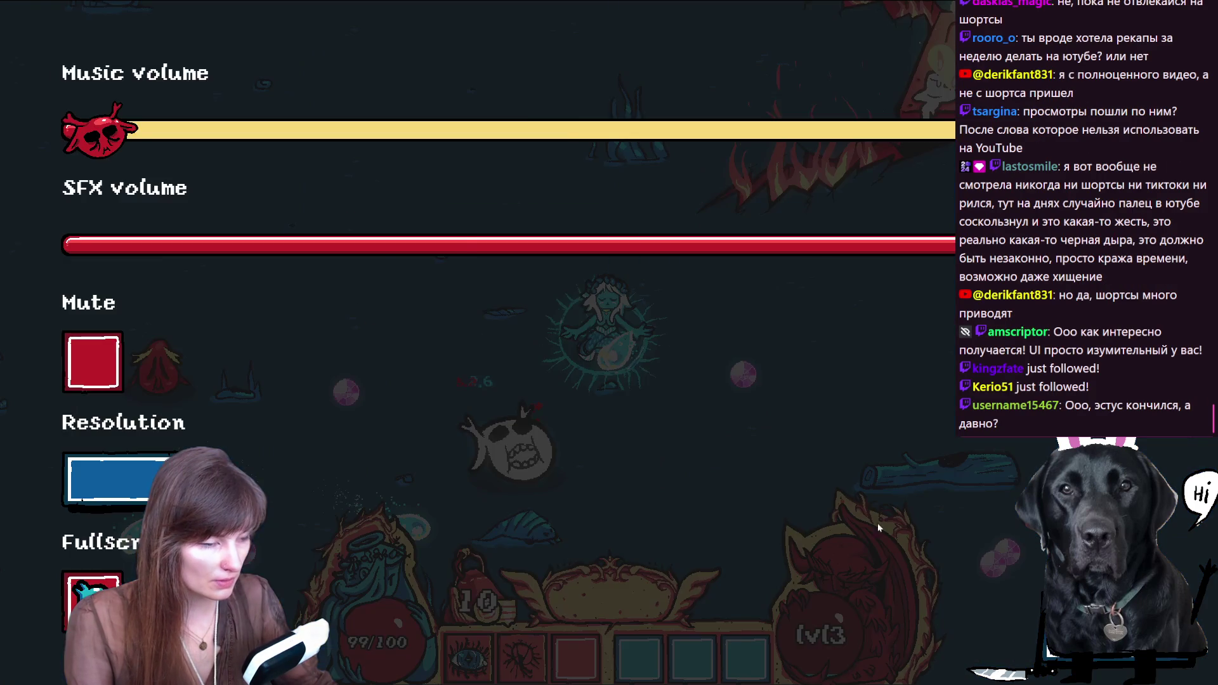
pyautogui.click(1117, 628)
pyautogui.press('Escape')
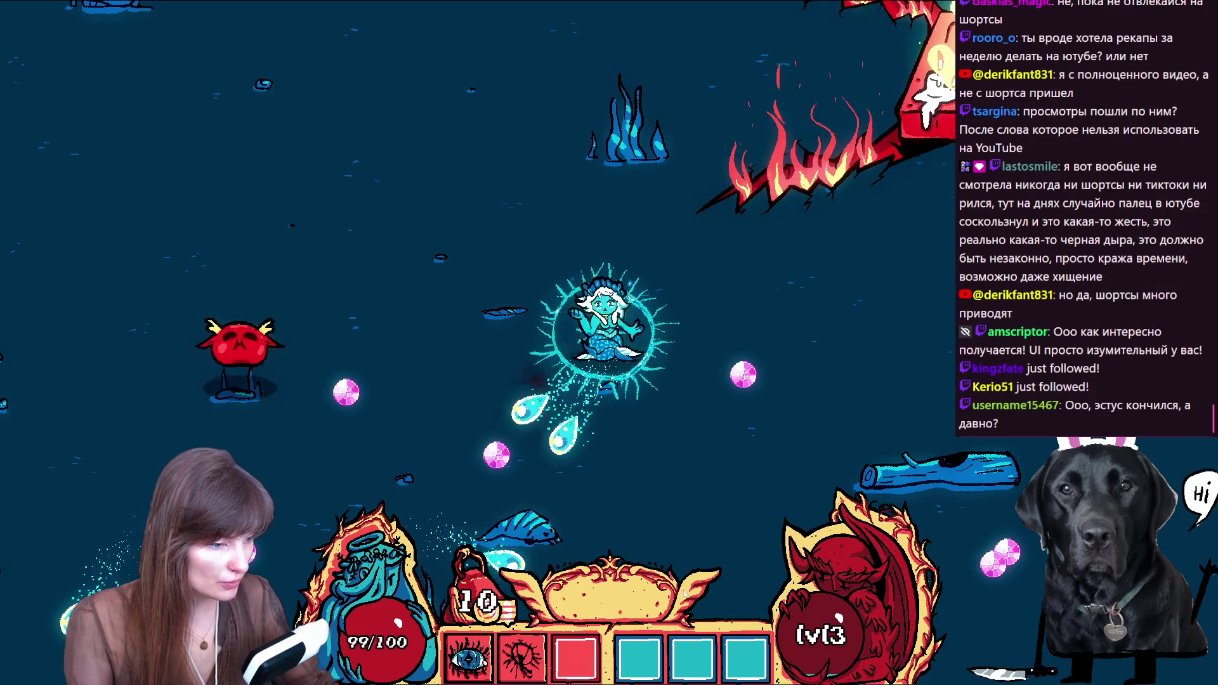
# Step: Move right, take the 1 damage / 10% area upgrade, and stop the game with F8
pyautogui.press('d')
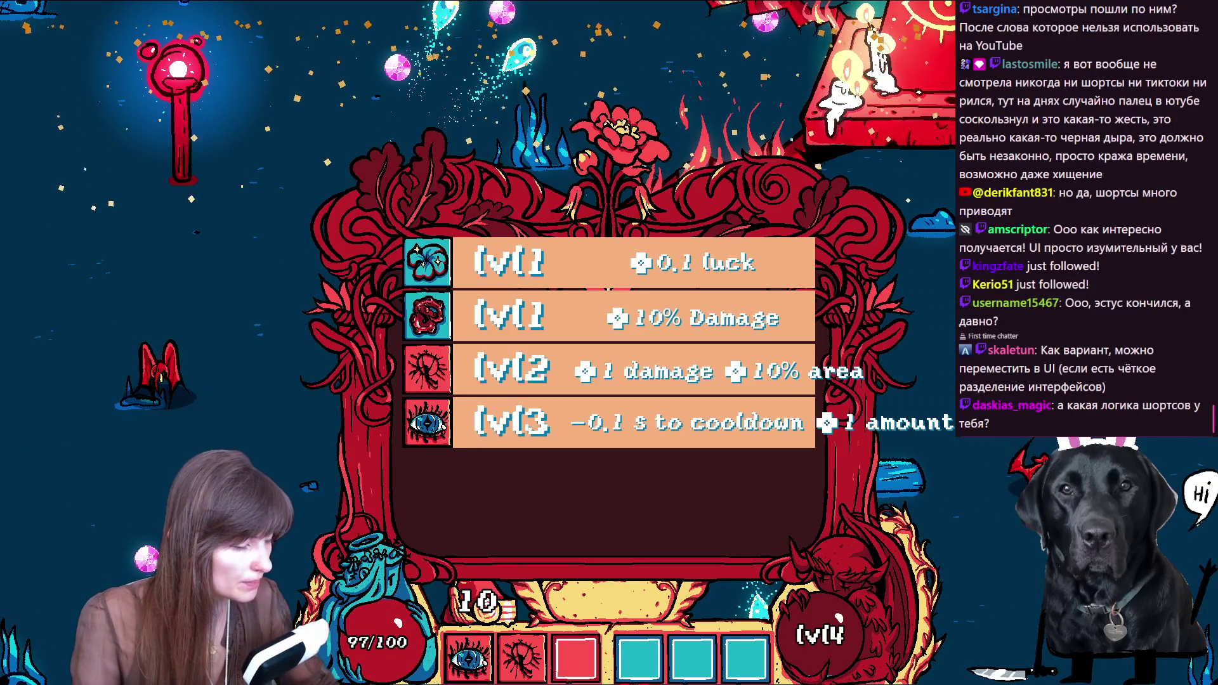
pyautogui.click(590, 363)
pyautogui.press('F8')
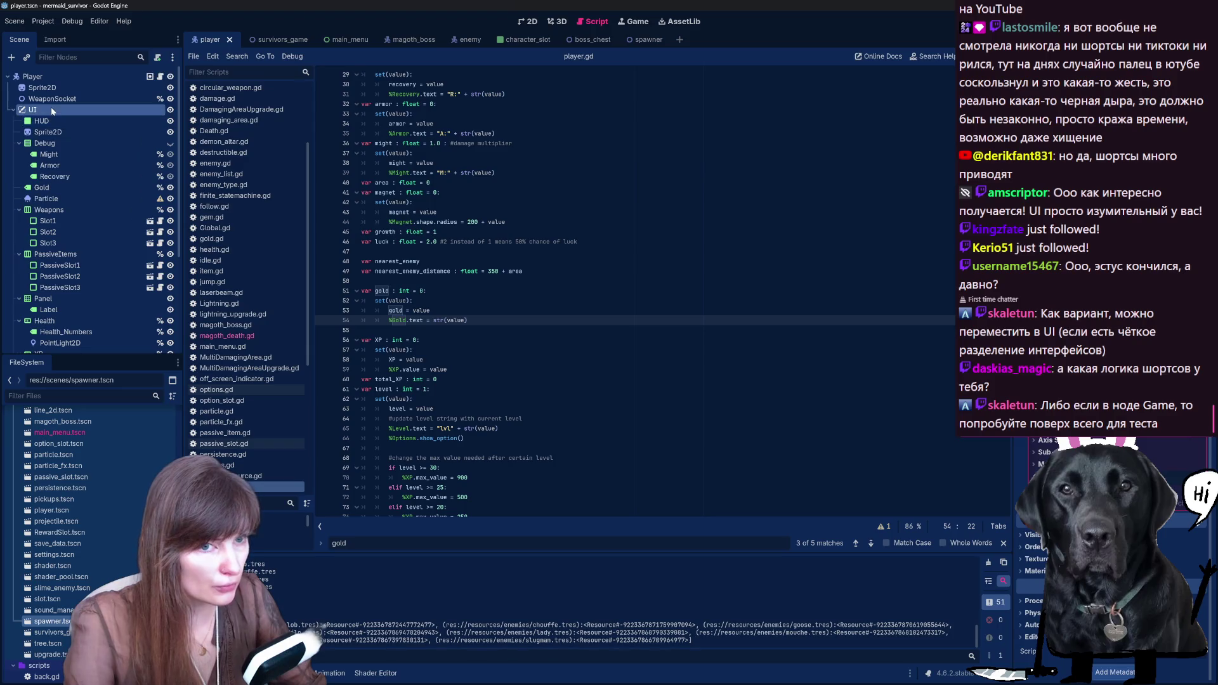
# Step: Switch to the 2D workspace, zoom into the player UI, then bring up the spawner.tscn scene
pyautogui.click(530, 21)
pyautogui.scroll(1, 766, 468)
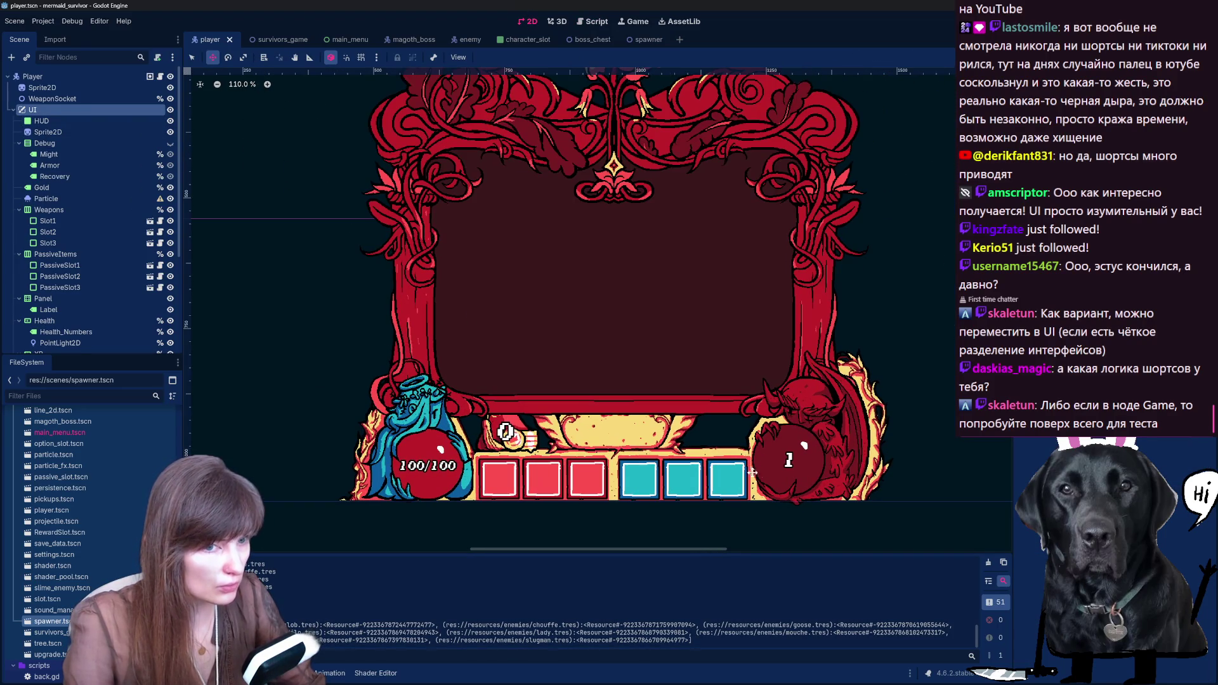
pyautogui.click(650, 40)
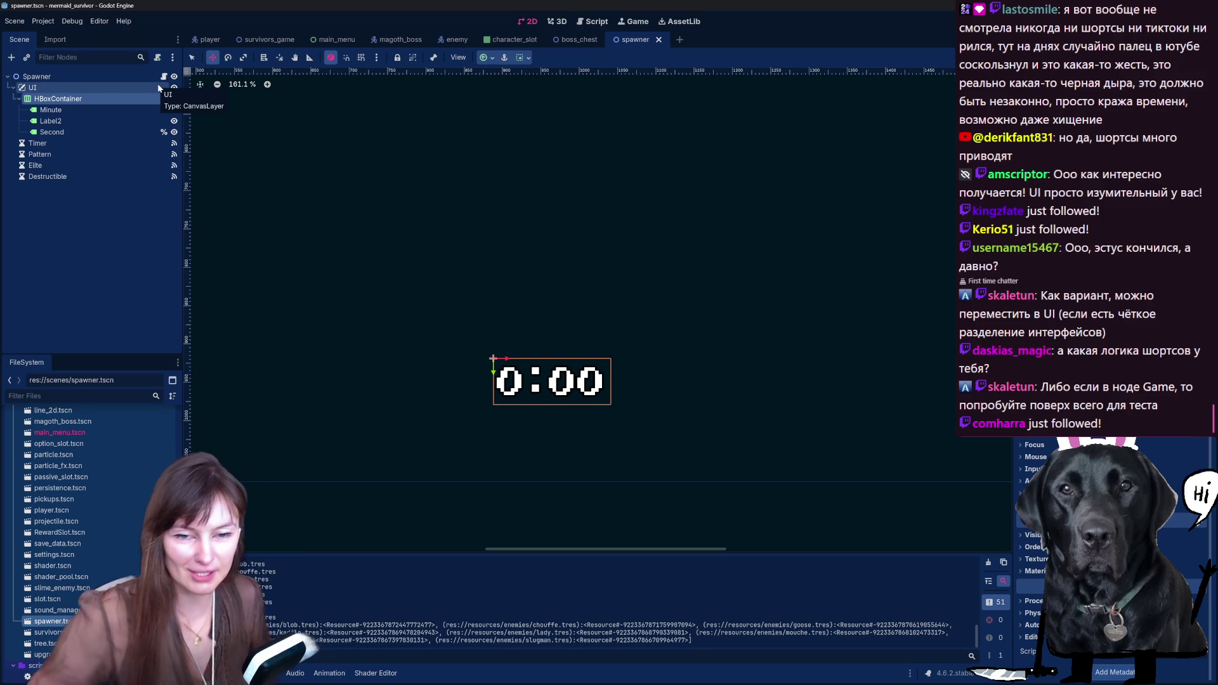
# Step: Select the spawner's UI node, then open spawner.gd from the Spawner node's script icon
pyautogui.moveTo(201, 45)
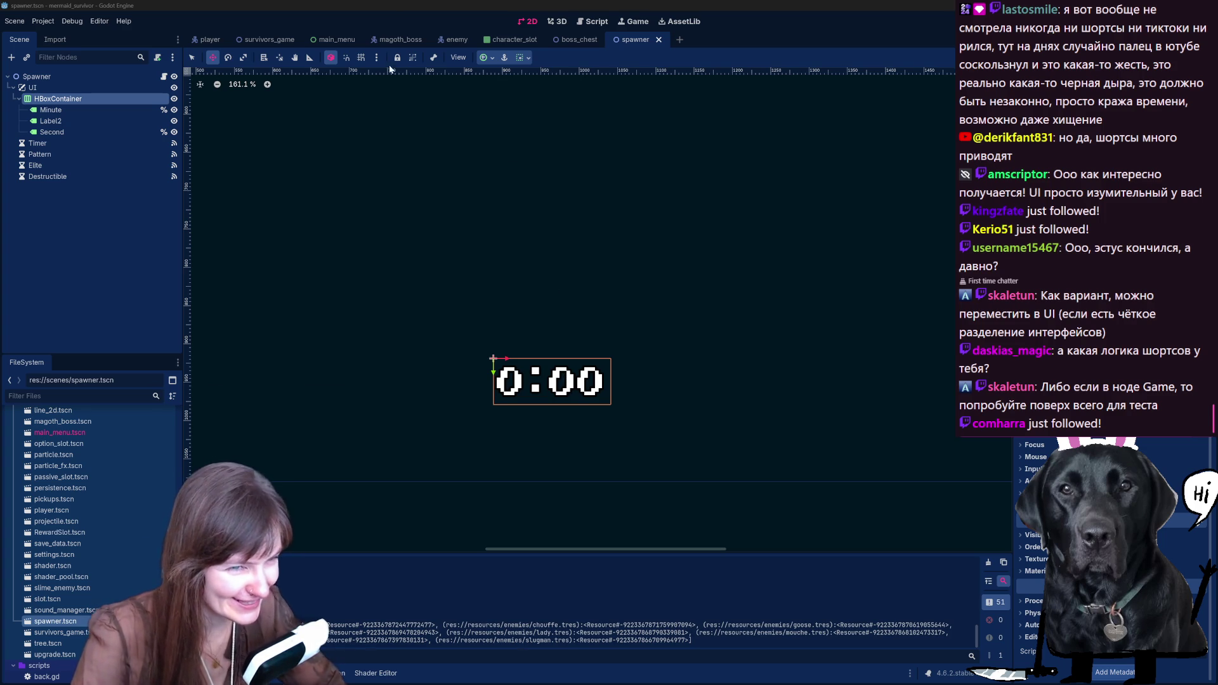
pyautogui.click(62, 87)
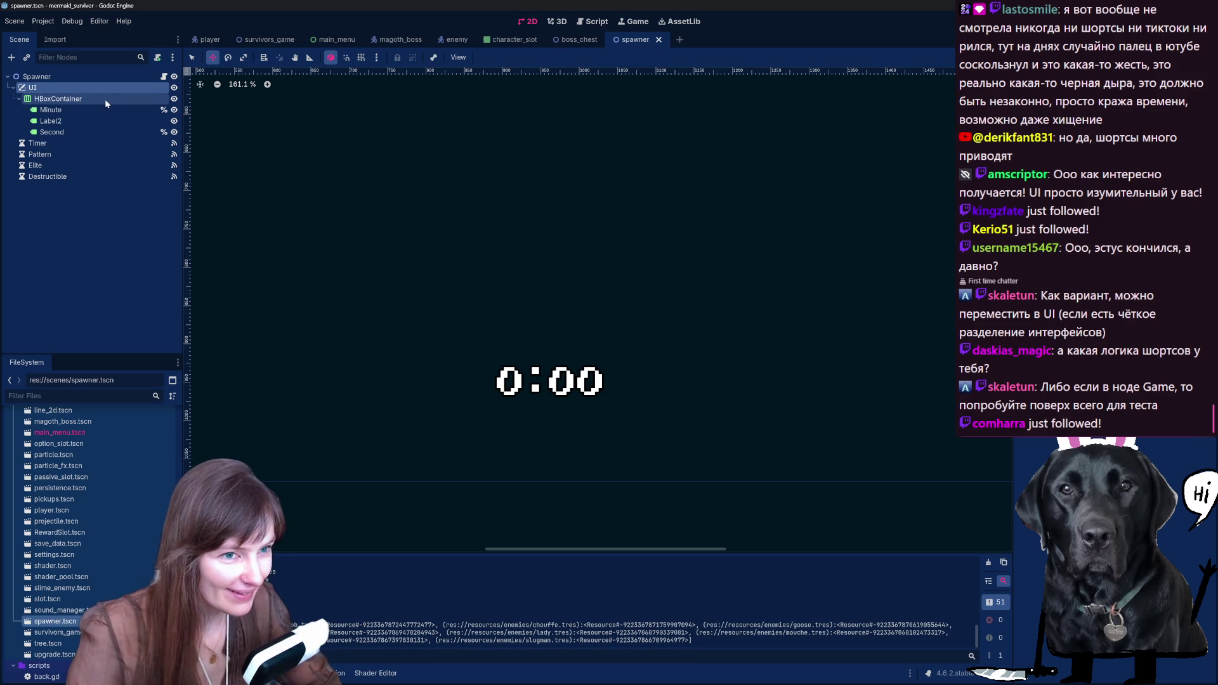
pyautogui.click(164, 77)
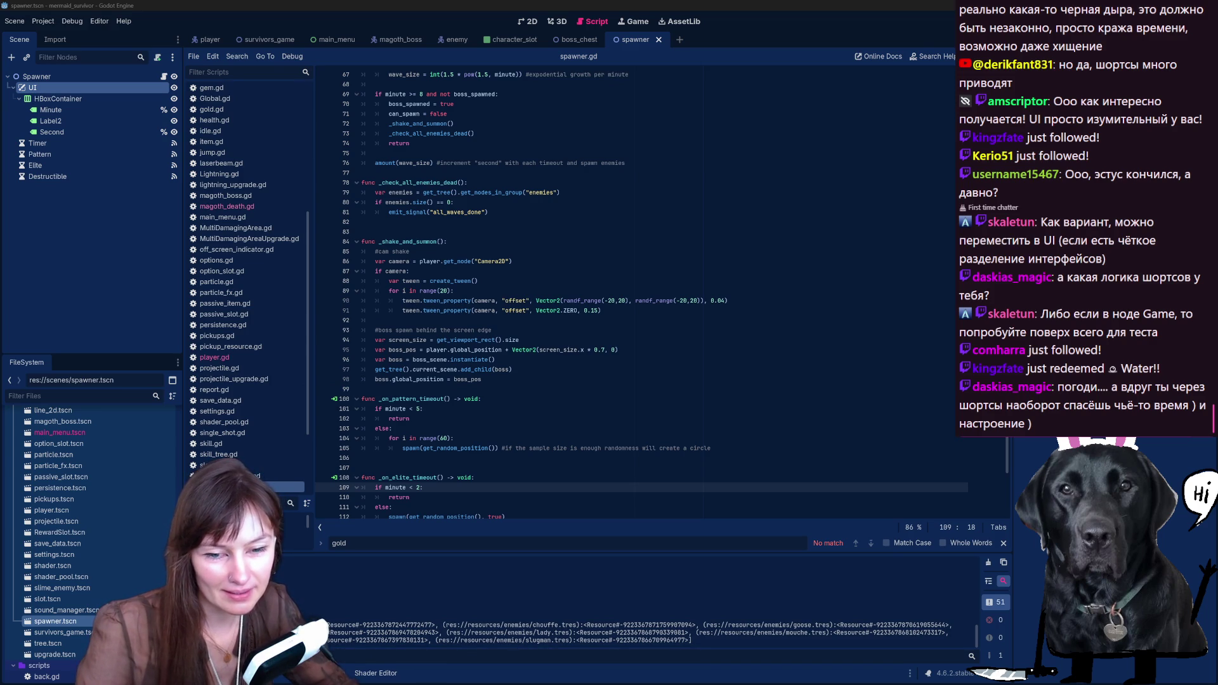
# Step: Look over the survivors_game and player scenes, scrolling through the player scene
pyautogui.moveTo(273, 42)
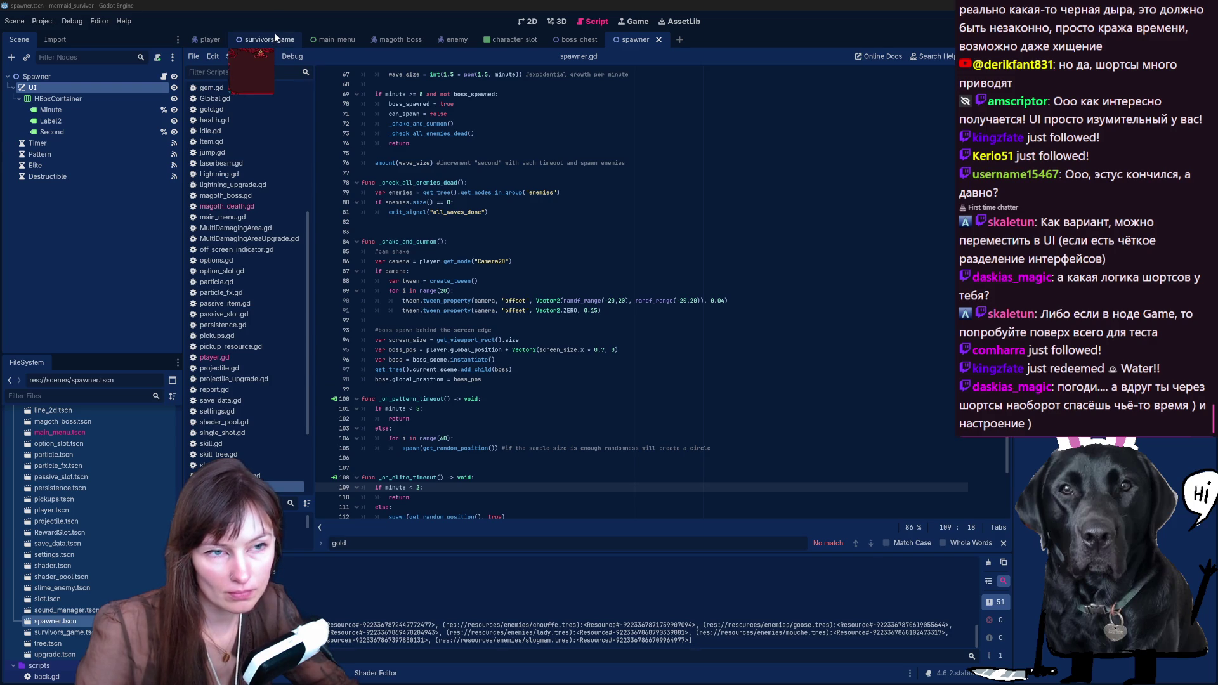
pyautogui.click(275, 38)
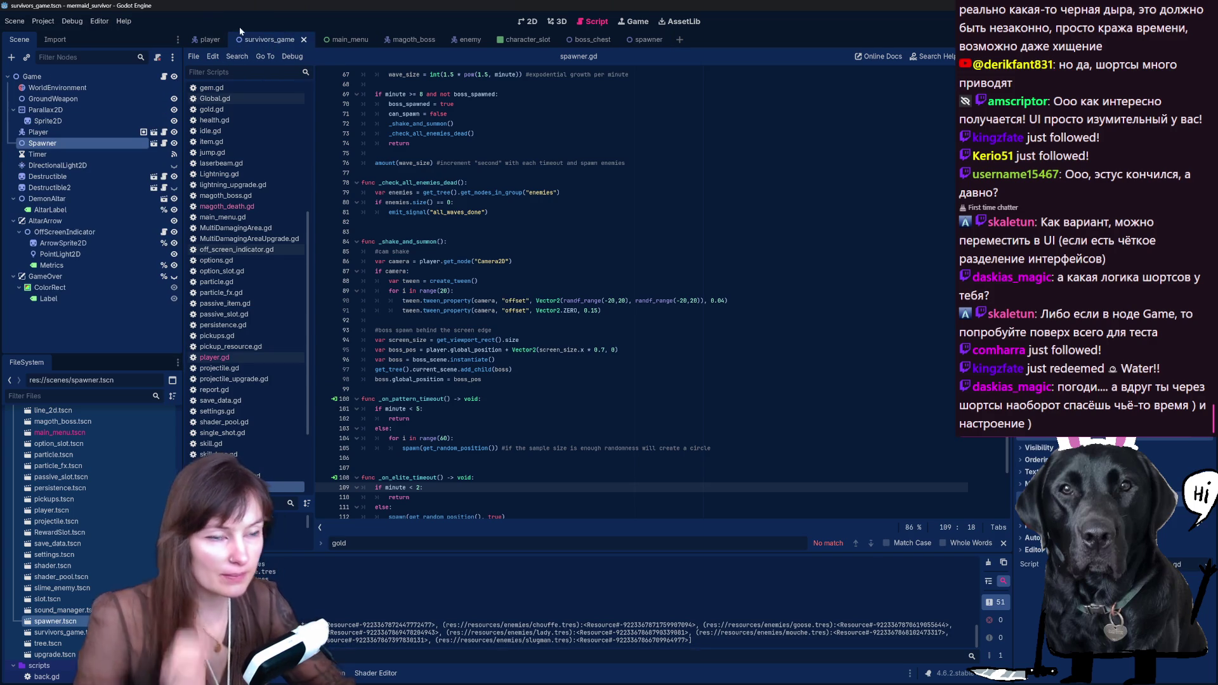
pyautogui.click(204, 42)
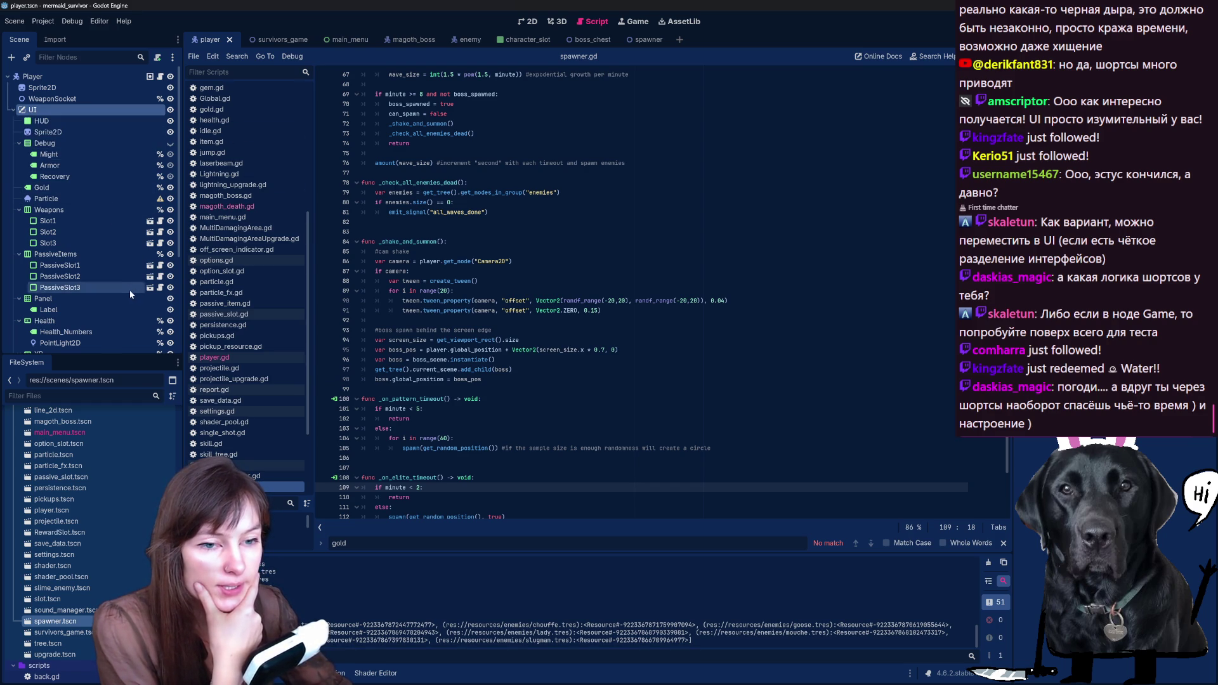
pyautogui.scroll(-4, 128, 293)
pyautogui.scroll(-2, 116, 310)
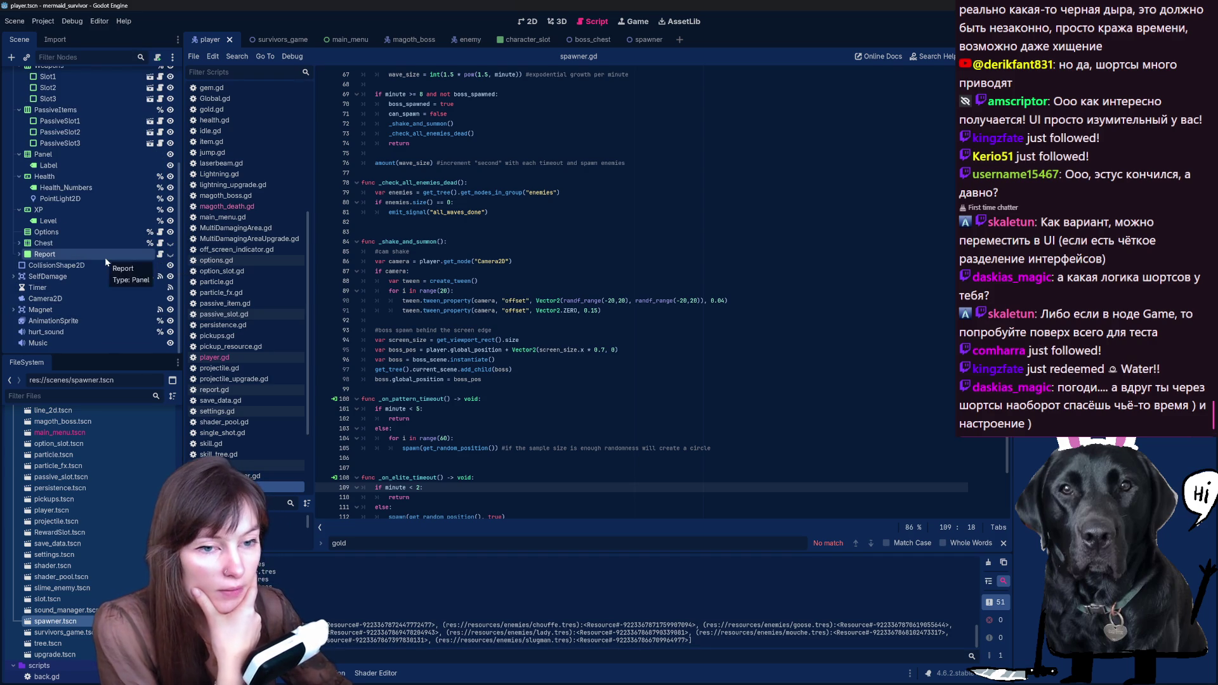
pyautogui.scroll(5, 105, 273)
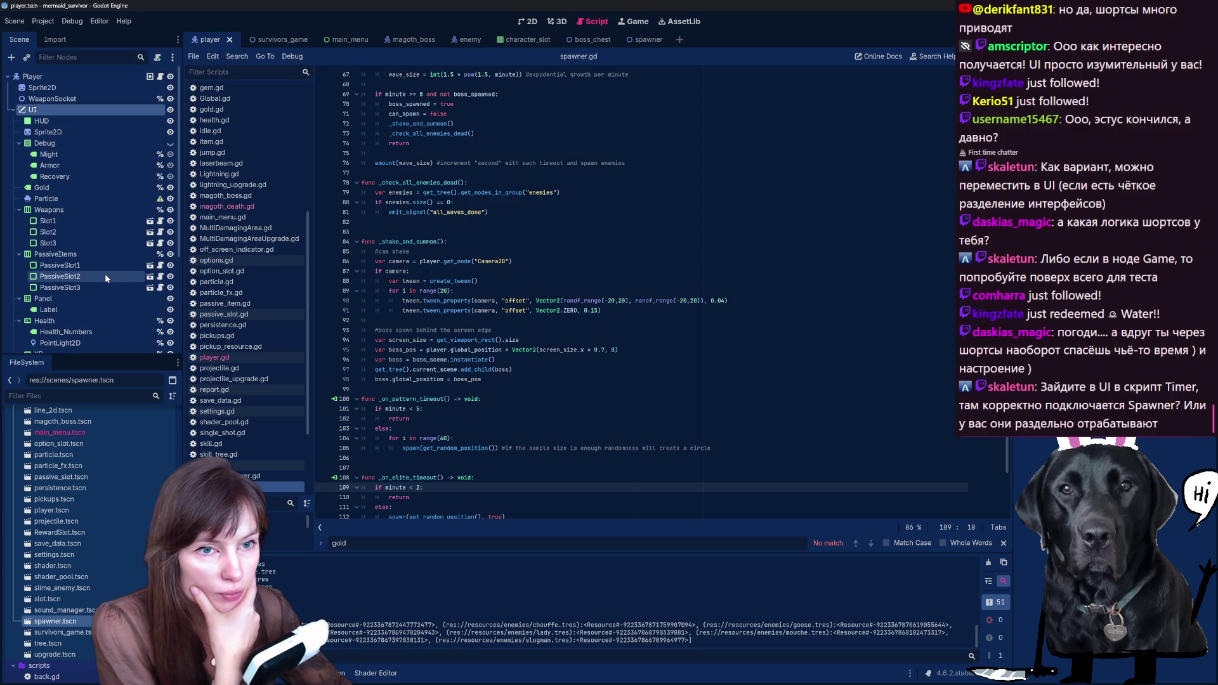
# Step: Drag Spawner under AltarArrow in survivors_game, then save and run with F5
pyautogui.click(279, 39)
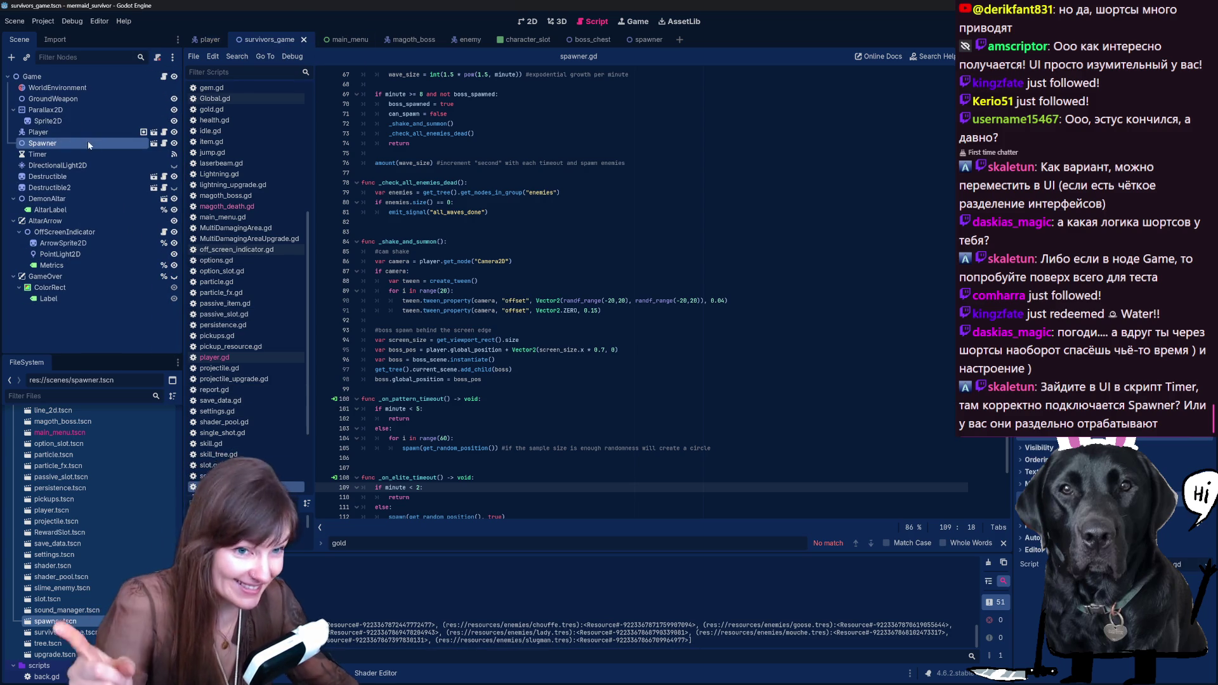
pyautogui.moveTo(89, 143); pyautogui.dragTo(85, 229)
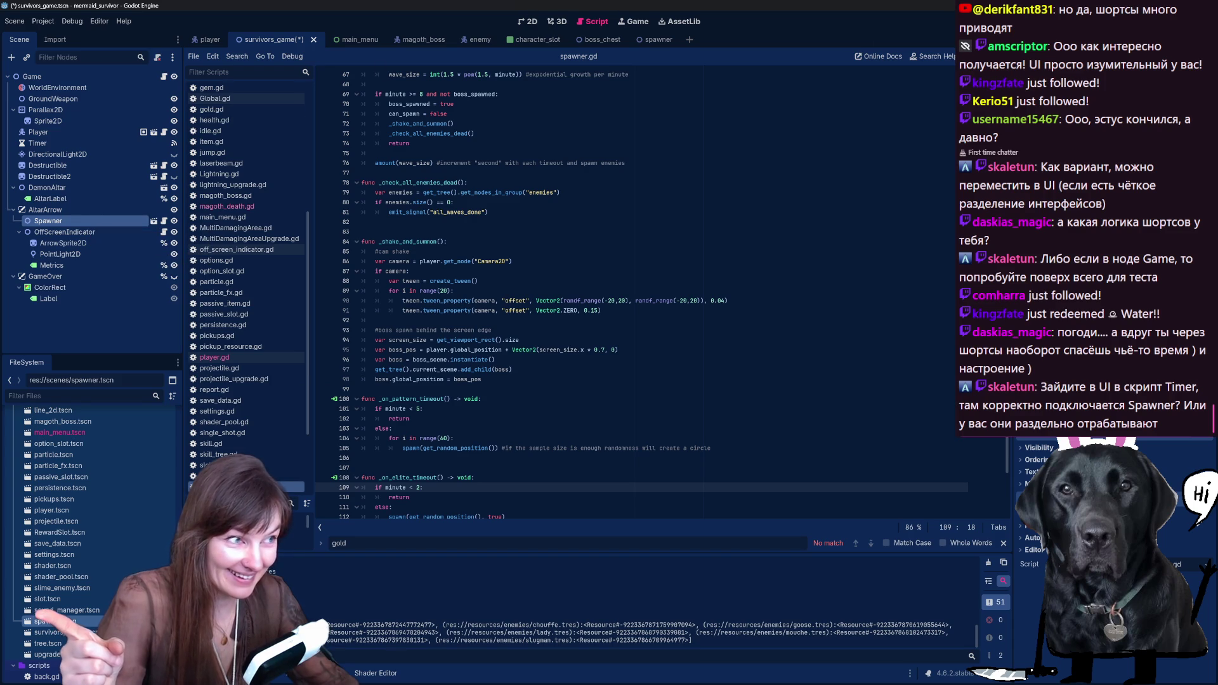
pyautogui.press('F5')
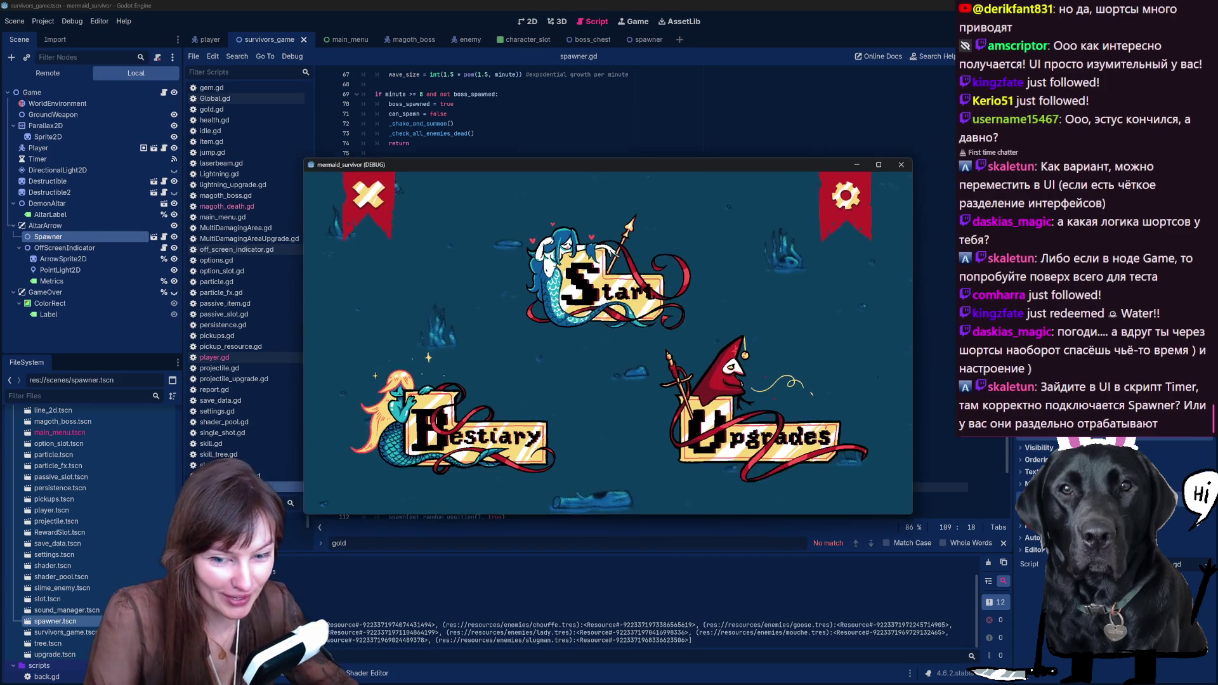
# Step: Start a mermaid run from character select, swim near the altar, then close the game window
pyautogui.click(587, 291)
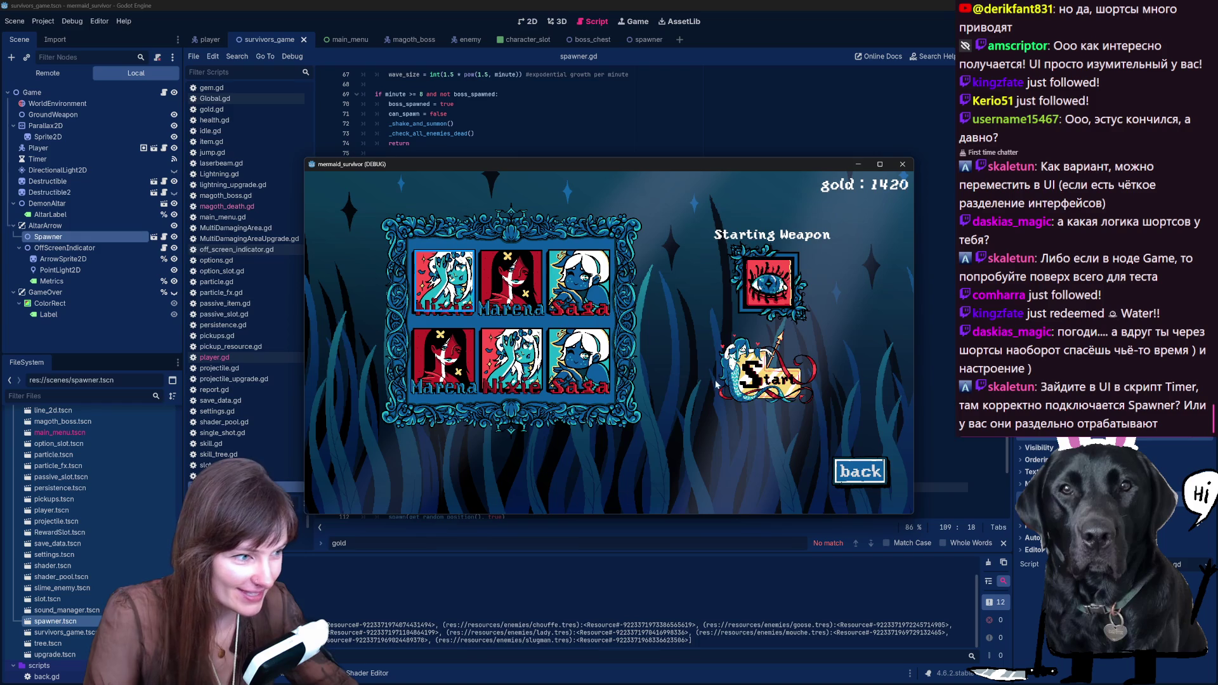
pyautogui.click(749, 381)
pyautogui.press('s')
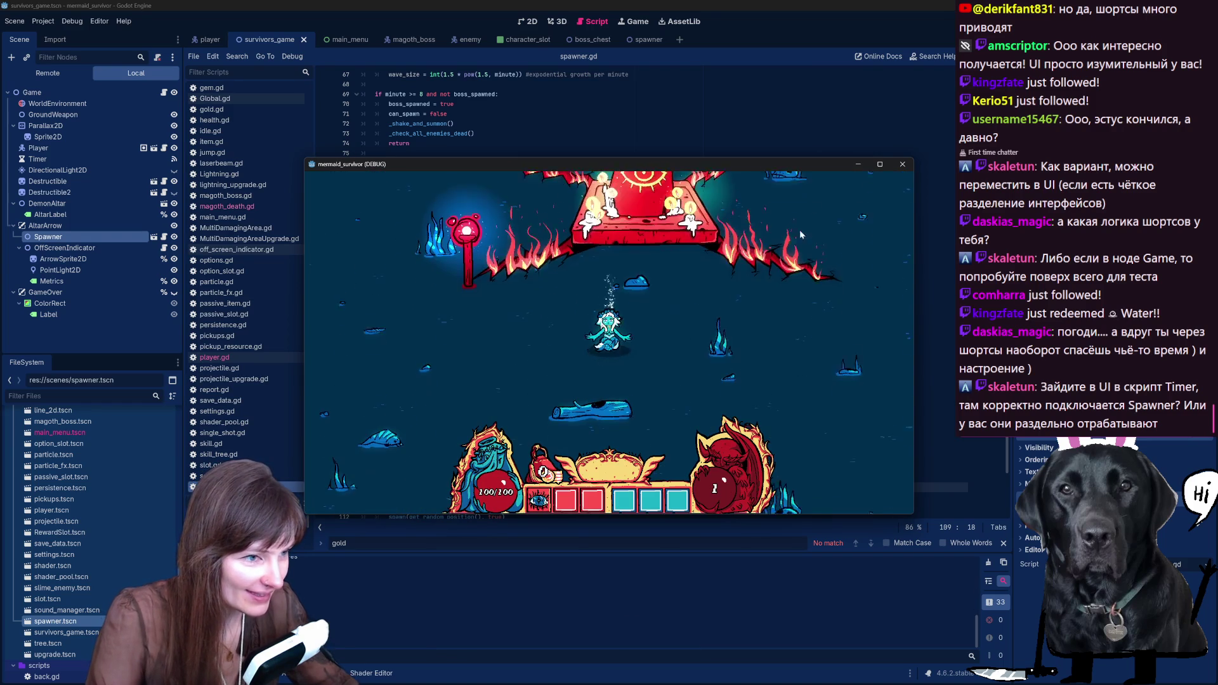
pyautogui.press('w')
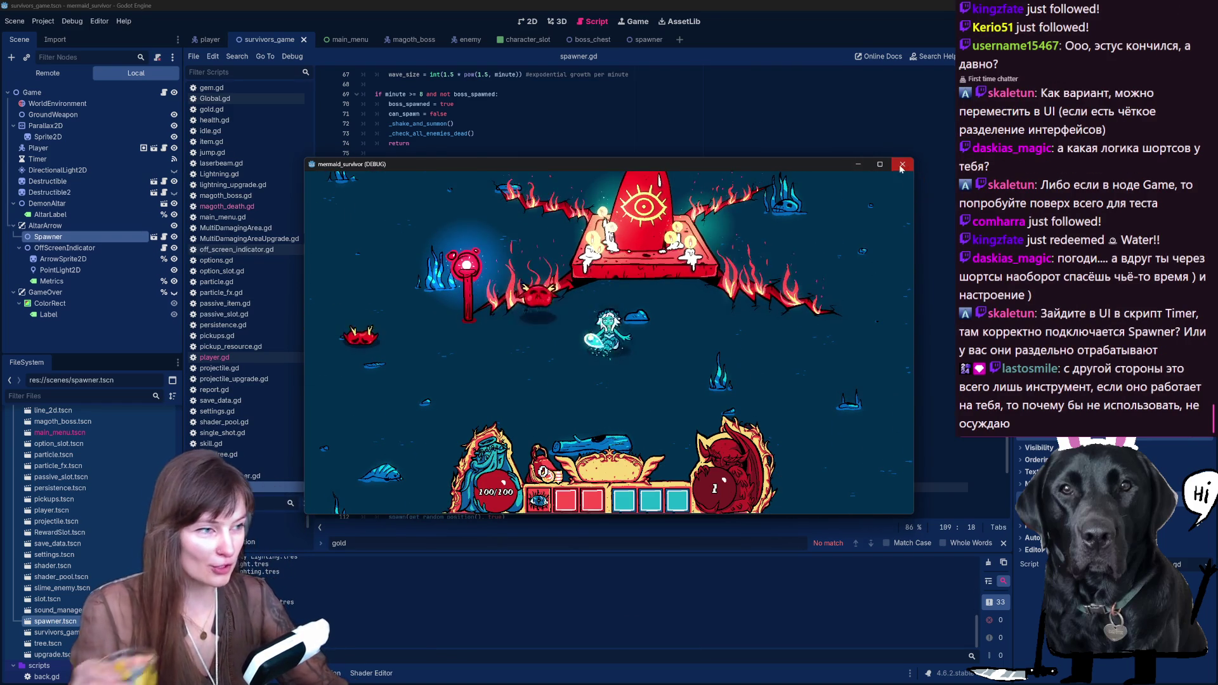
pyautogui.click(908, 169)
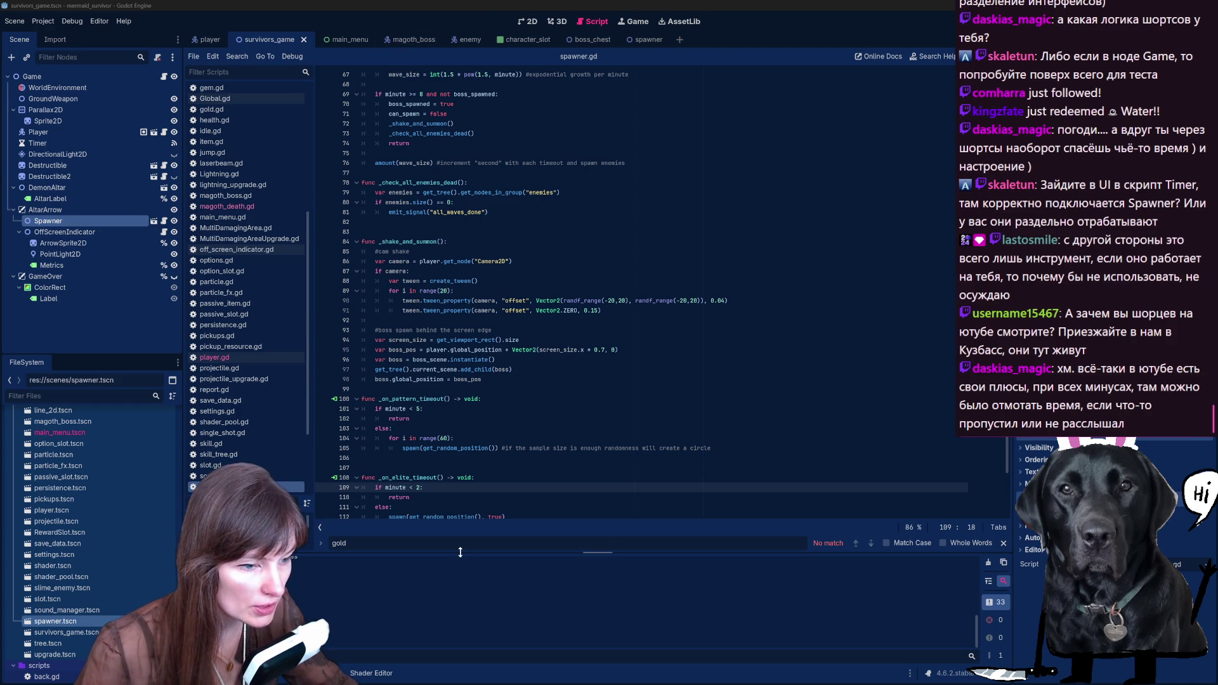
# Step: Replace the 'gold' search term in spawner.gd's Find bar with 'minute'
pyautogui.scroll(-1, 660, 295)
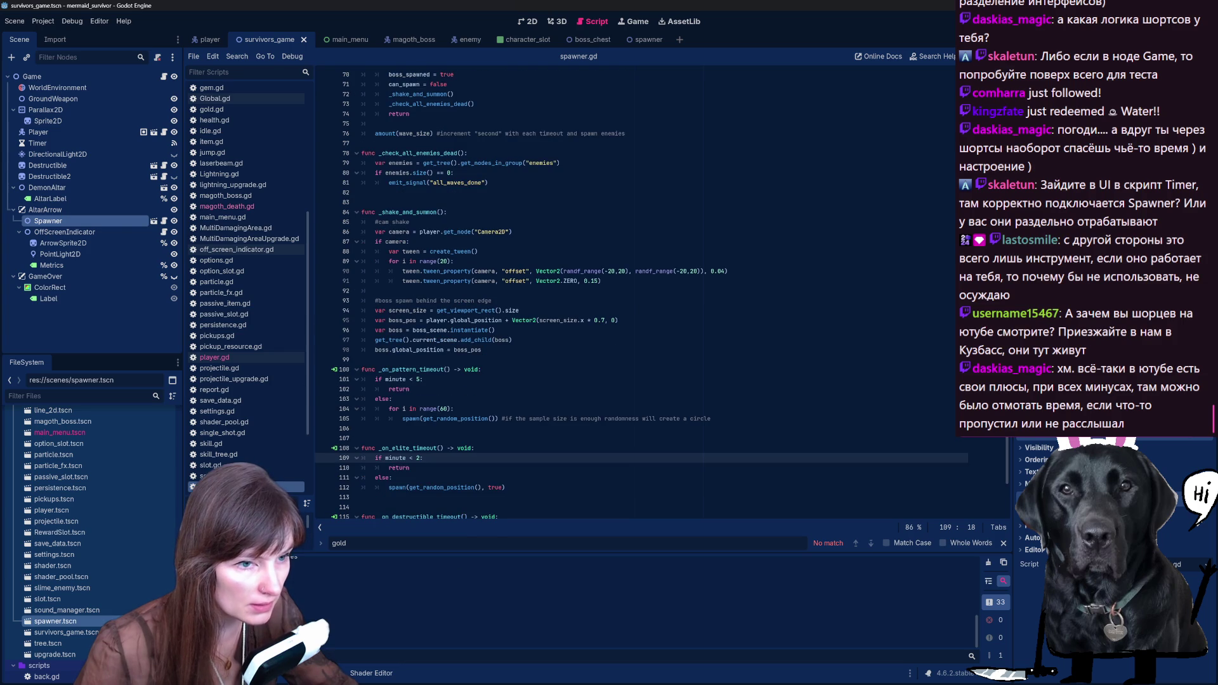
pyautogui.scroll(-1, 275, 371)
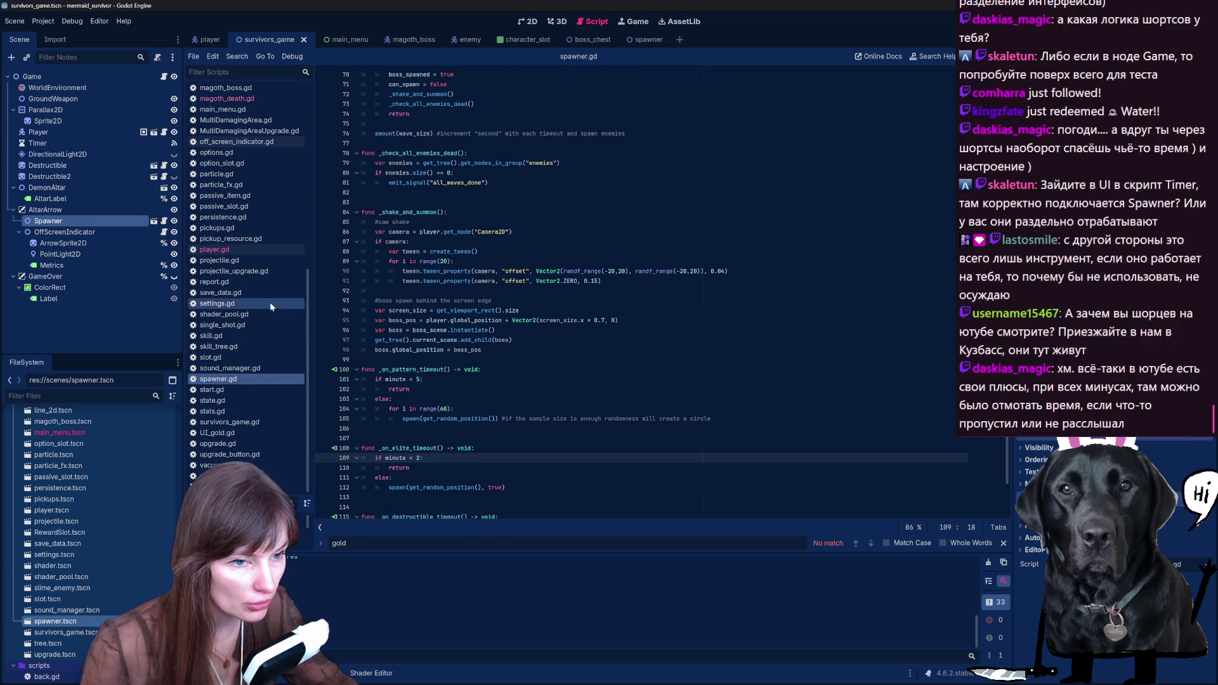
pyautogui.scroll(-2, 635, 286)
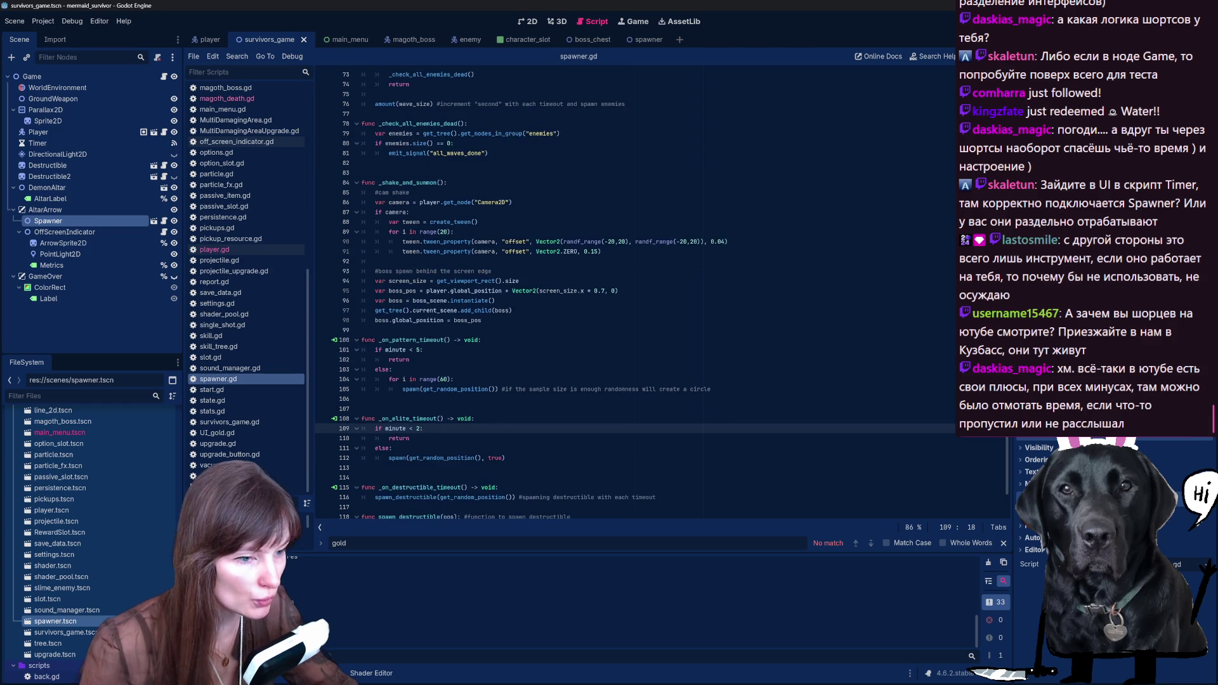
pyautogui.scroll(10, 635, 285)
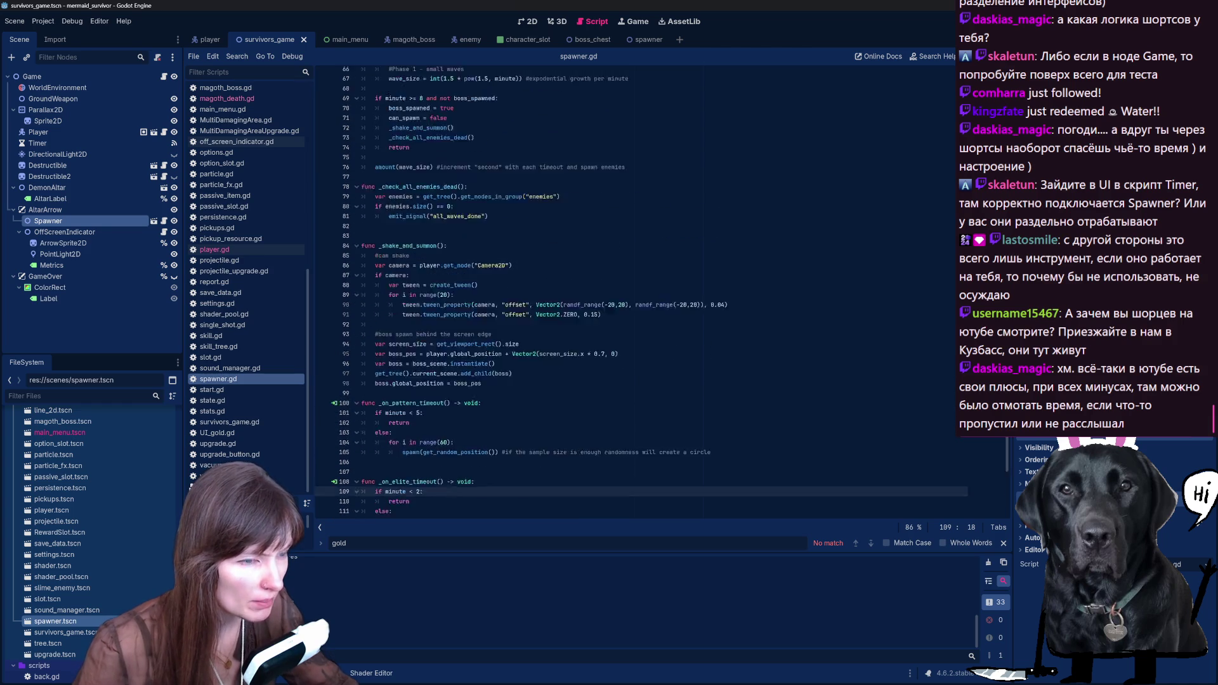
pyautogui.scroll(-1, 454, 318)
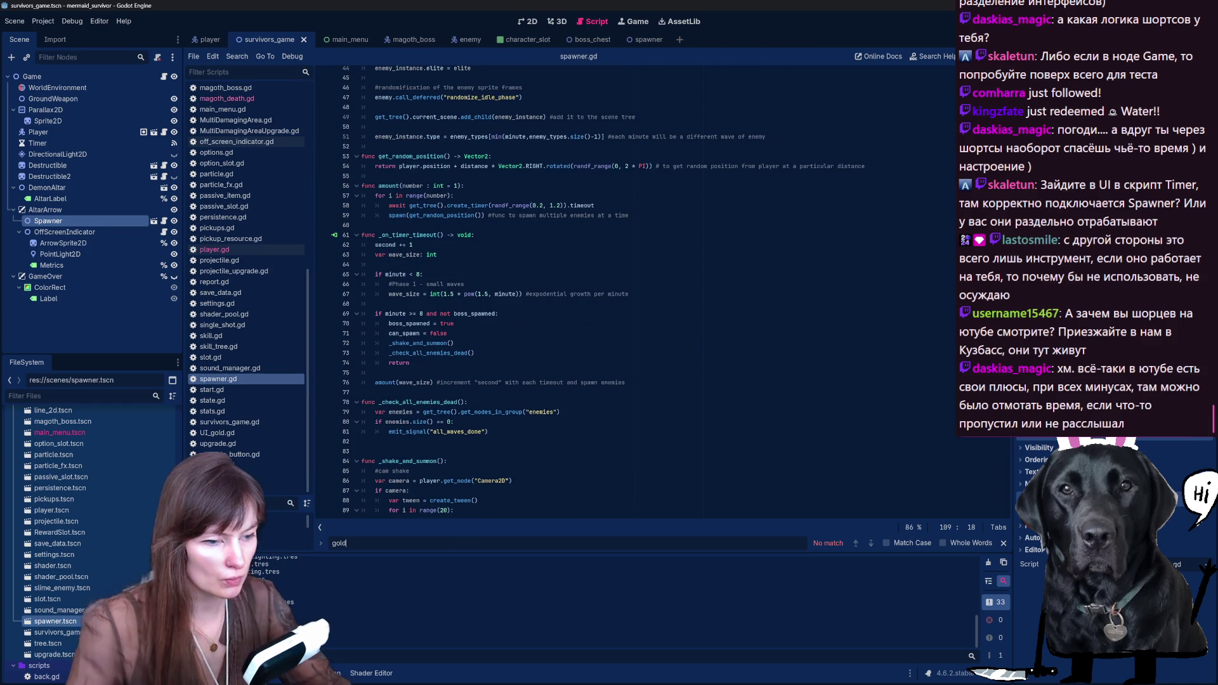
pyautogui.press('BackSpace')
pyautogui.press('BackSpace')
pyautogui.press('BackSpace')
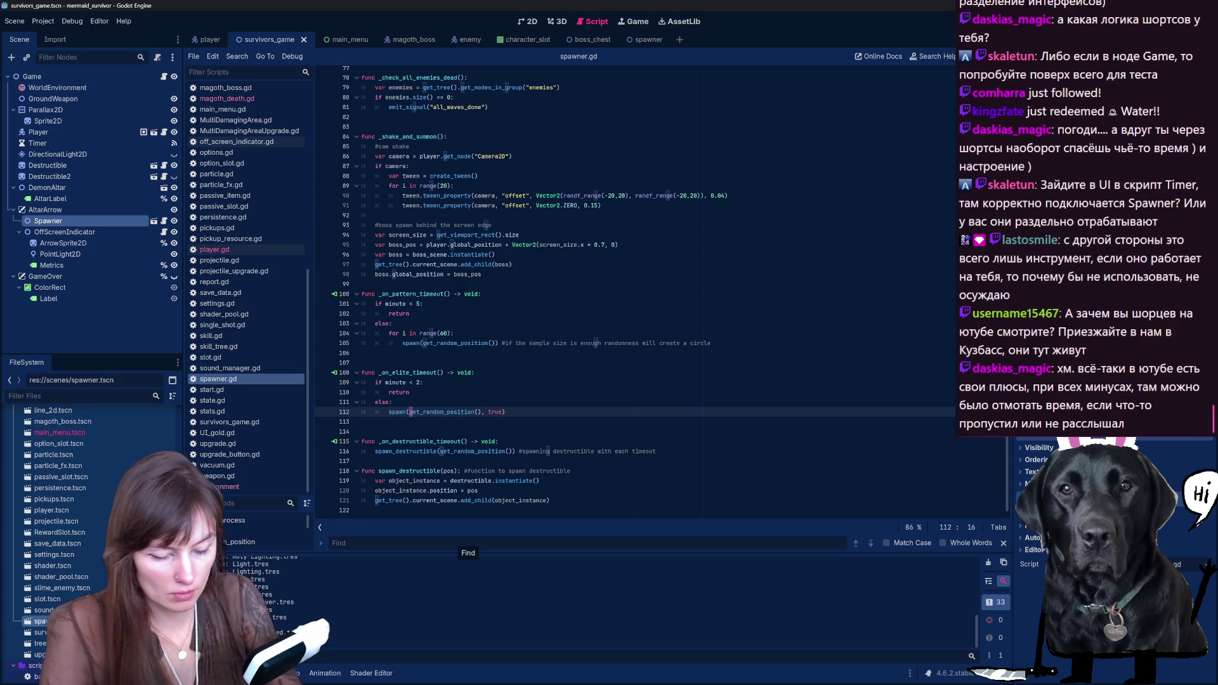
pyautogui.write('minute')
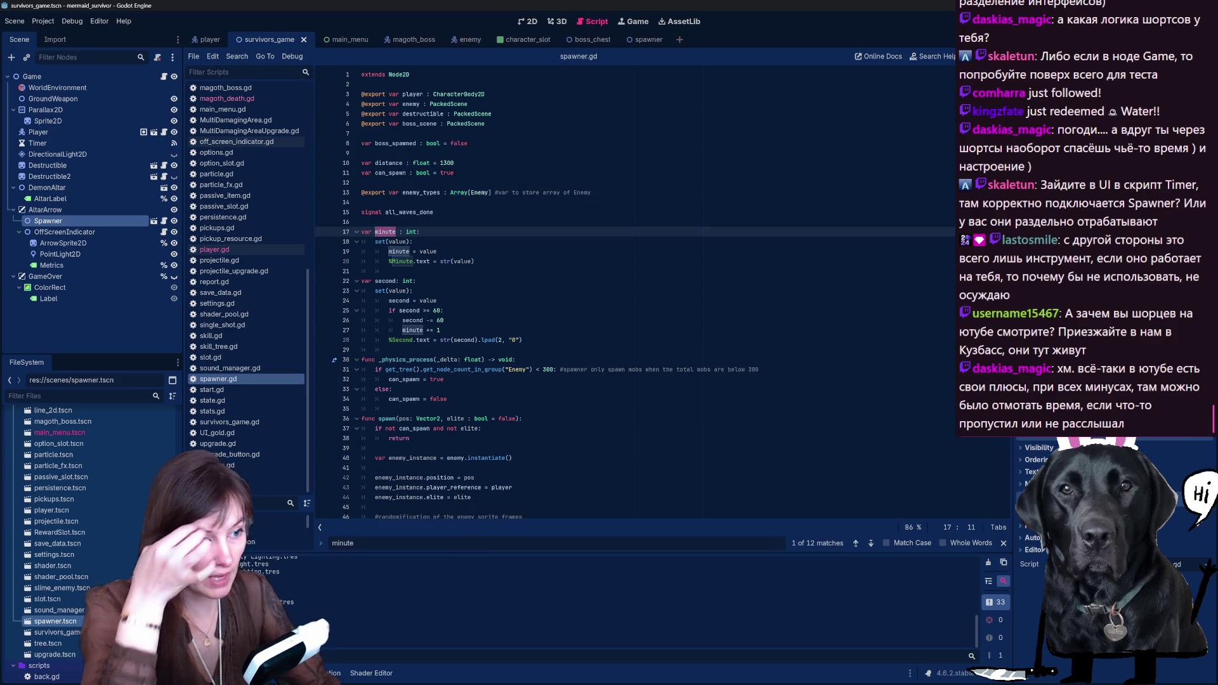
# Step: Select the minute and second variable block (lines 17–28), scroll back to the top, and advance to the next match
pyautogui.moveTo(527, 340); pyautogui.dragTo(358, 232)
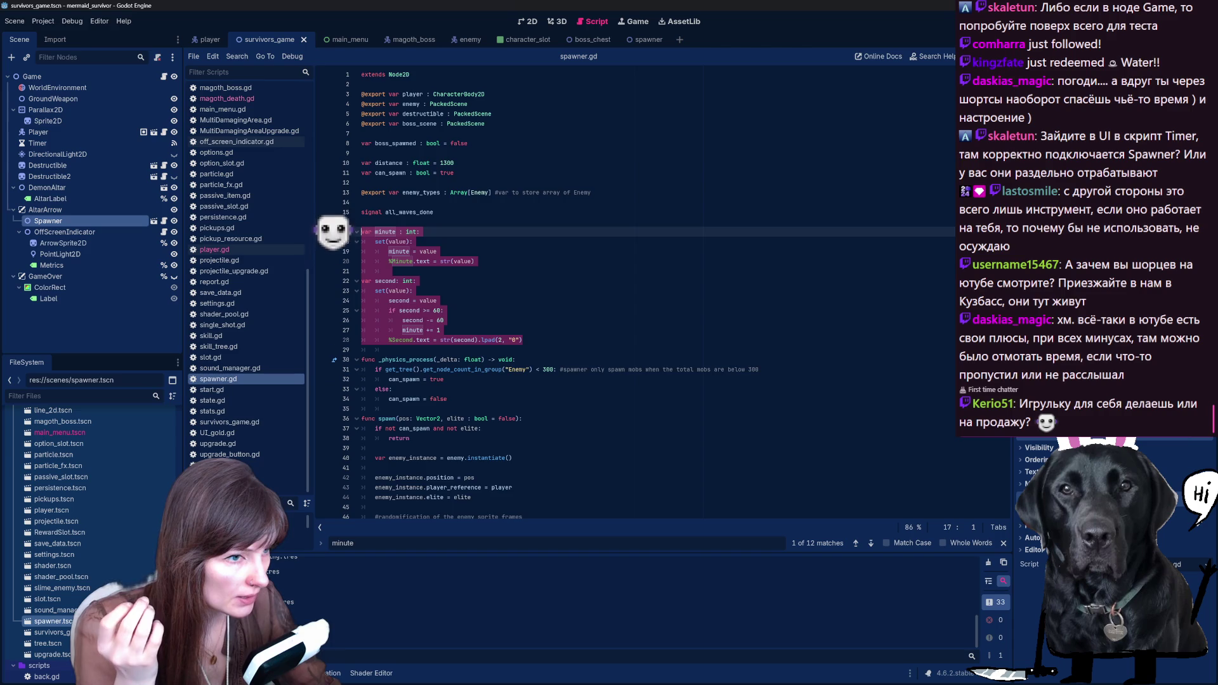
pyautogui.scroll(-1, 330, 174)
pyautogui.scroll(-10, 330, 174)
pyautogui.scroll(-13, 330, 175)
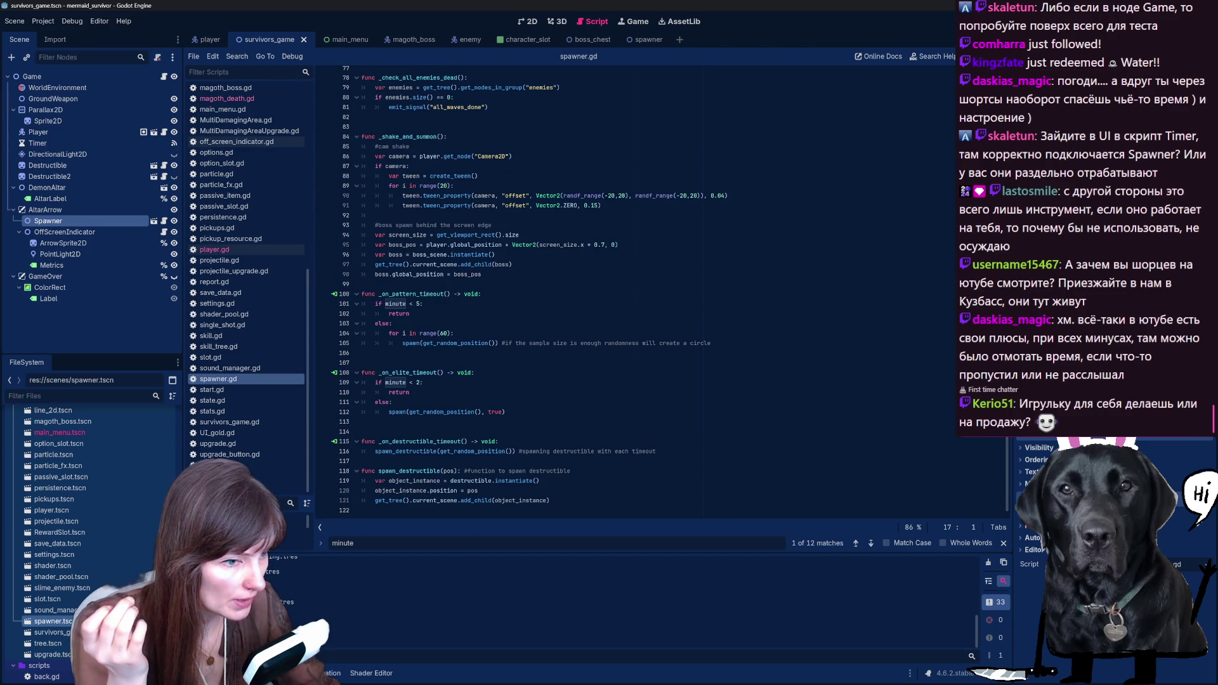
pyautogui.scroll(6, 660, 289)
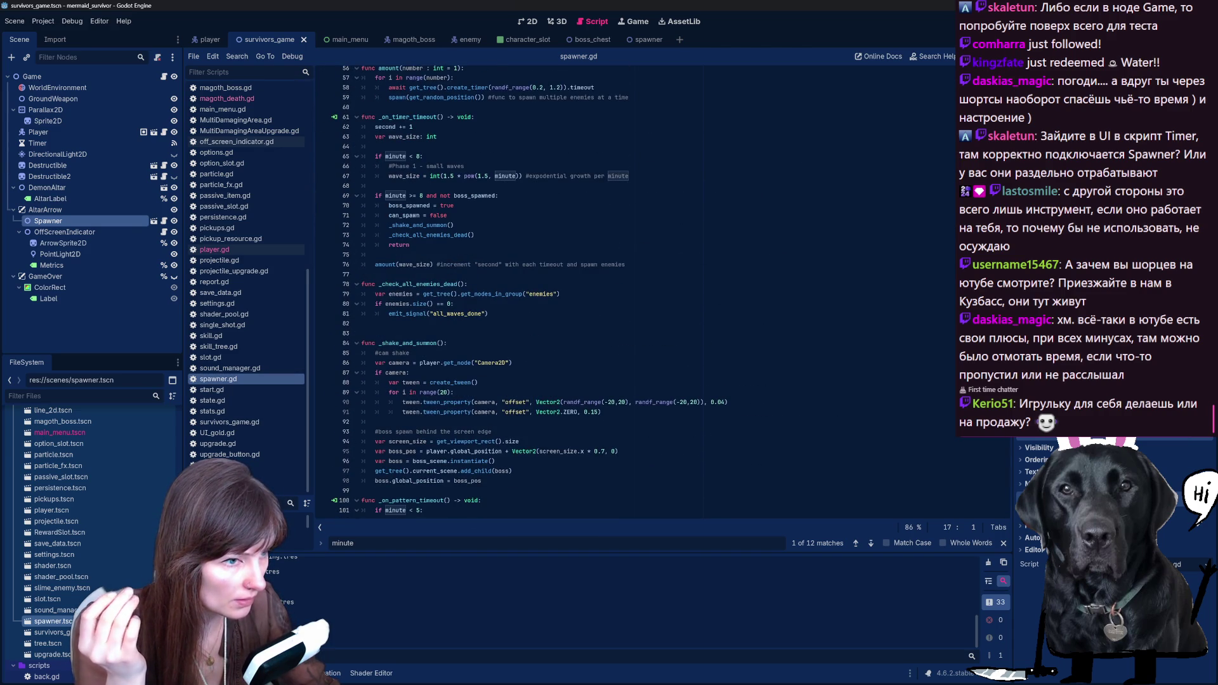
pyautogui.scroll(5, 660, 288)
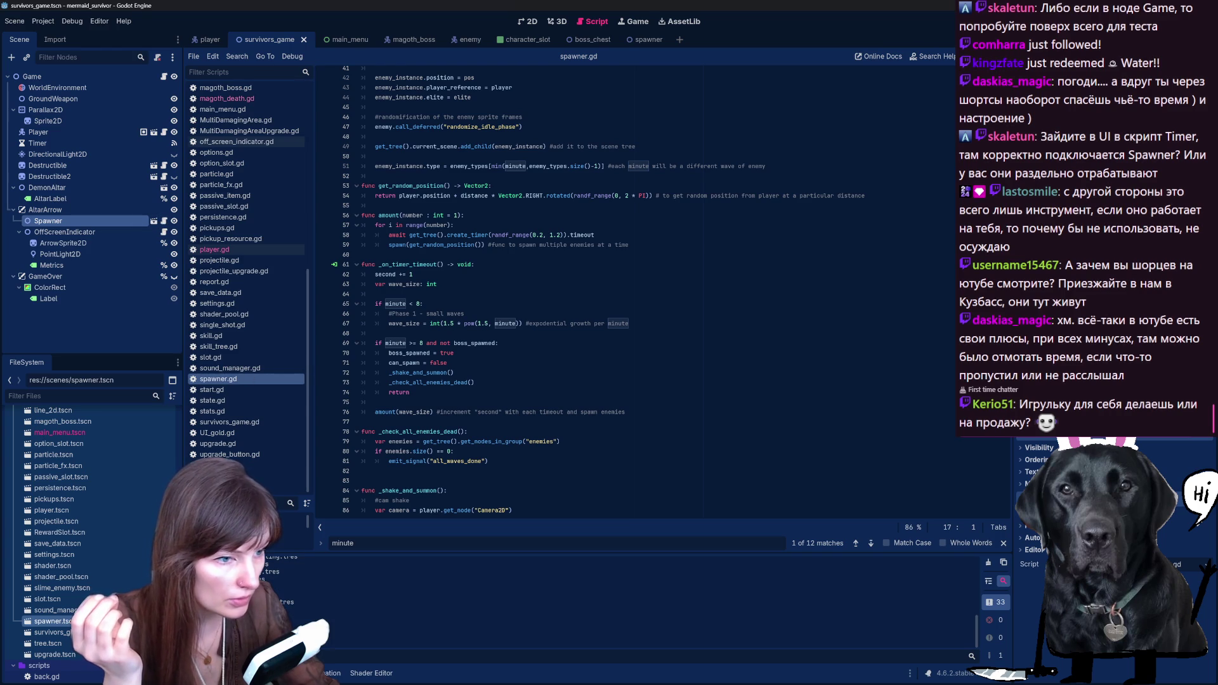
pyautogui.scroll(4, 660, 289)
pyautogui.scroll(5, 635, 289)
pyautogui.scroll(1, 635, 289)
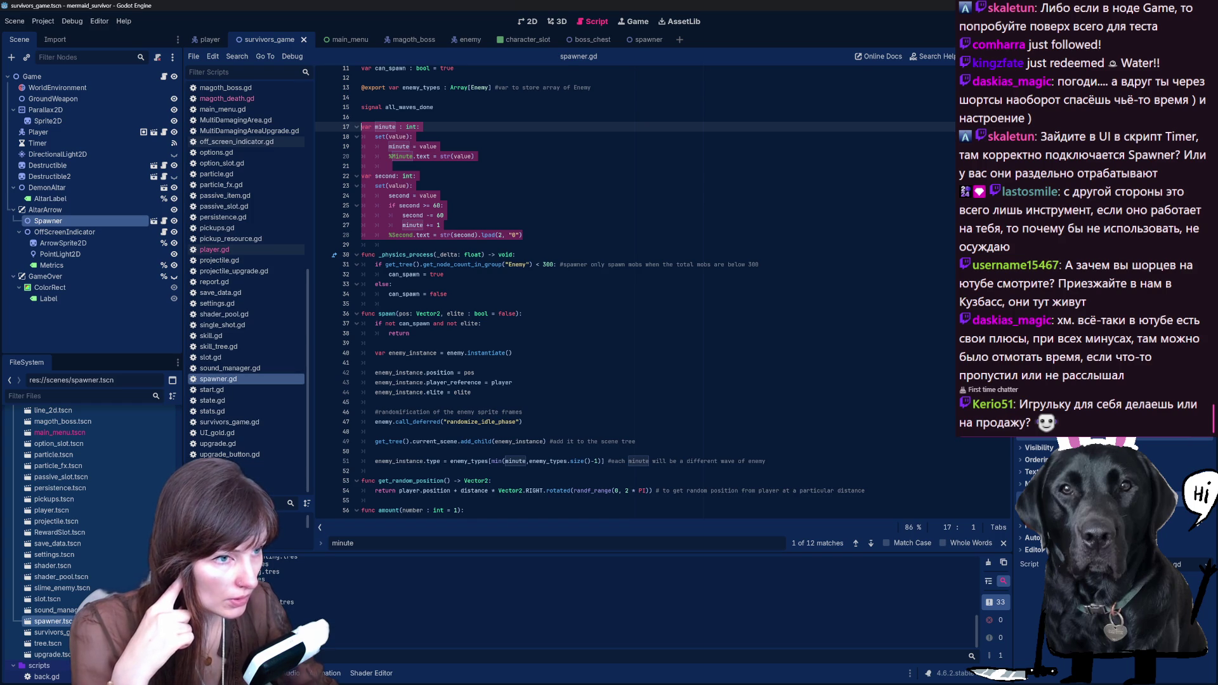
pyautogui.scroll(3, 635, 289)
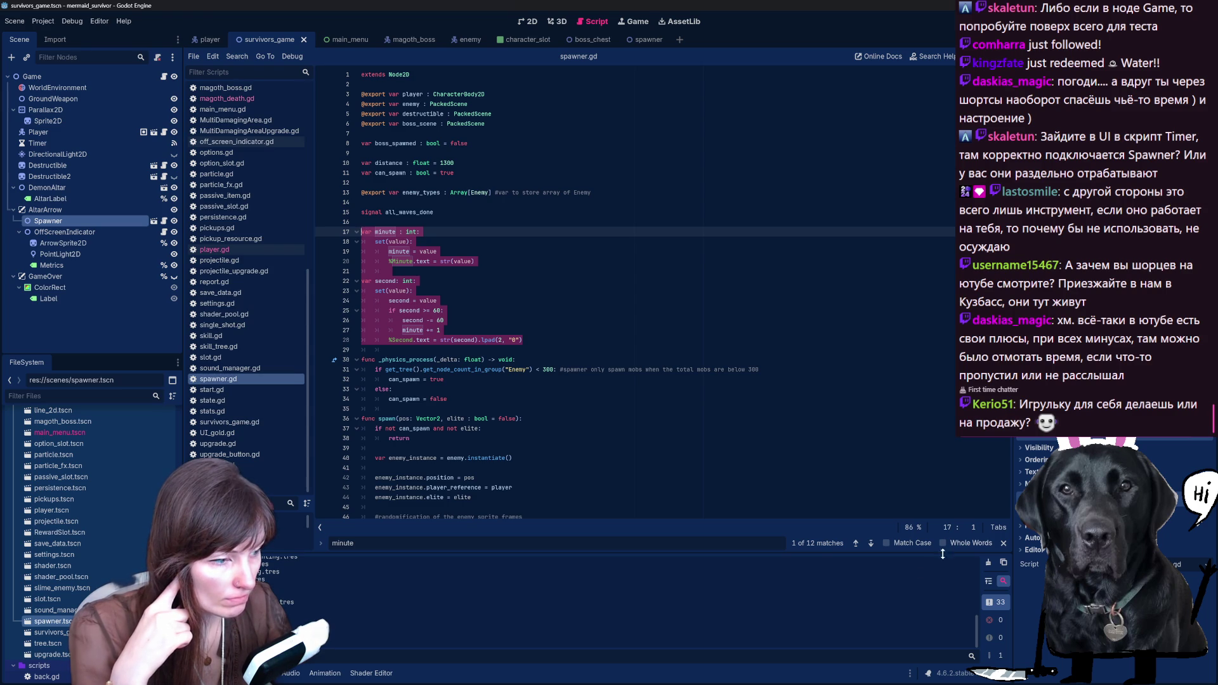
pyautogui.click(873, 544)
pyautogui.click(874, 546)
# Step: Advance through the 'minute' matches to 12 of 12, landing on the minute < 2 check
pyautogui.click(874, 547)
pyautogui.click(874, 547)
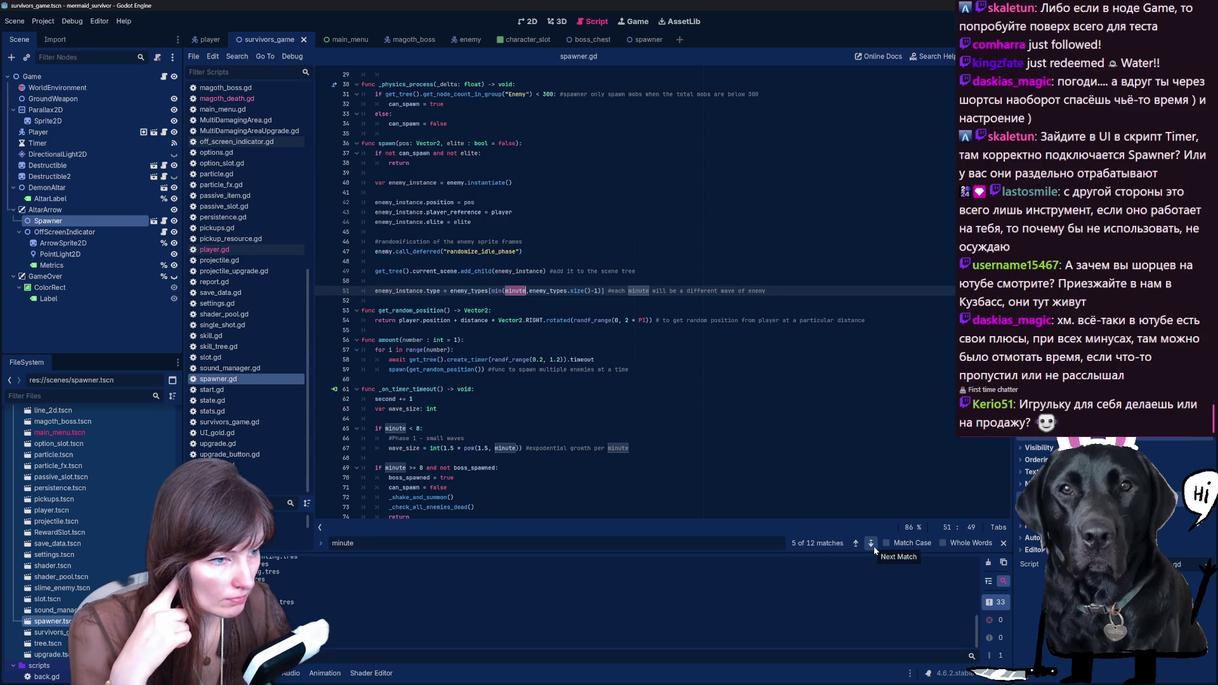
pyautogui.click(874, 546)
pyautogui.click(873, 547)
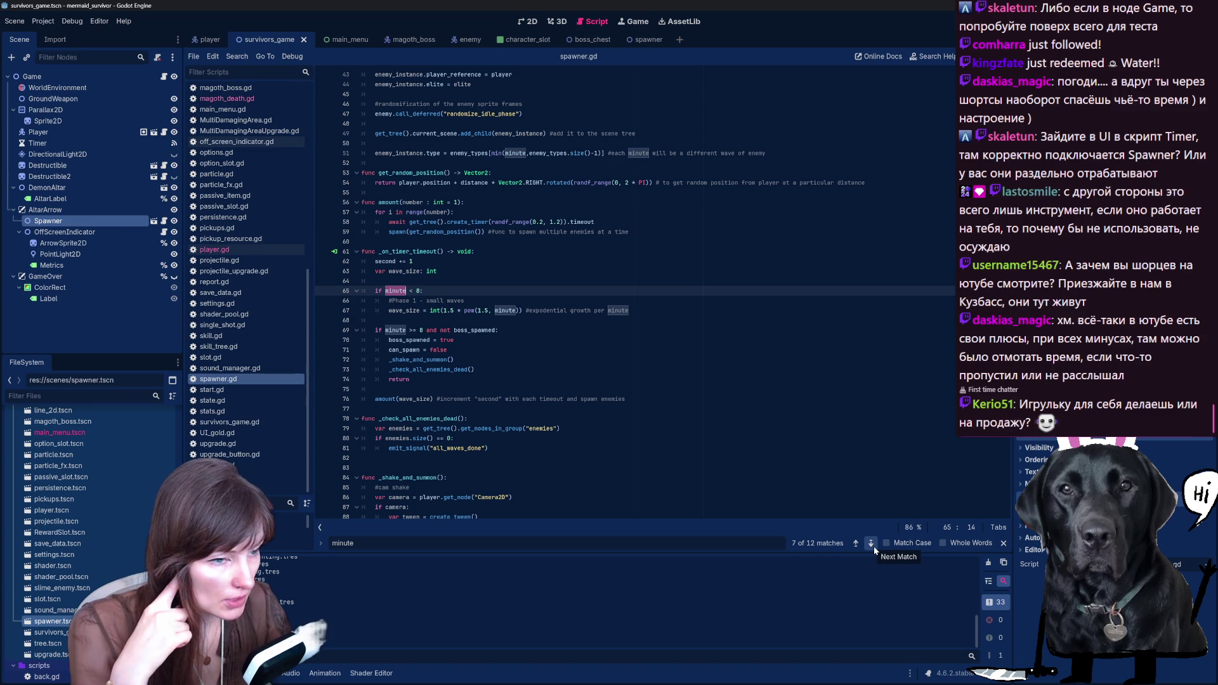
pyautogui.click(873, 547)
pyautogui.click(874, 546)
pyautogui.click(872, 544)
pyautogui.click(871, 544)
pyautogui.click(871, 544)
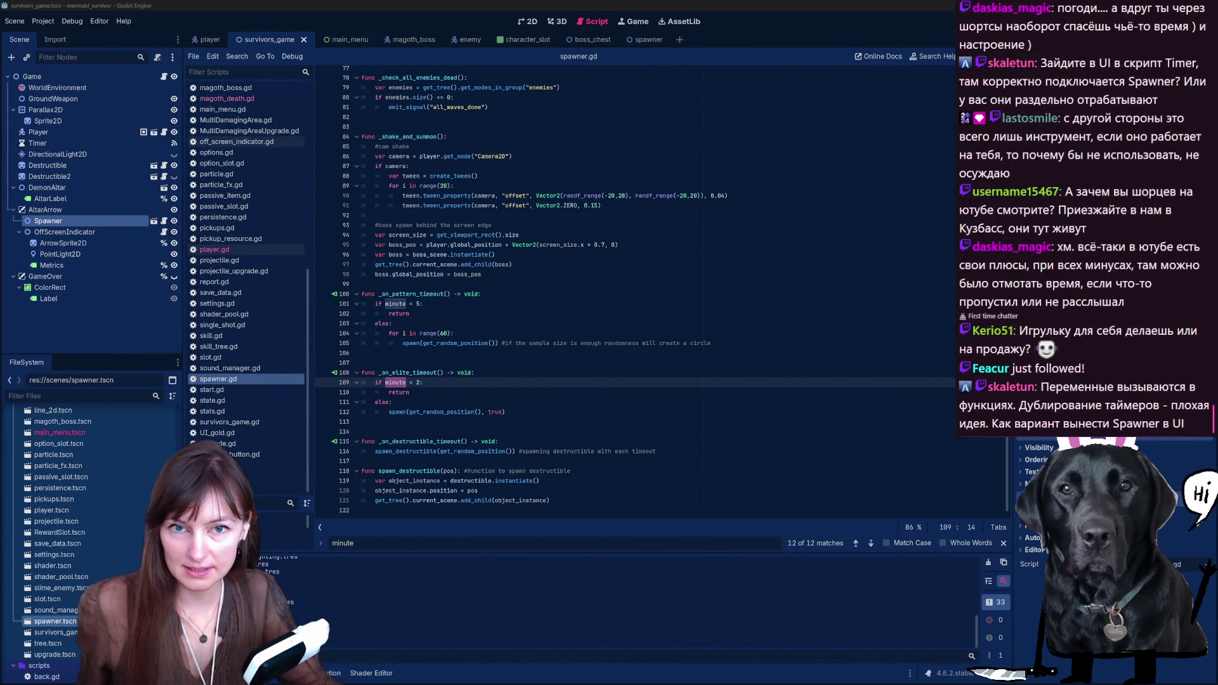
# Step: Open YouTube in Firefox, shrink the browser window, and return to Godot
pyautogui.hotkey('alt', 'Tab')
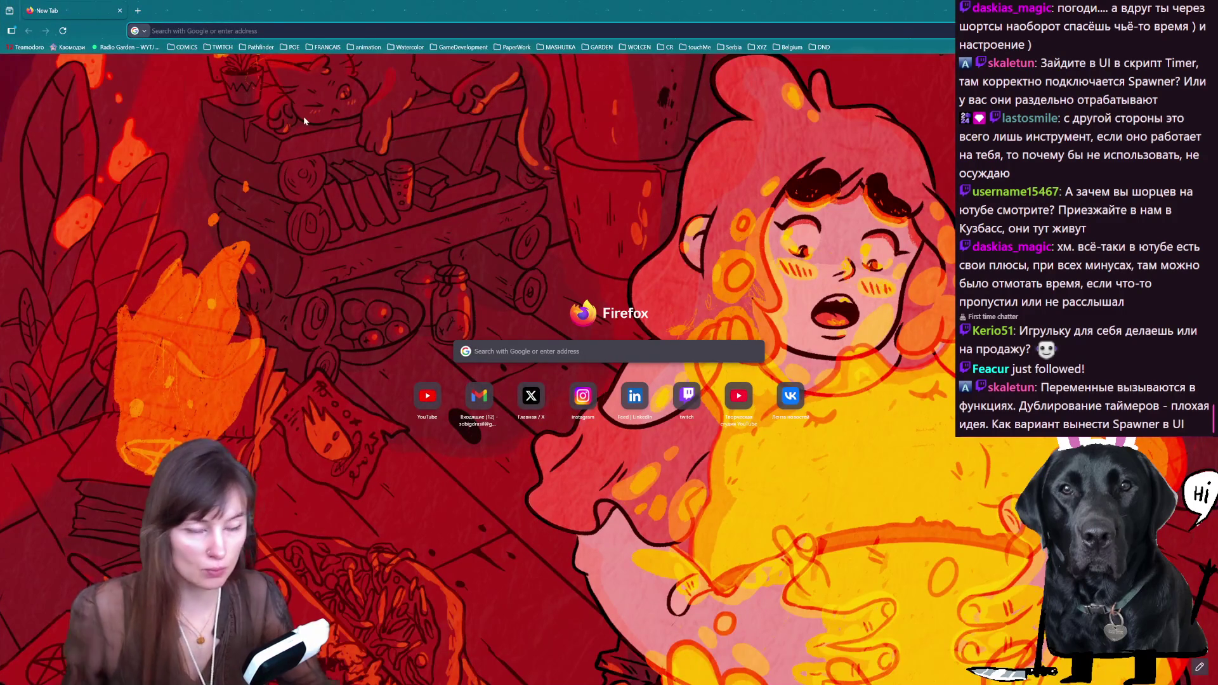
pyautogui.click(428, 395)
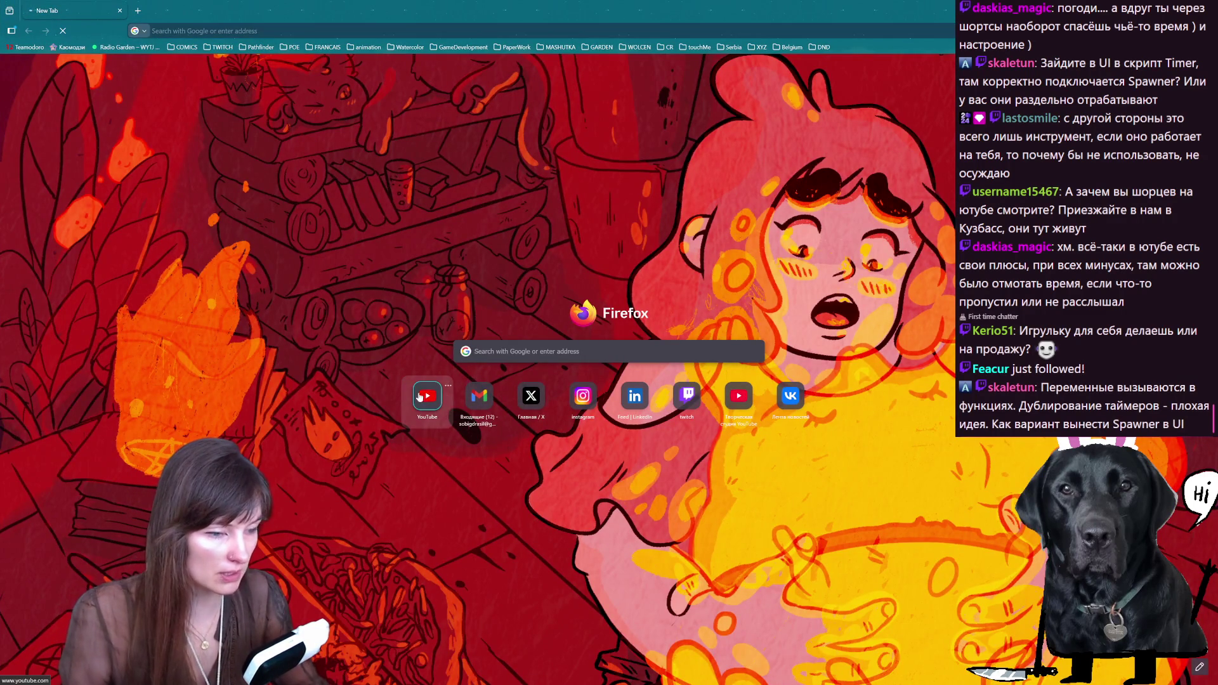
pyautogui.moveTo(54, 10); pyautogui.dragTo(53, 50)
pyautogui.hotkey('alt', 'Tab')
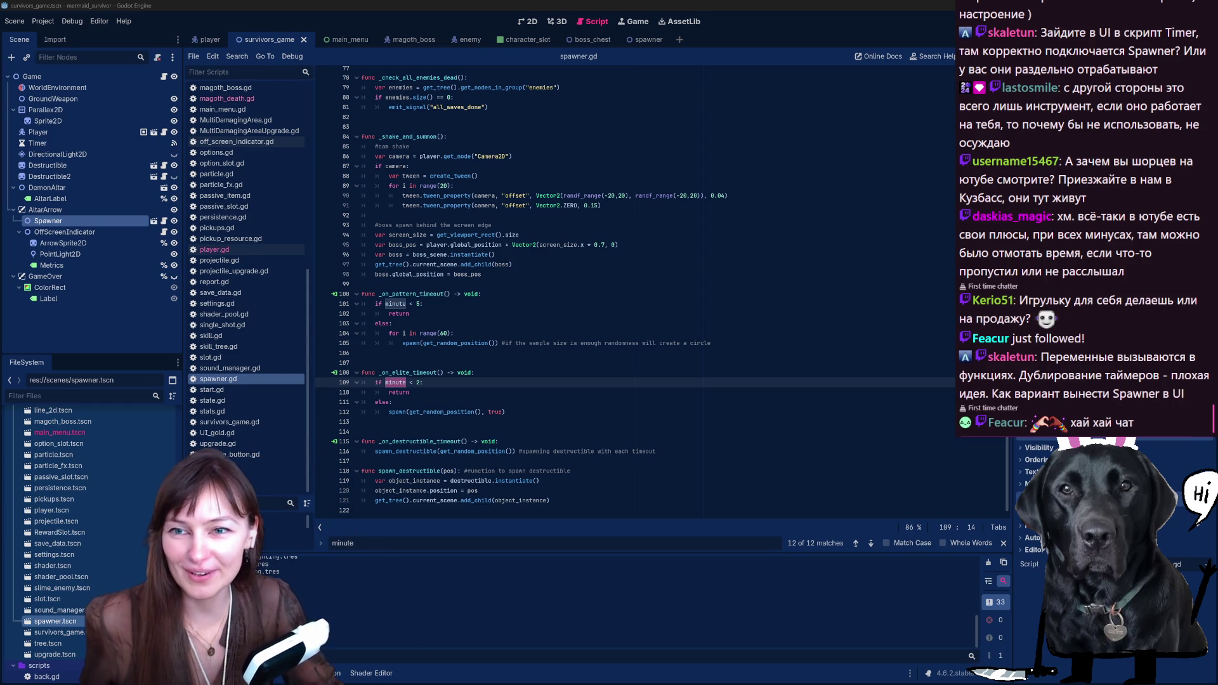
# Step: Show the game-dev channel's Shorts tab and scroll through its newest shorts
pyautogui.hotkey('alt', 'Tab')
pyautogui.click(421, 216)
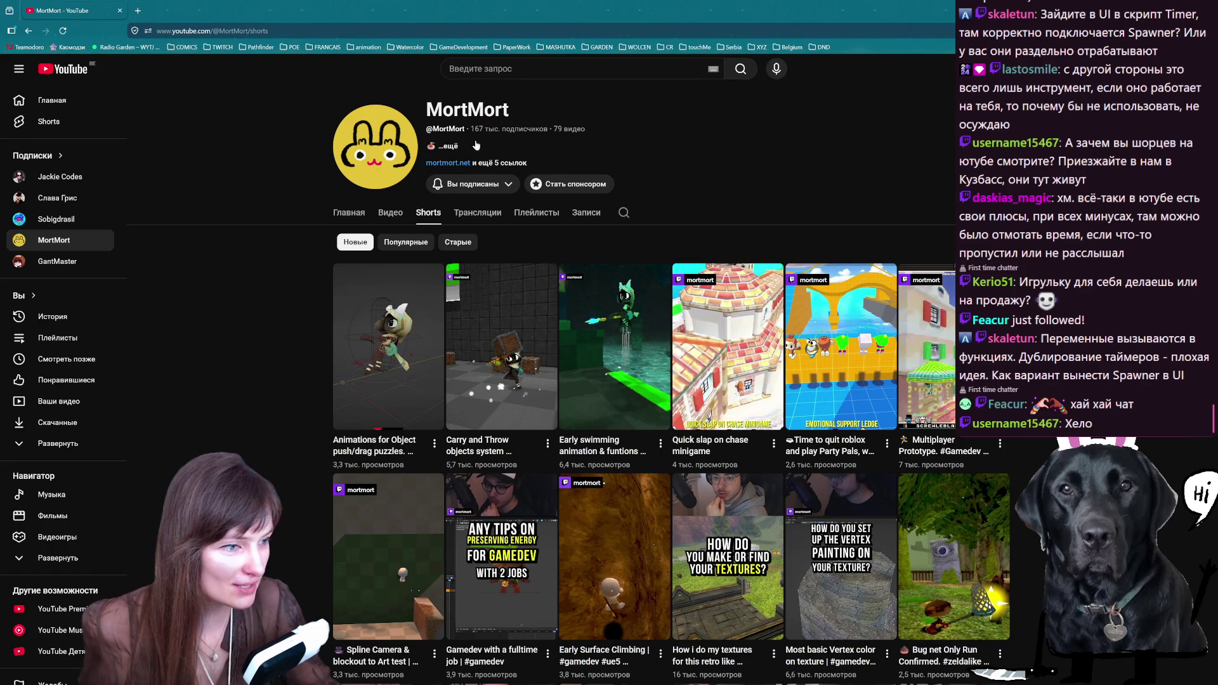
pyautogui.scroll(-2, 652, 450)
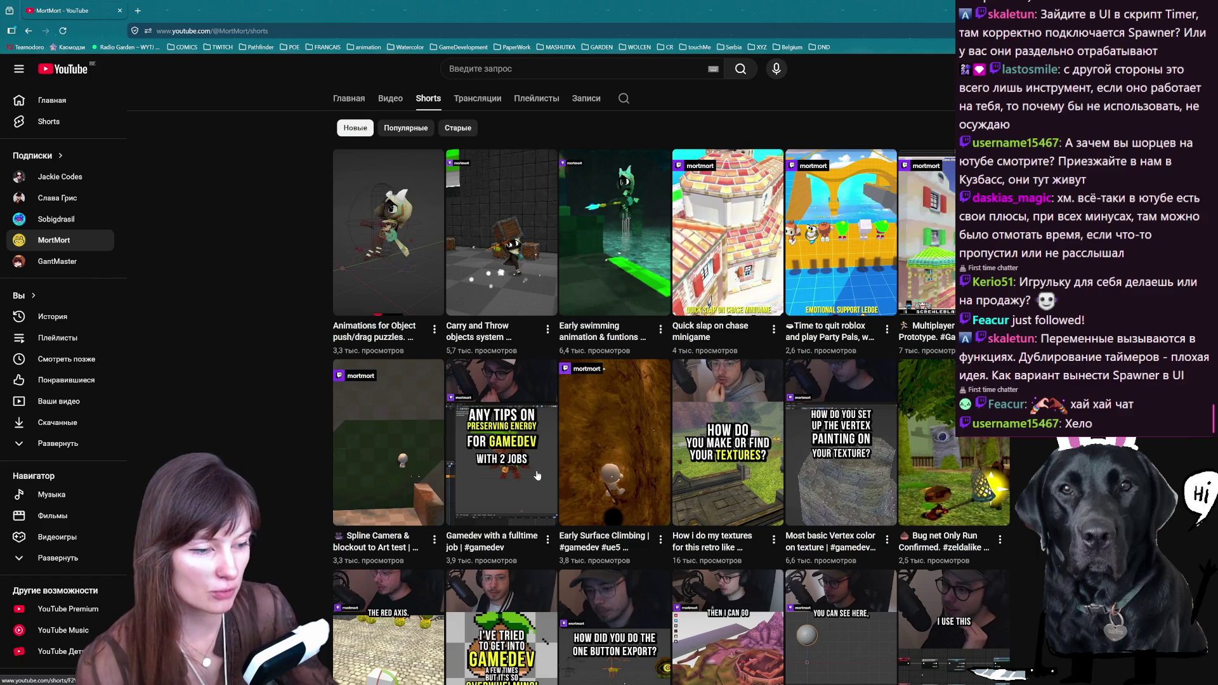
pyautogui.scroll(-6, 535, 475)
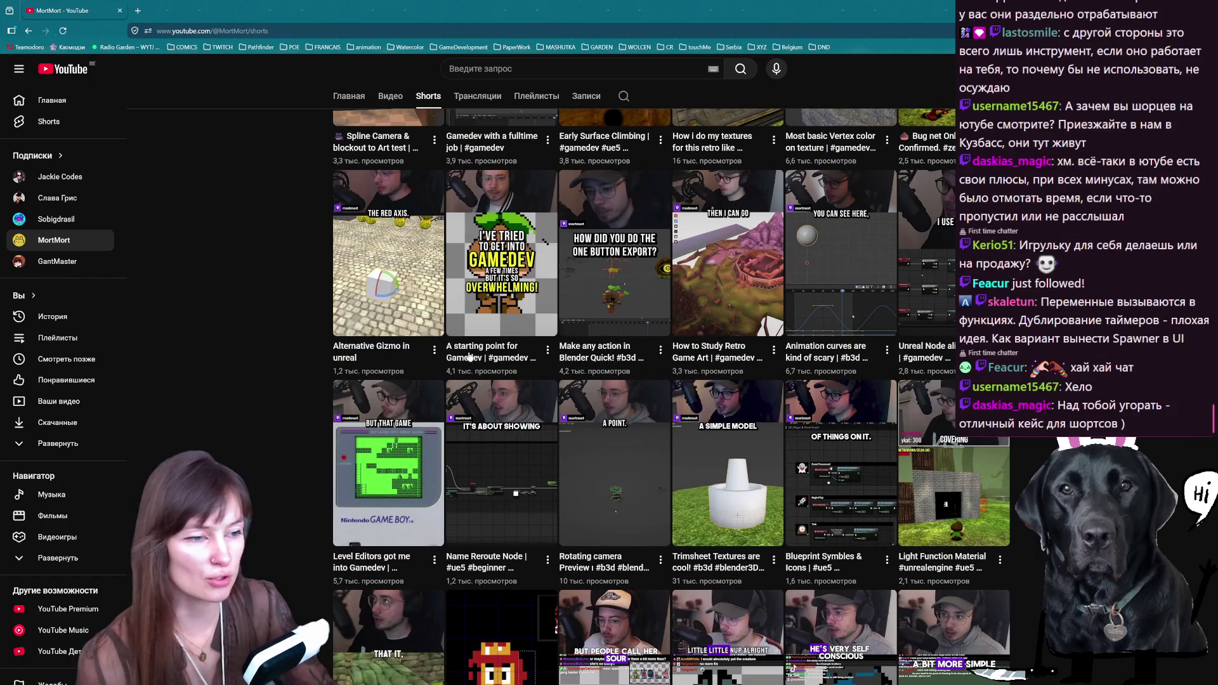
pyautogui.scroll(-5, 576, 505)
pyautogui.scroll(13, 508, 444)
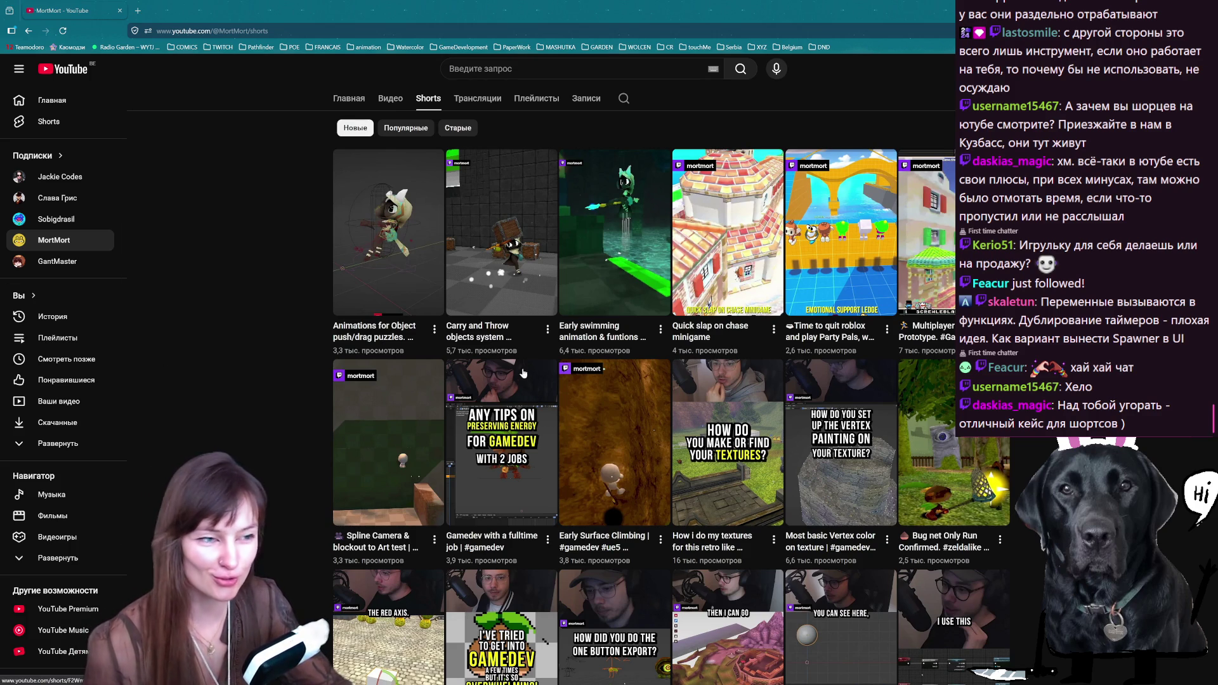
# Step: Watch the push/drag animation short and the next carry-and-throw short, then return to Godot
pyautogui.click(403, 230)
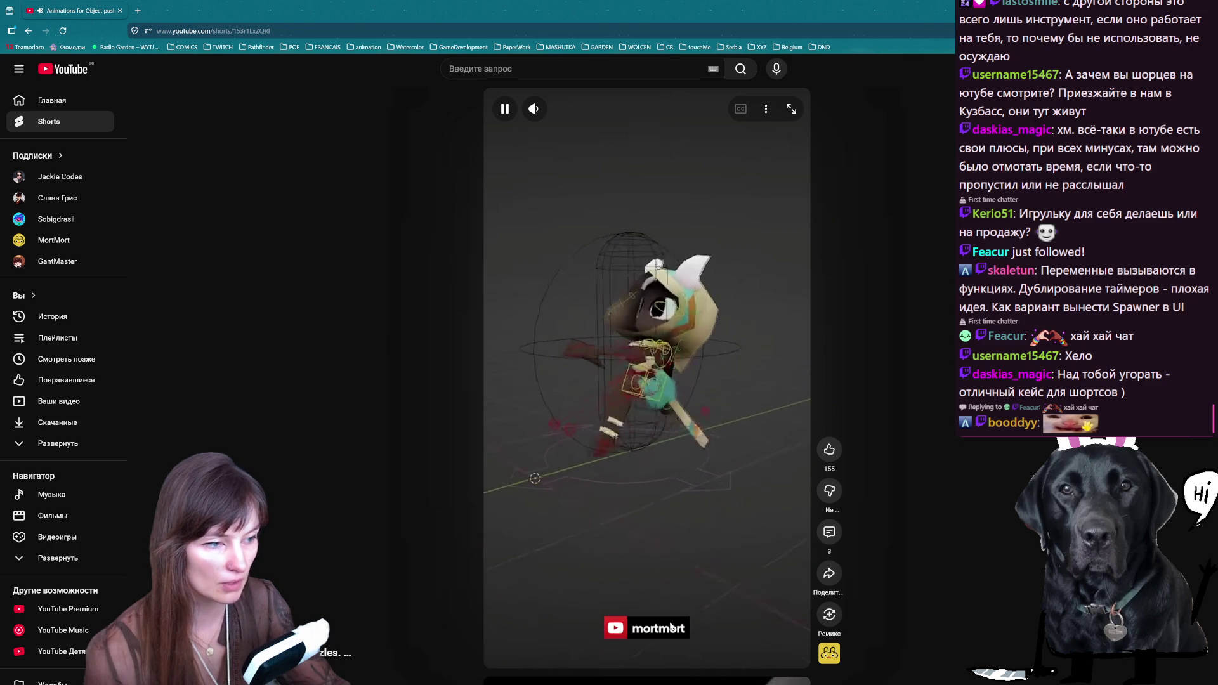
pyautogui.scroll(-2, 694, 329)
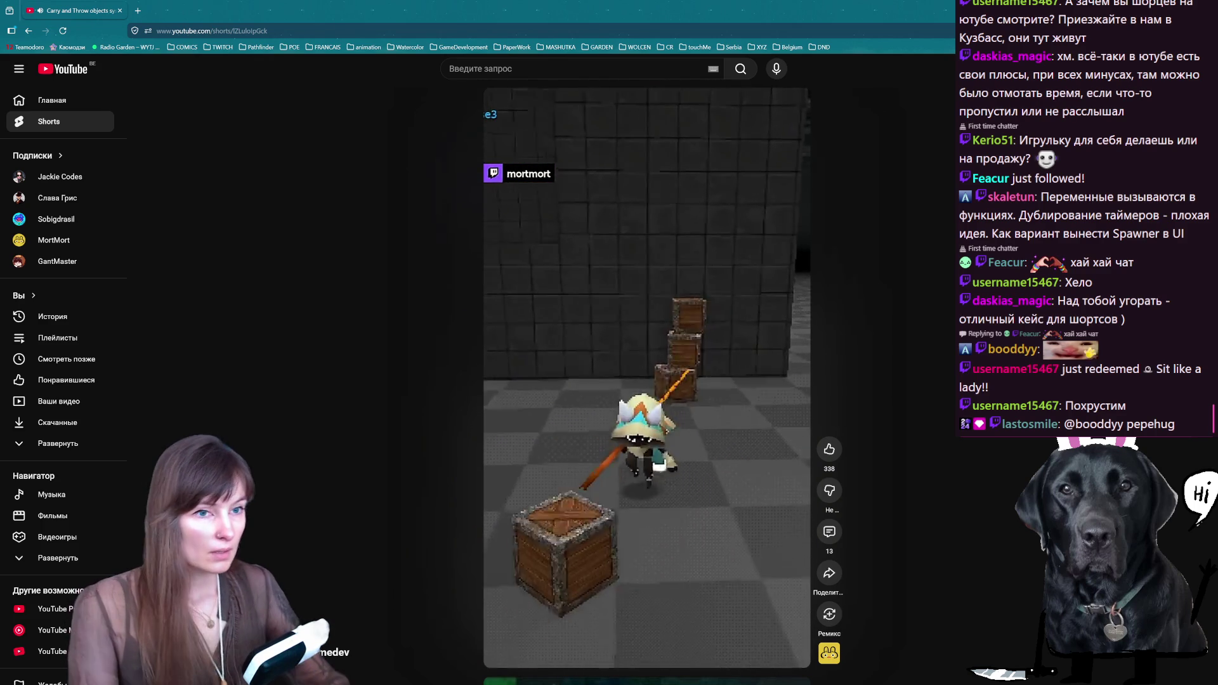
pyautogui.hotkey('alt', 'Tab')
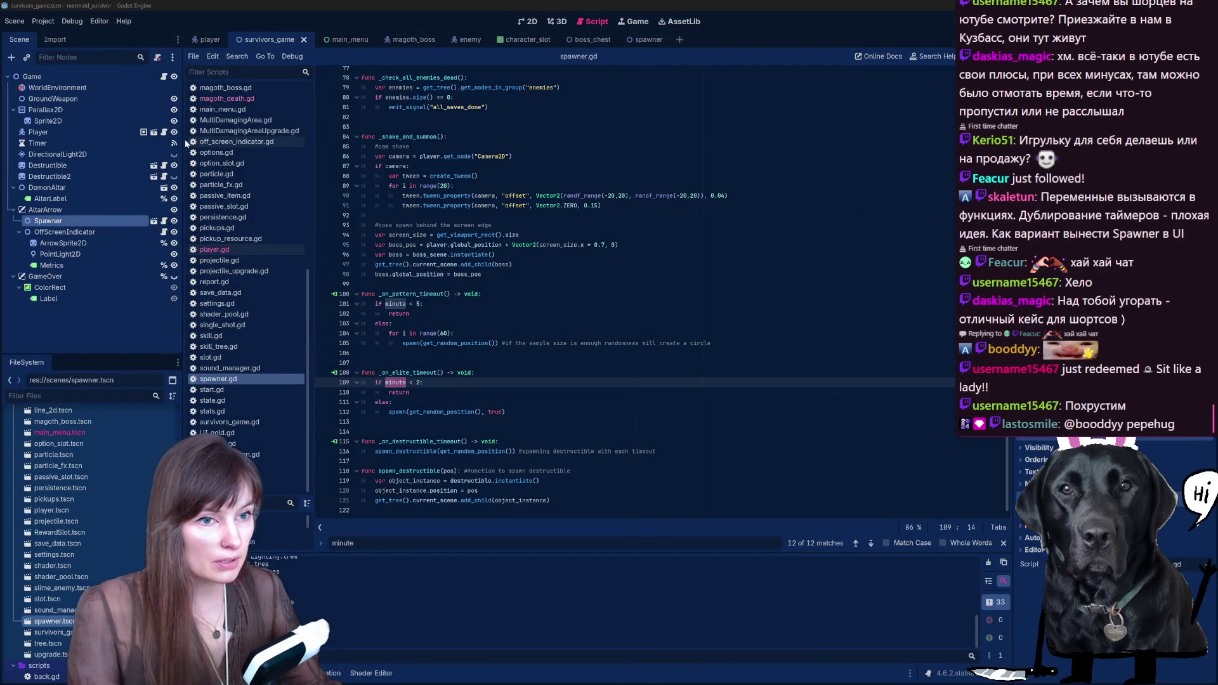
# Step: Move the Spawner node just below Player, then open the Game node's script in the main scene
pyautogui.moveTo(53, 224); pyautogui.dragTo(87, 140)
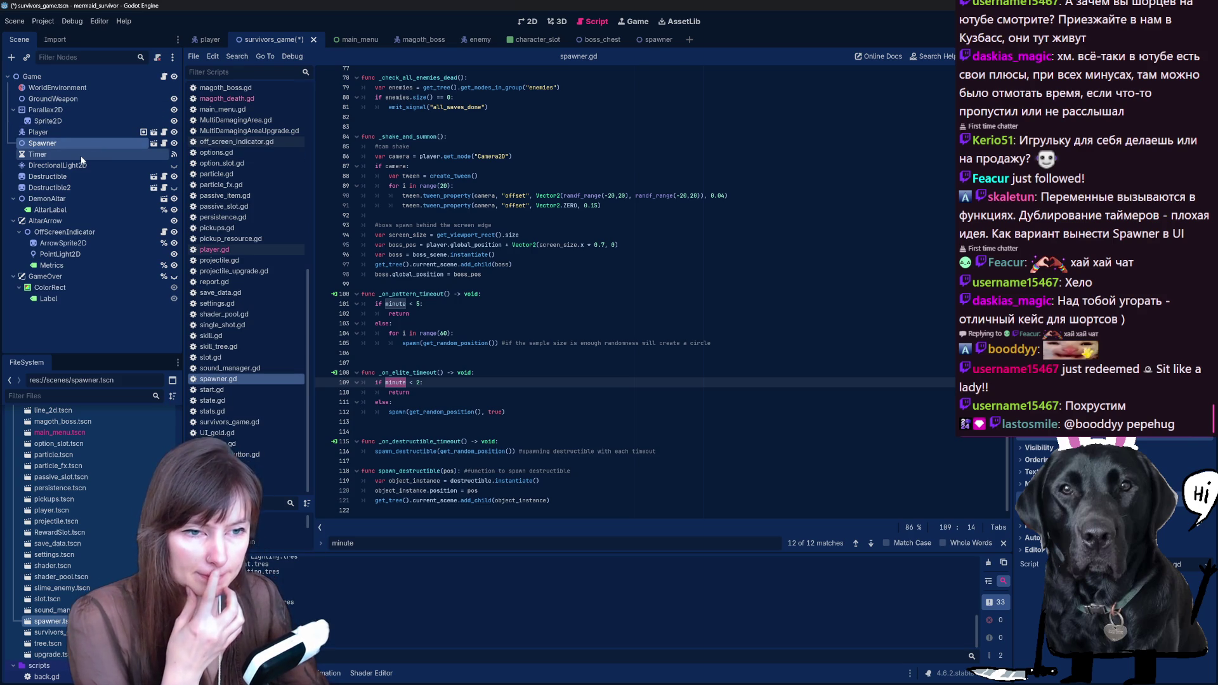
pyautogui.click(206, 40)
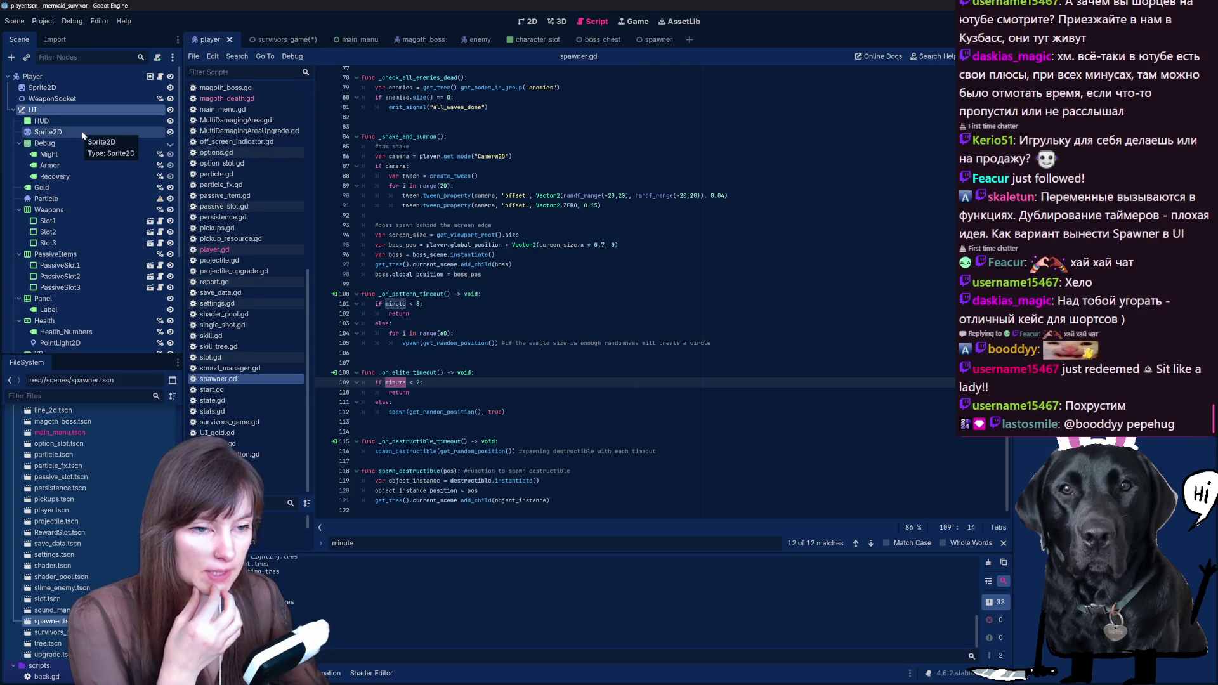
pyautogui.scroll(-3, 52, 214)
pyautogui.scroll(-1, 52, 218)
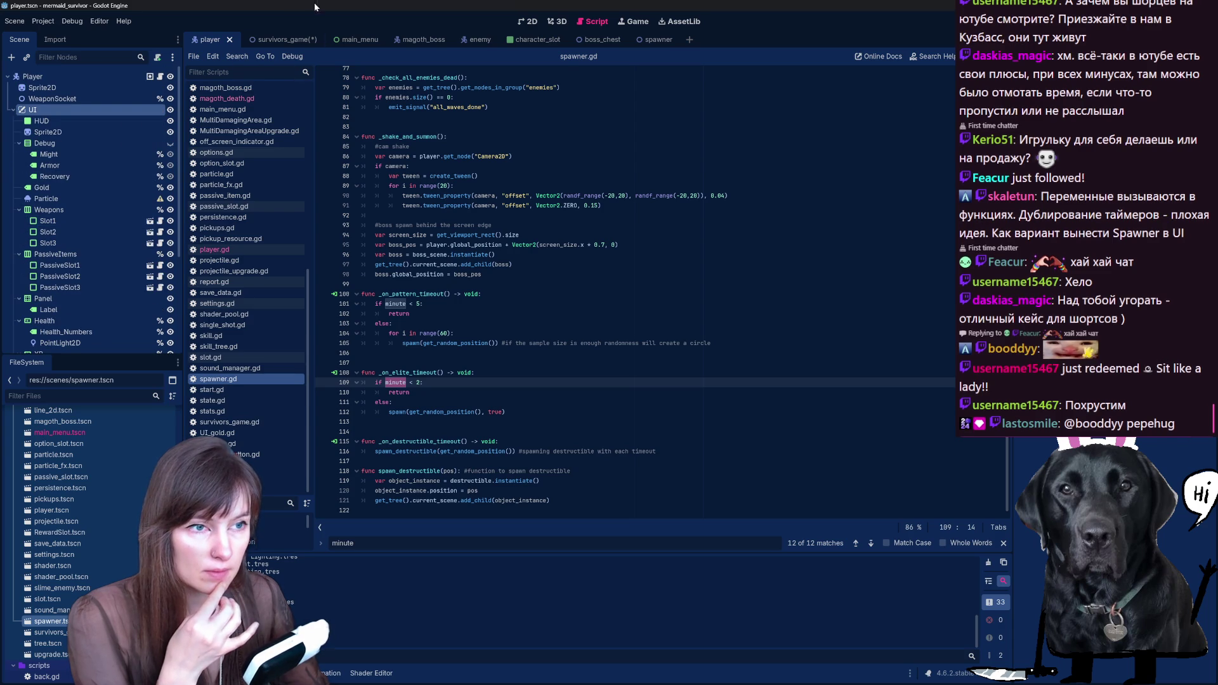
pyautogui.click(286, 40)
pyautogui.click(165, 77)
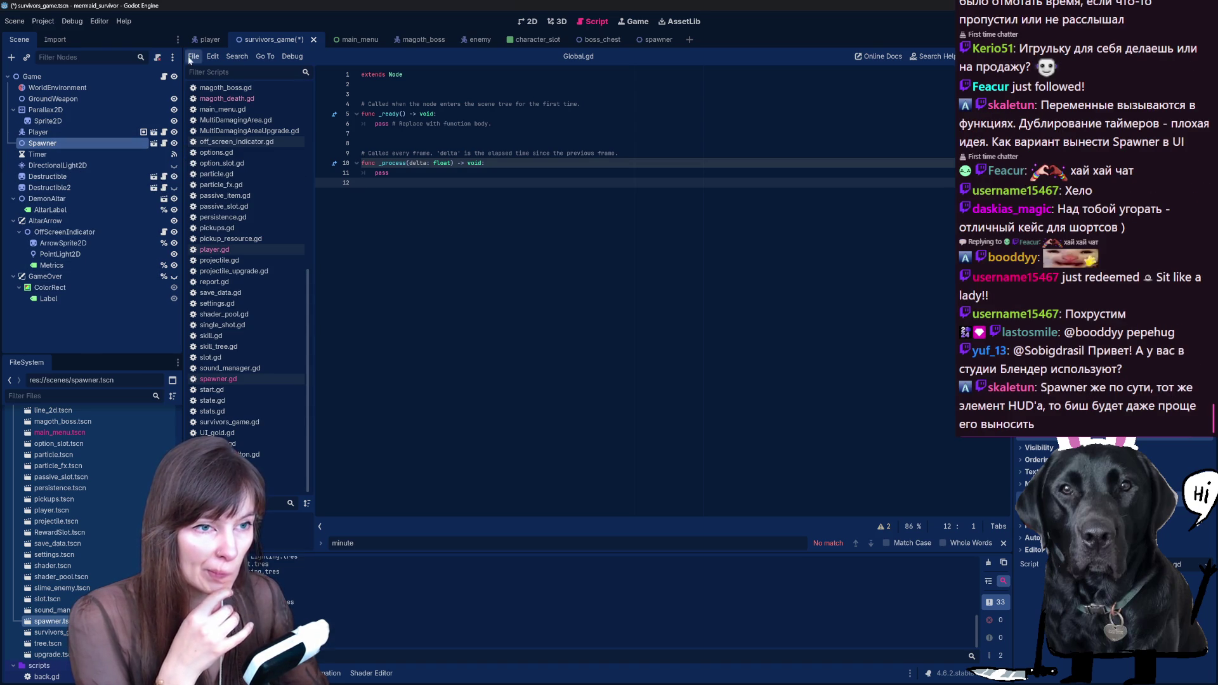
# Step: Back in the player scene, bring up the child-scene picker filtered for 'spawn'
pyautogui.click(207, 40)
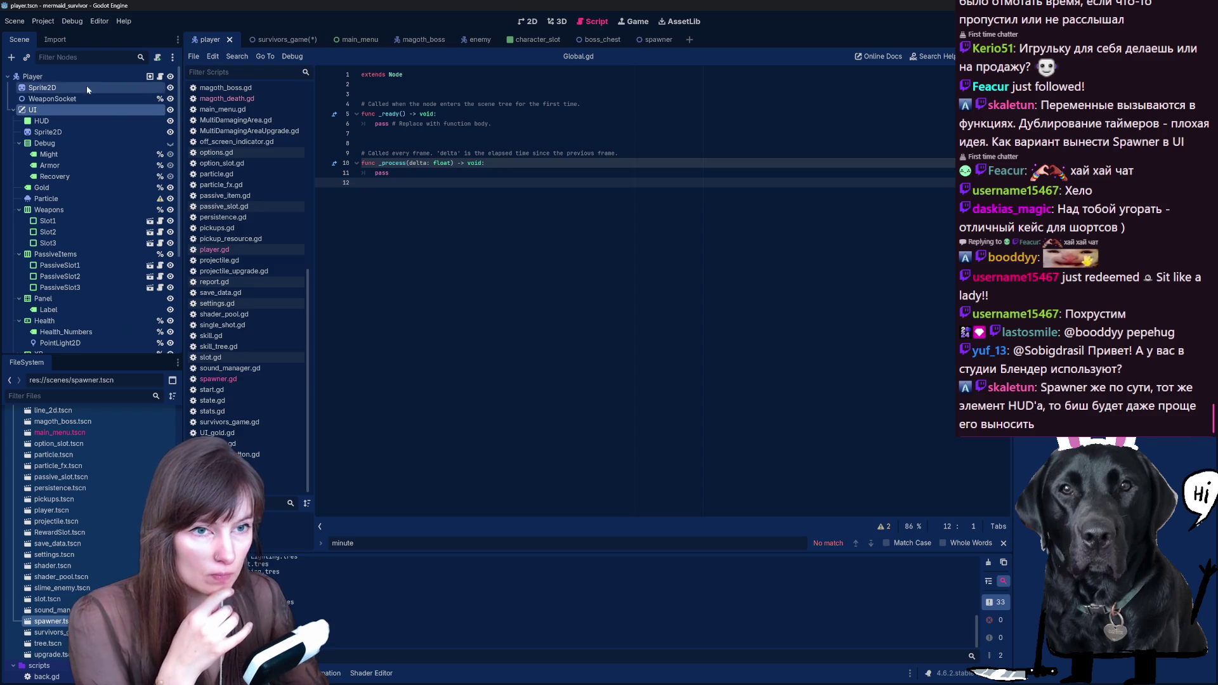
pyautogui.hotkey('ctrl', 'shift', 'o')
pyautogui.write('s')
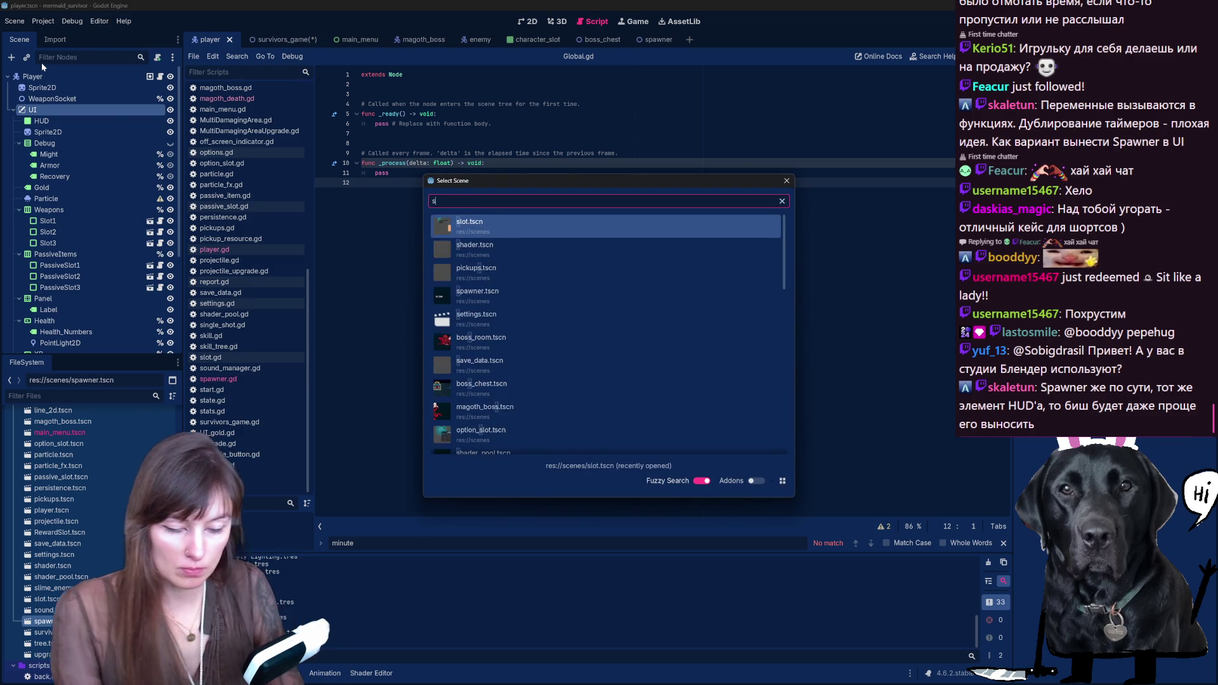
pyautogui.write('pawn')
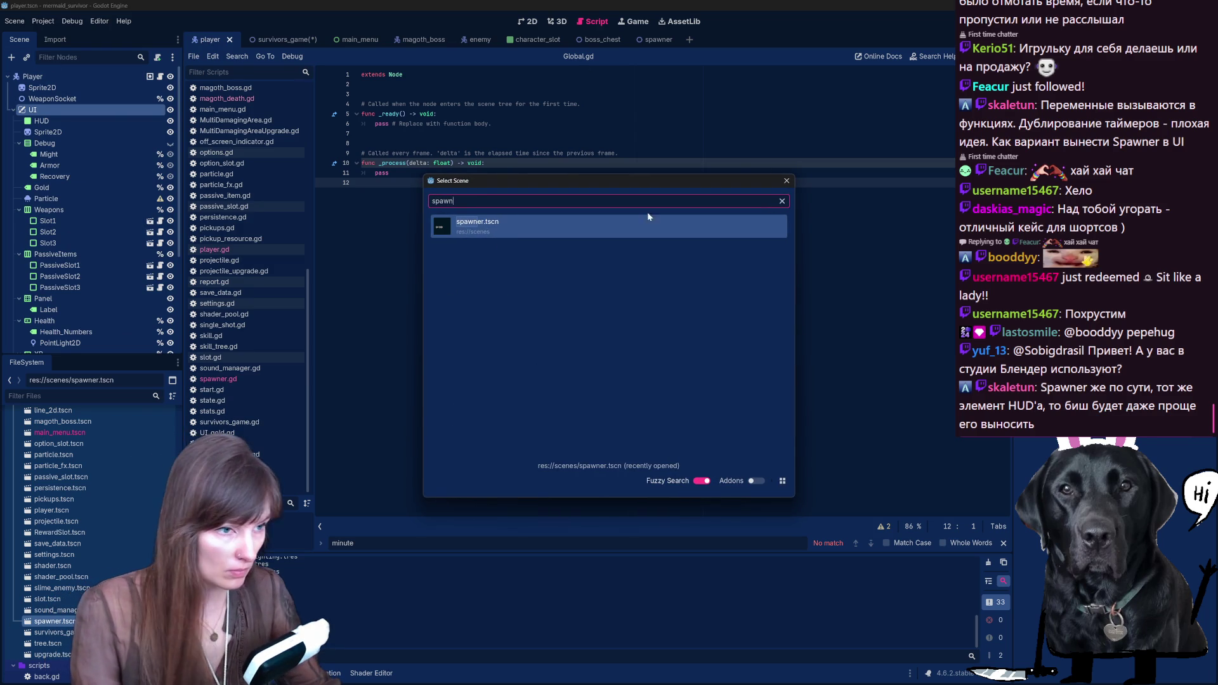
# Step: Instance spawner.tscn into the player scene, position its node, save, and run the project with F5
pyautogui.doubleClick(573, 223)
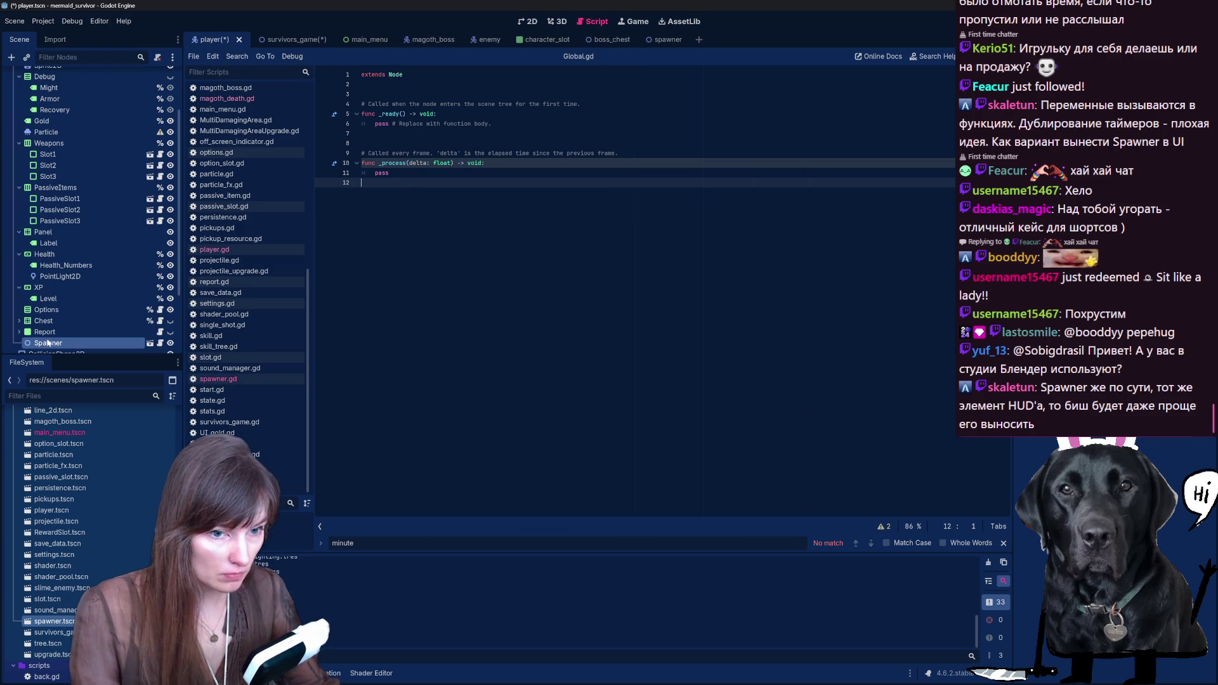
pyautogui.scroll(-3, 102, 222)
pyautogui.moveTo(122, 200); pyautogui.dragTo(31, 279)
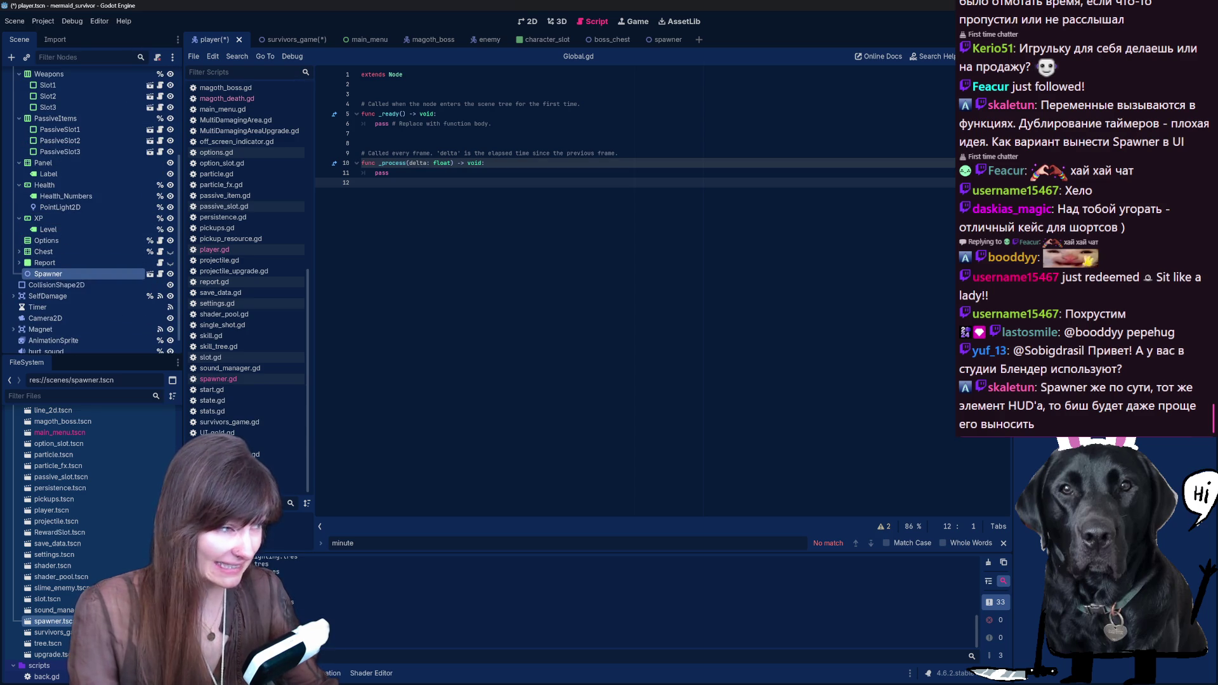
pyautogui.hotkey('ctrl', 's')
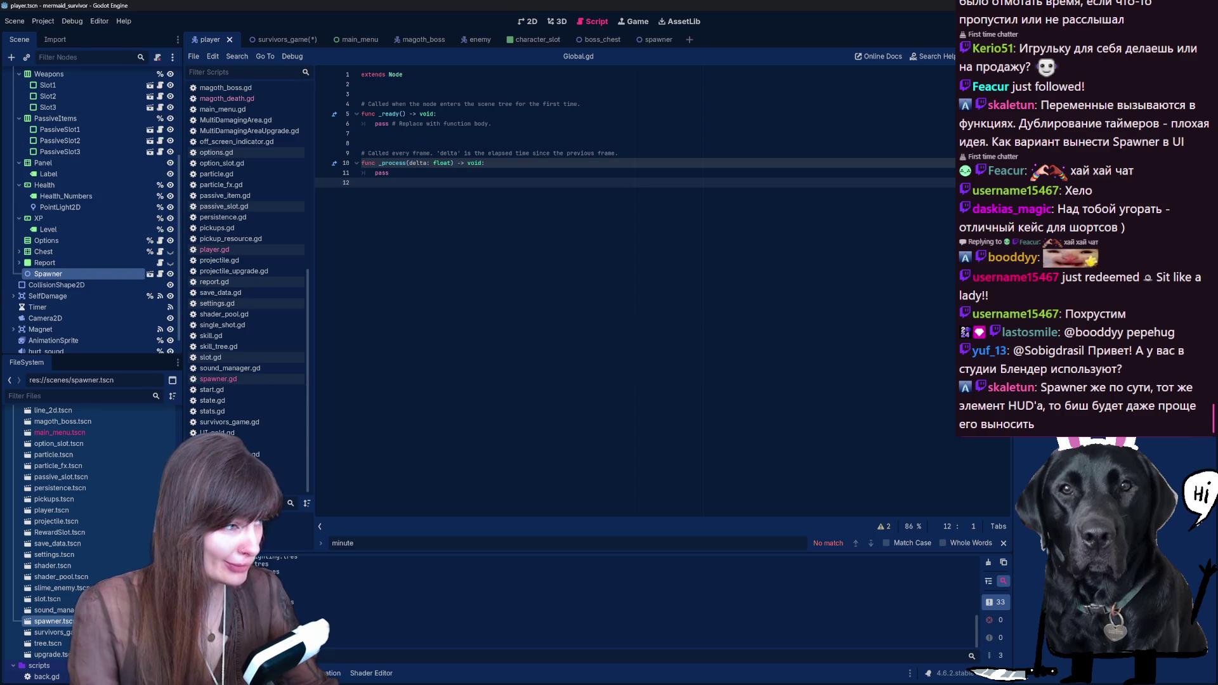
pyautogui.press('F5')
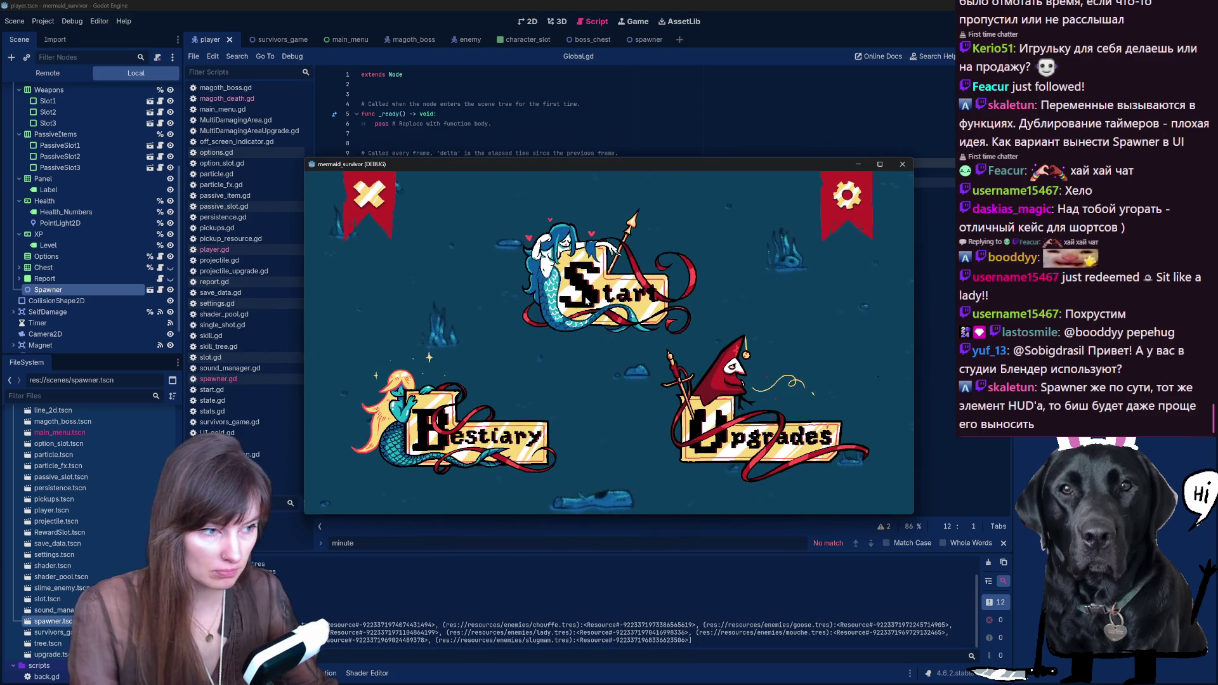
# Step: Start a run from the main menu with the chosen character, then remove the stray 'w' on line 54
pyautogui.click(610, 275)
pyautogui.click(755, 359)
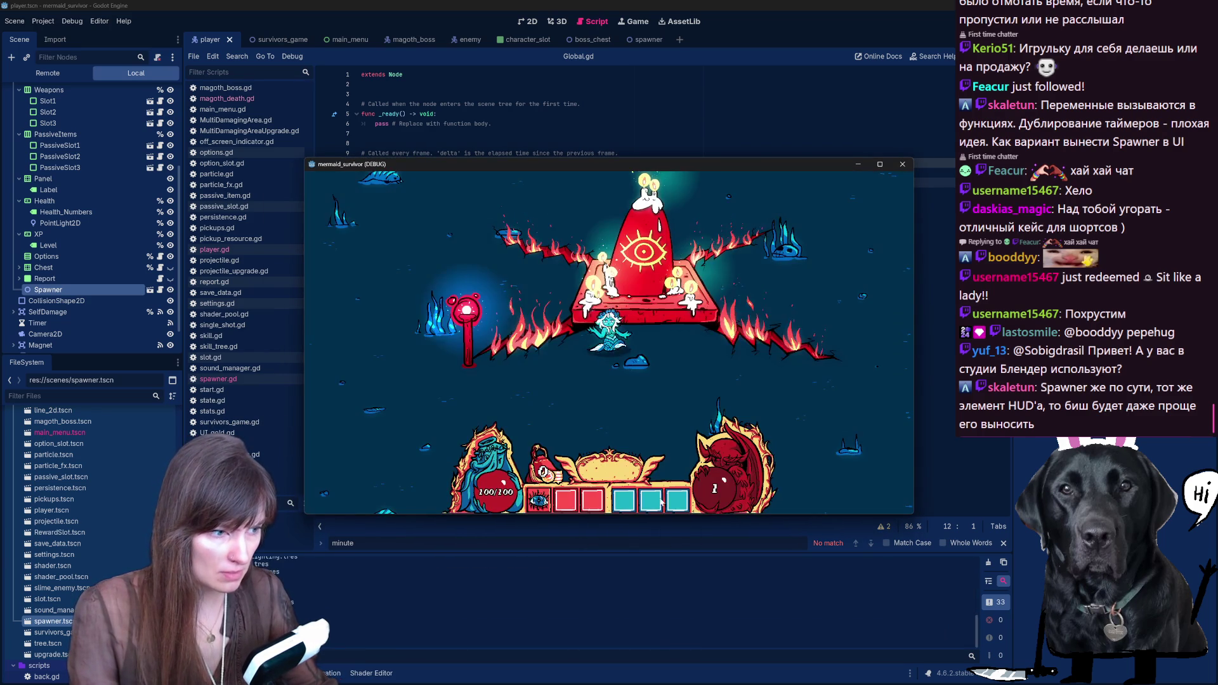
pyautogui.write('w')
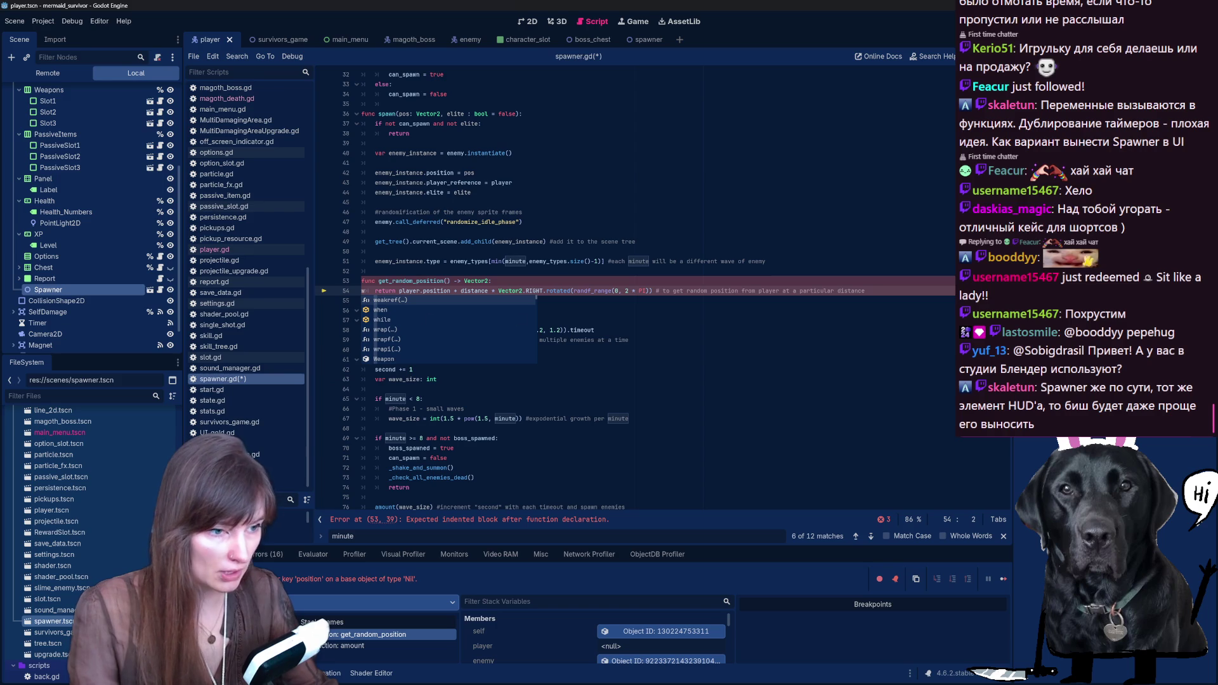
pyautogui.press('BackSpace')
# Step: Delete the Spawner node from the player scene and show the scene's layout in the 2D workspace
pyautogui.click(66, 286)
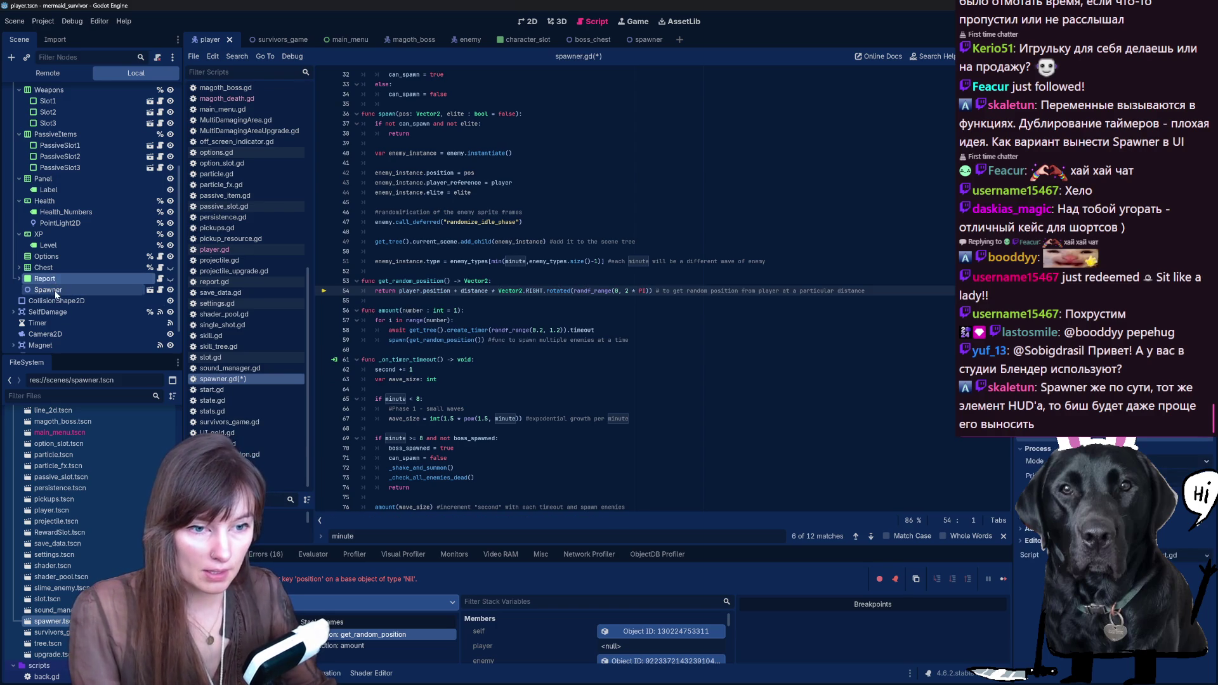
pyautogui.press('Delete')
pyautogui.click(567, 350)
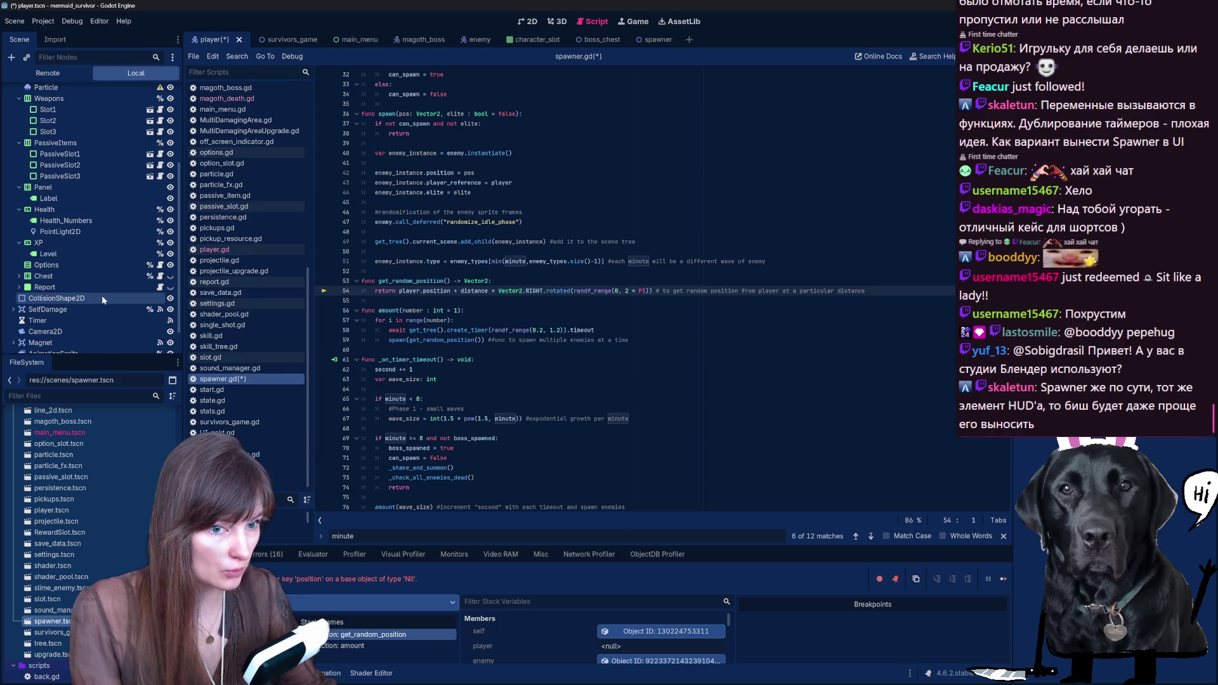
pyautogui.scroll(5, 101, 295)
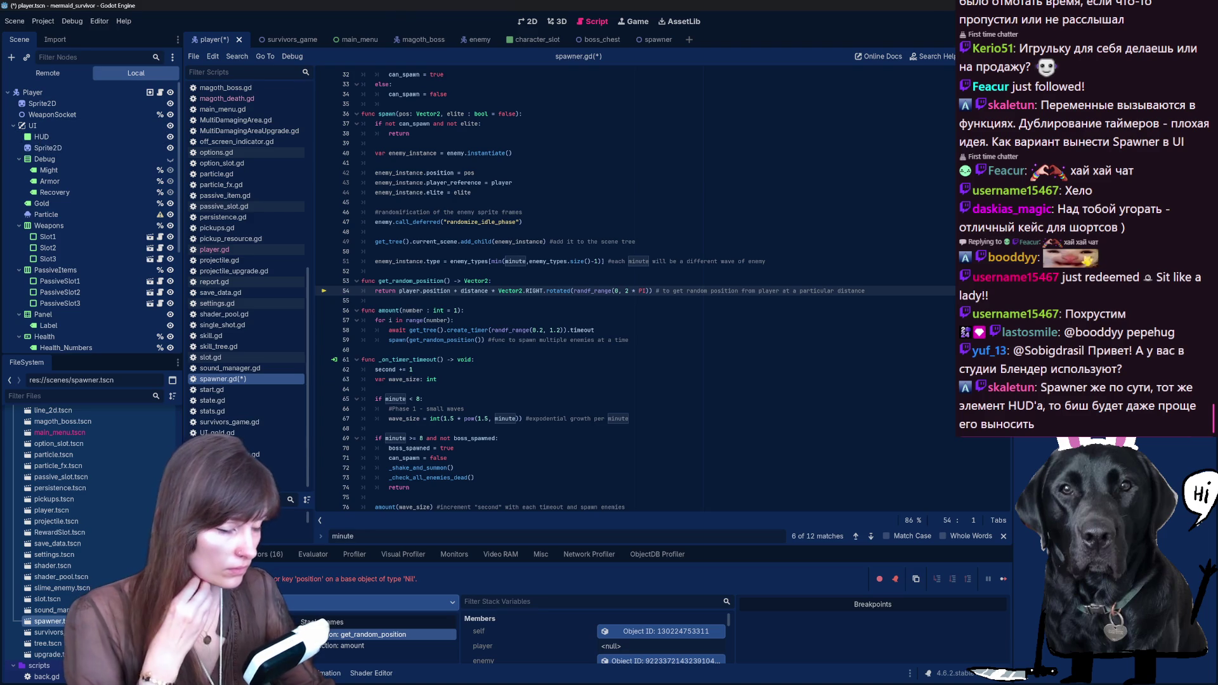
pyautogui.scroll(10, 635, 290)
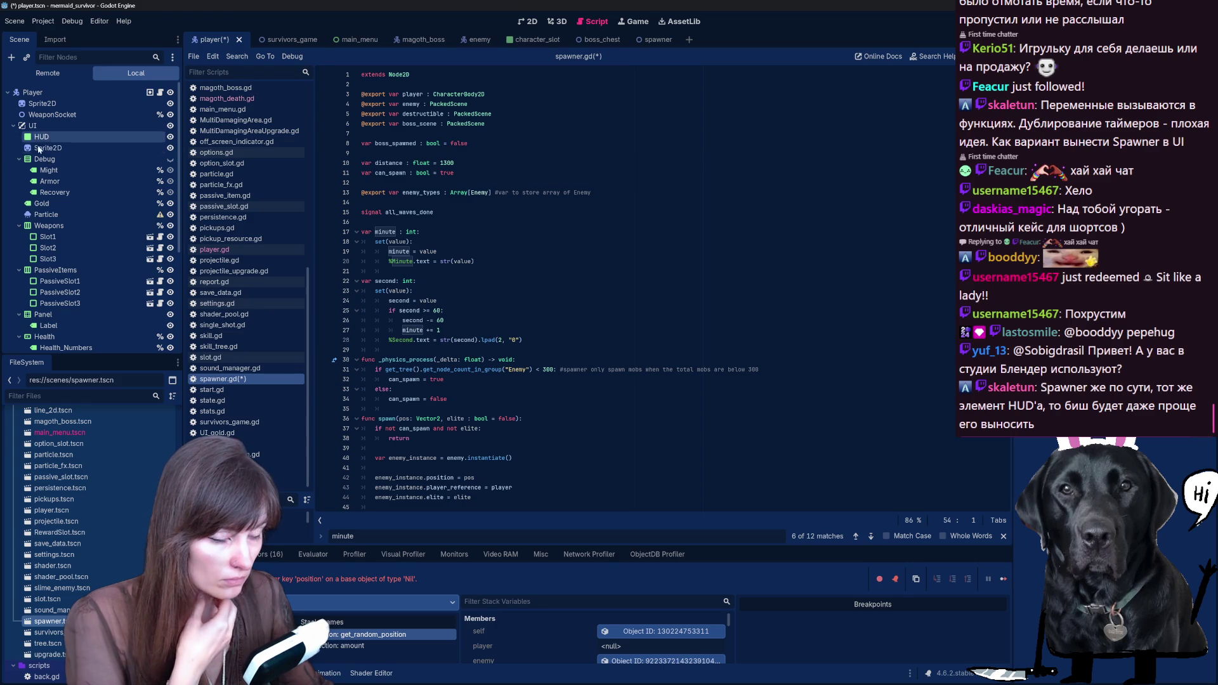
pyautogui.scroll(-1, 66, 212)
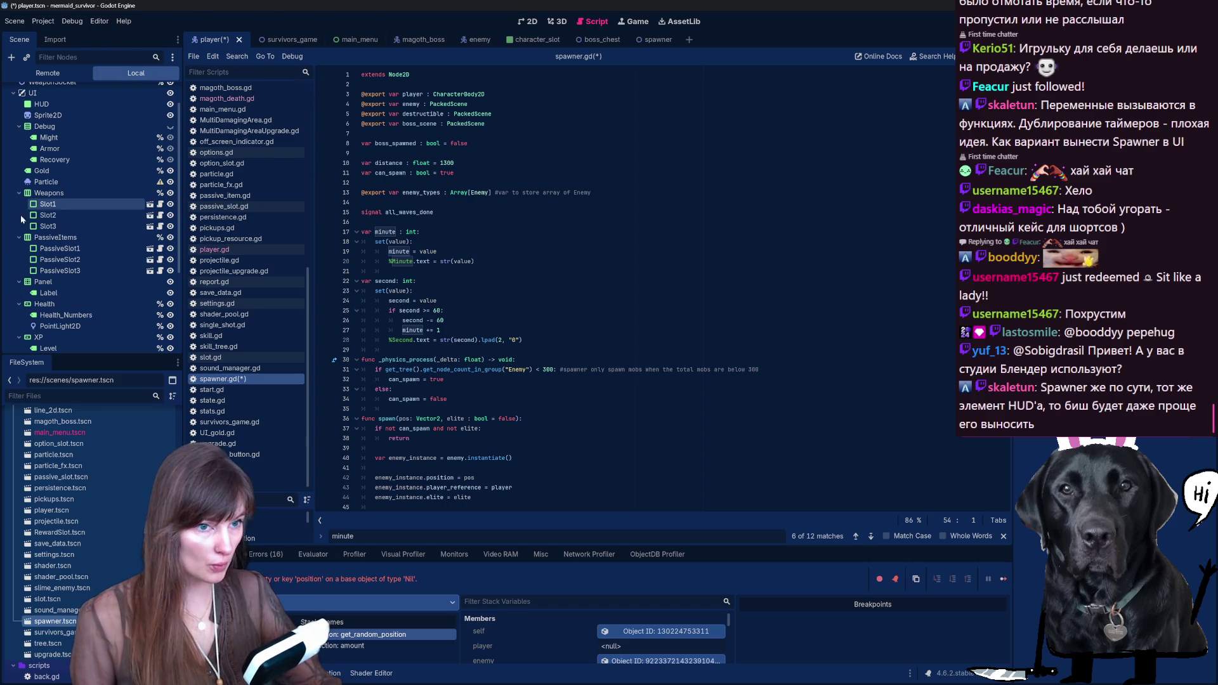
pyautogui.scroll(-5, 127, 290)
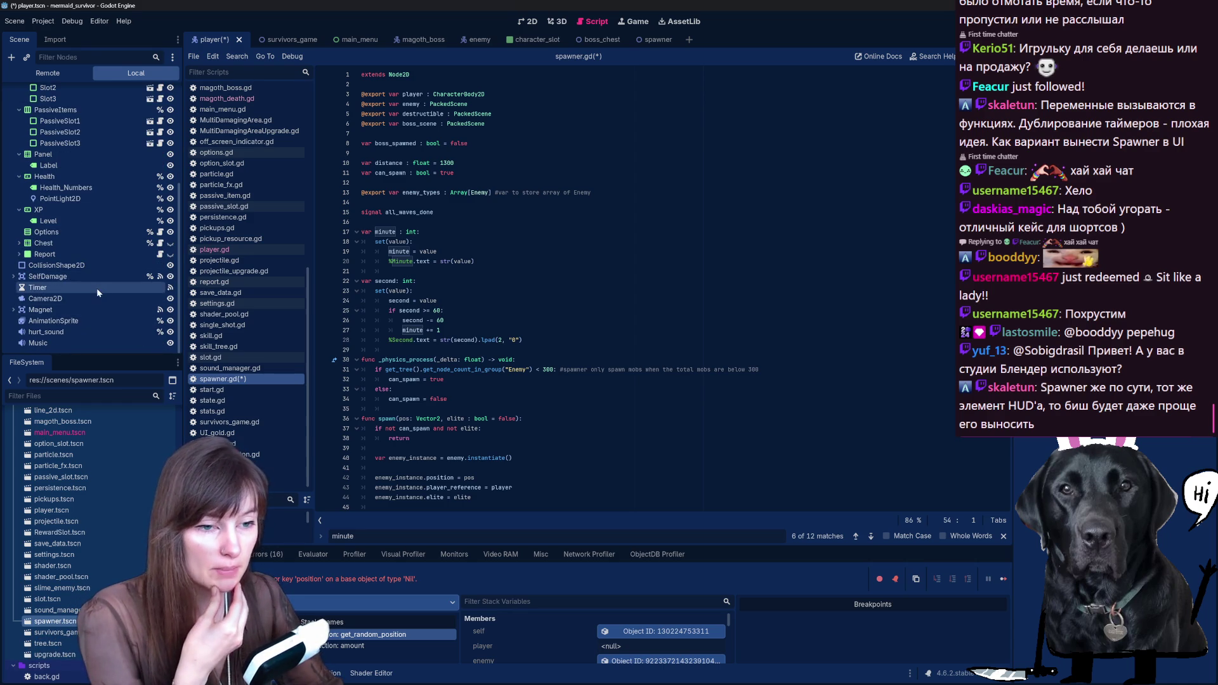
pyautogui.scroll(6, 109, 276)
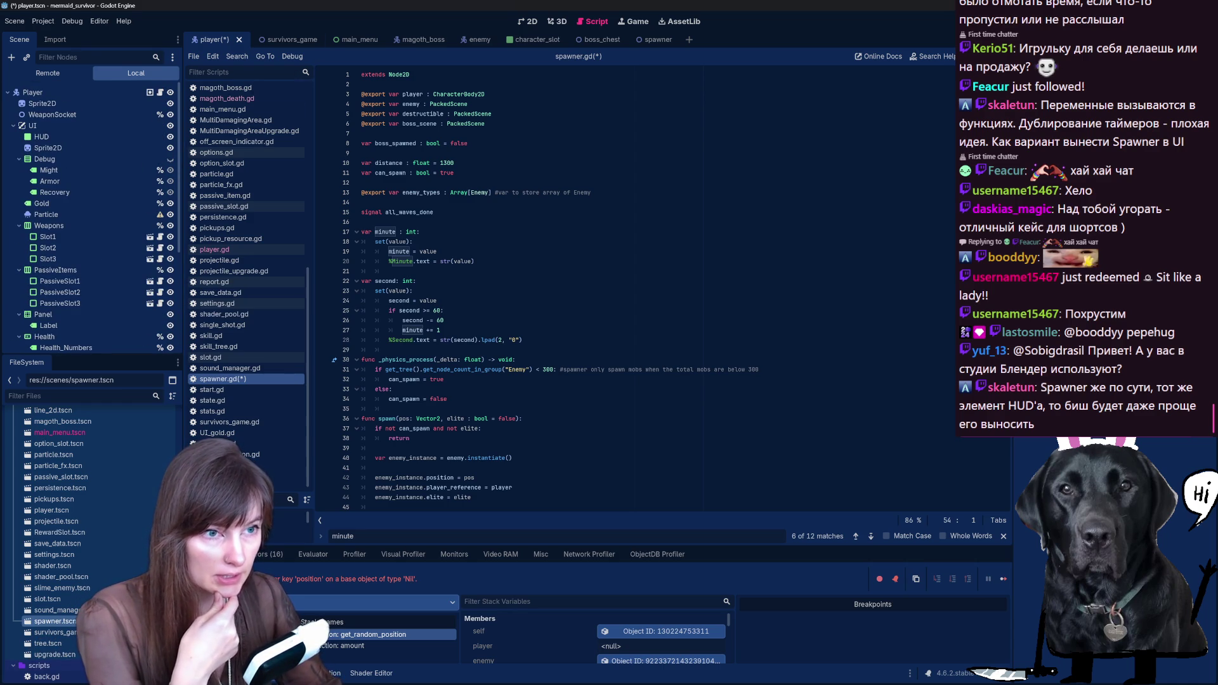
pyautogui.scroll(-2, 95, 168)
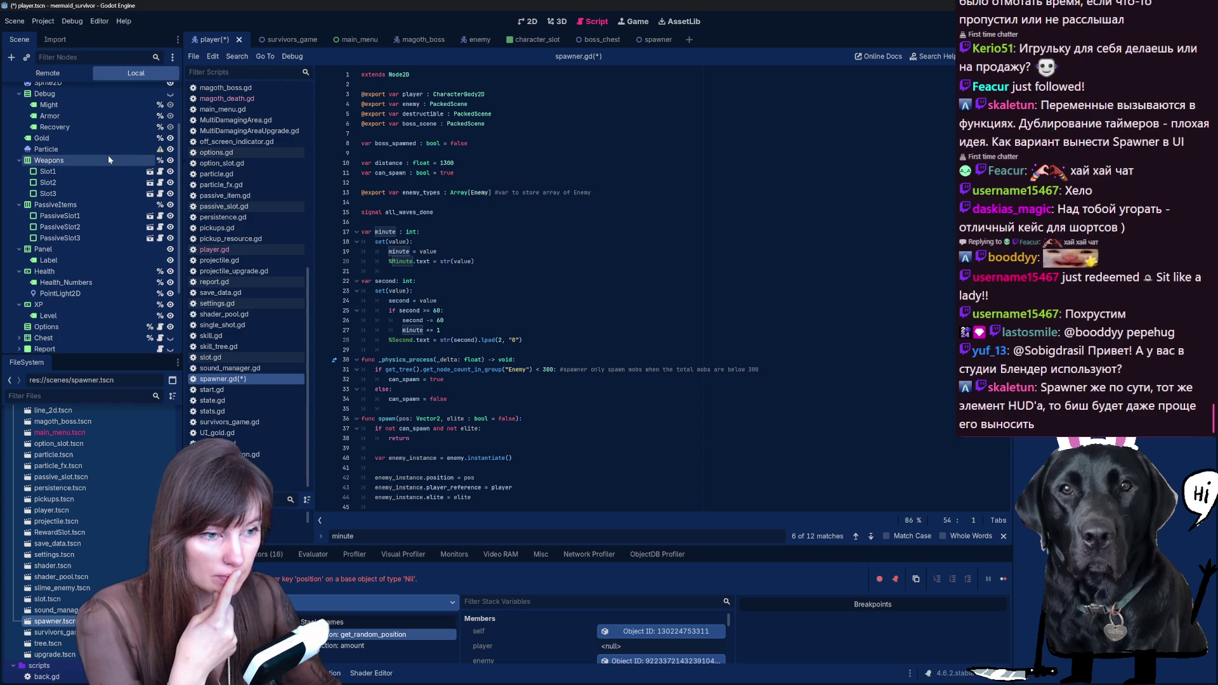
pyautogui.scroll(-3, 98, 204)
pyautogui.scroll(5, 97, 205)
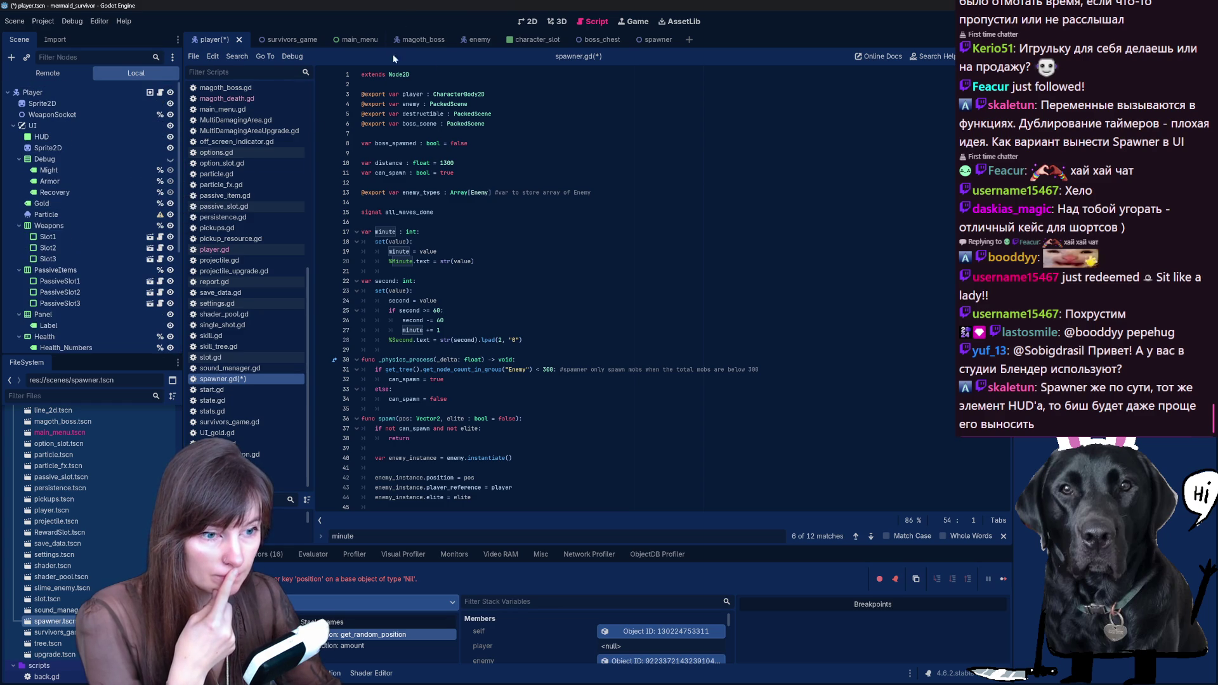
pyautogui.click(524, 21)
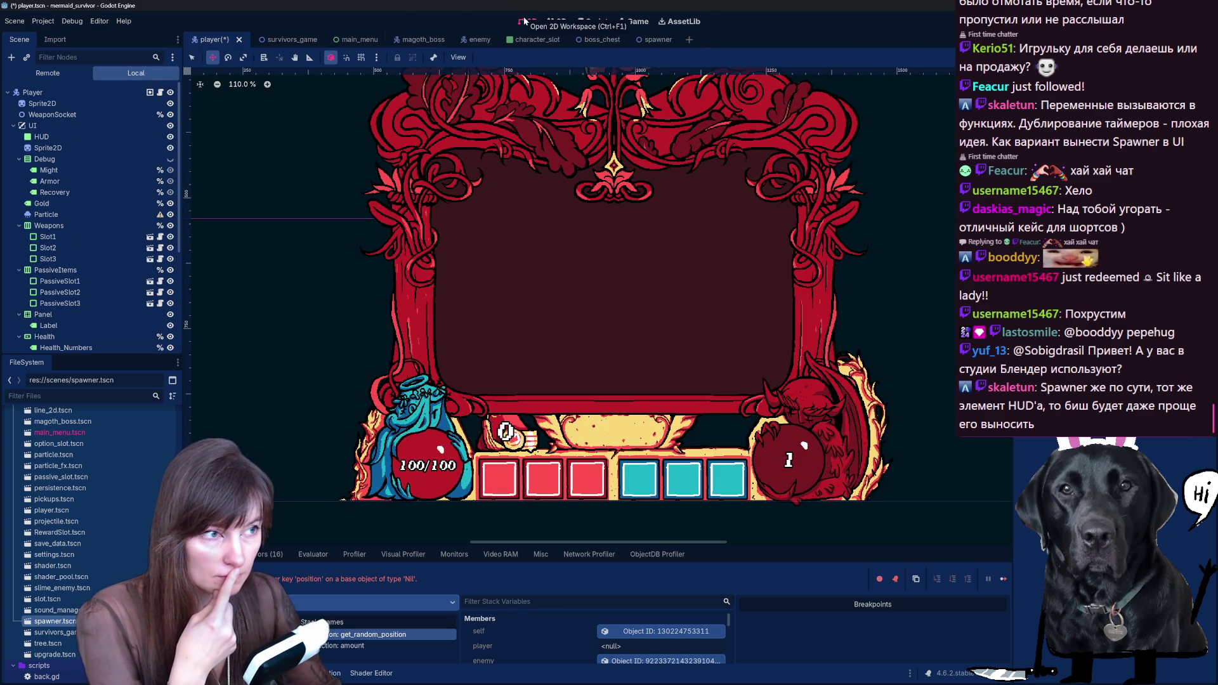
# Step: From the main game scene, open the spawner scene in its own tab
pyautogui.click(307, 39)
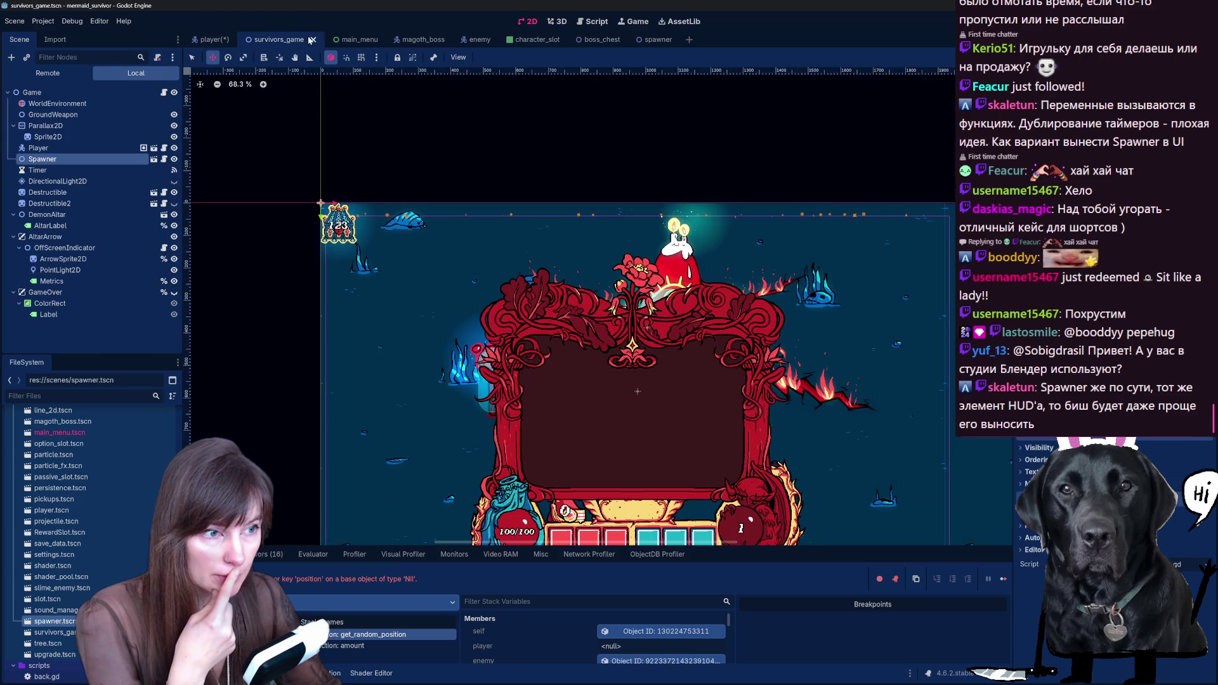
pyautogui.click(162, 159)
pyautogui.hotkey('ctrl', 'F1')
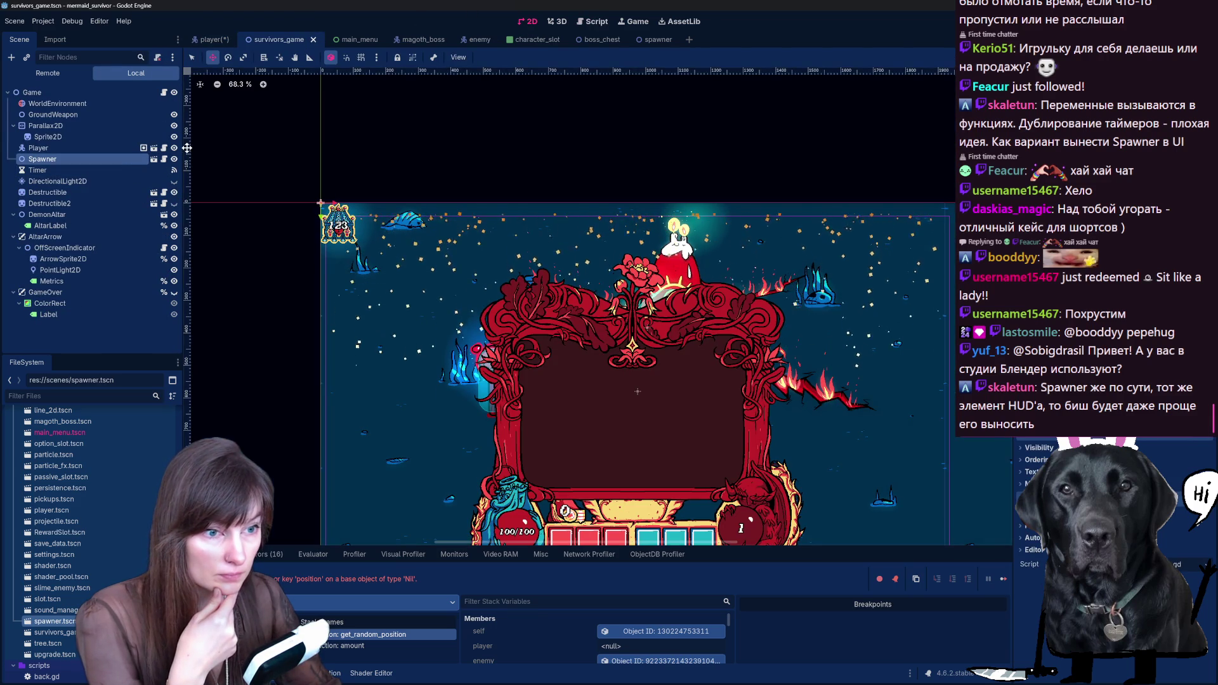
pyautogui.click(154, 159)
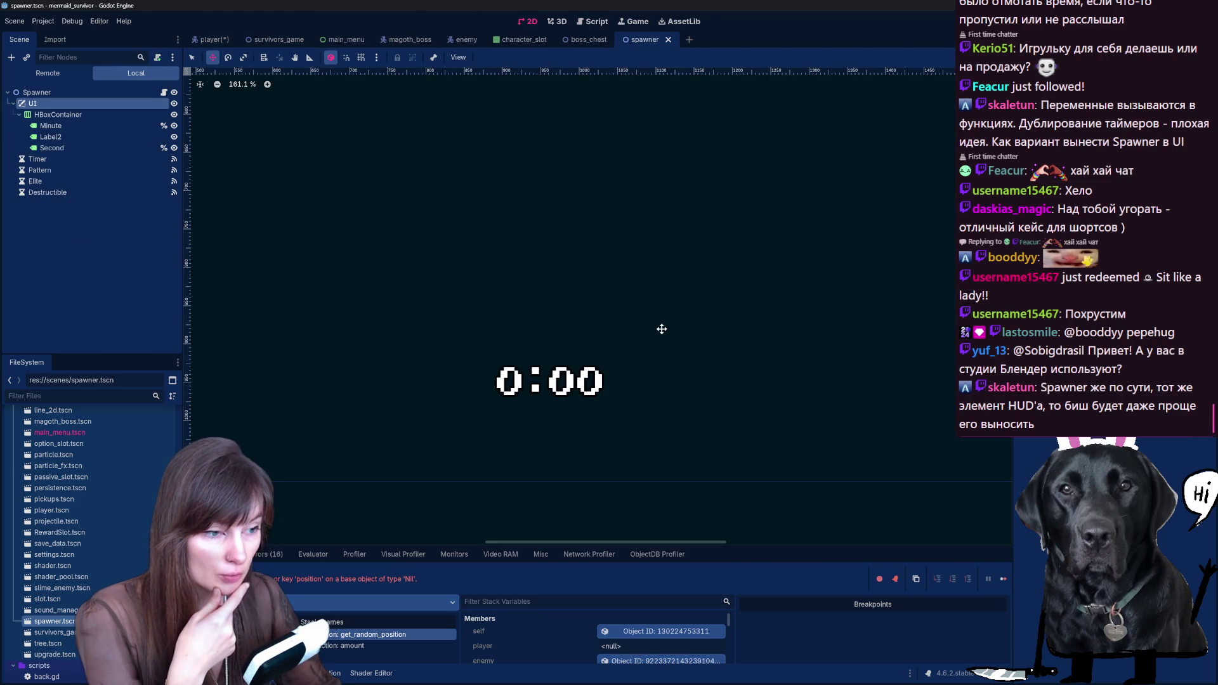
pyautogui.scroll(-7, 662, 328)
pyautogui.scroll(2, 539, 158)
# Step: Inspect the spawner's HBoxContainer and UI nodes, then open spawner.gd at get_random_position
pyautogui.click(54, 112)
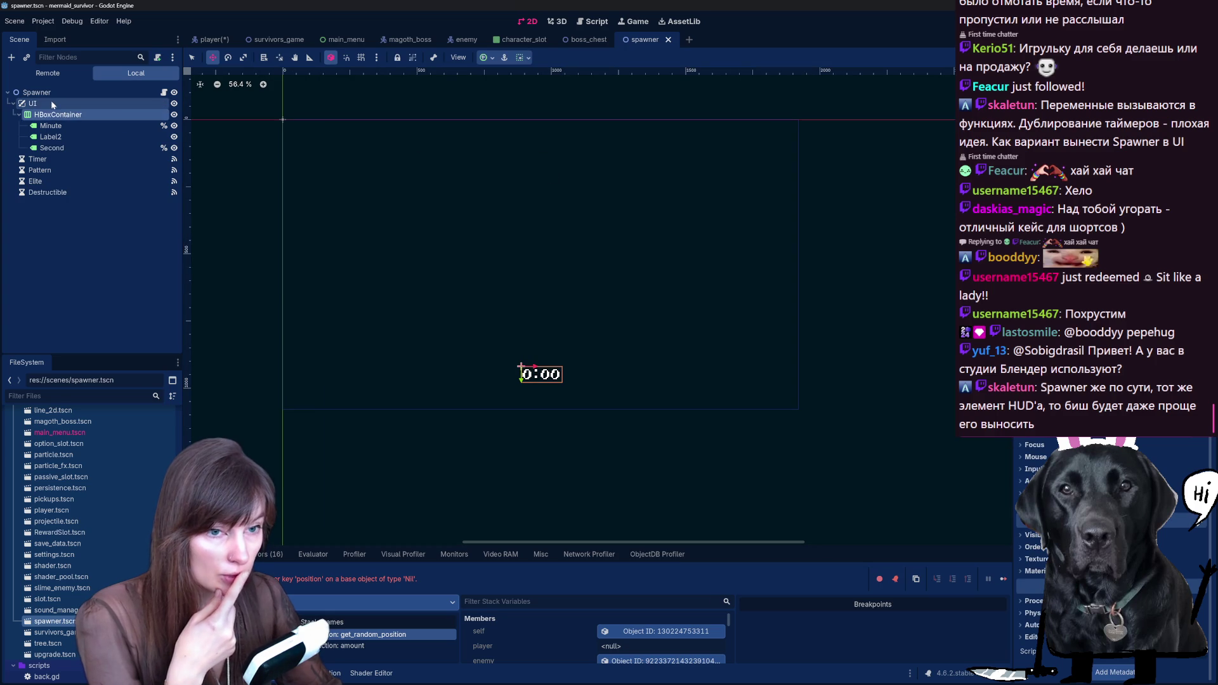
pyautogui.click(41, 104)
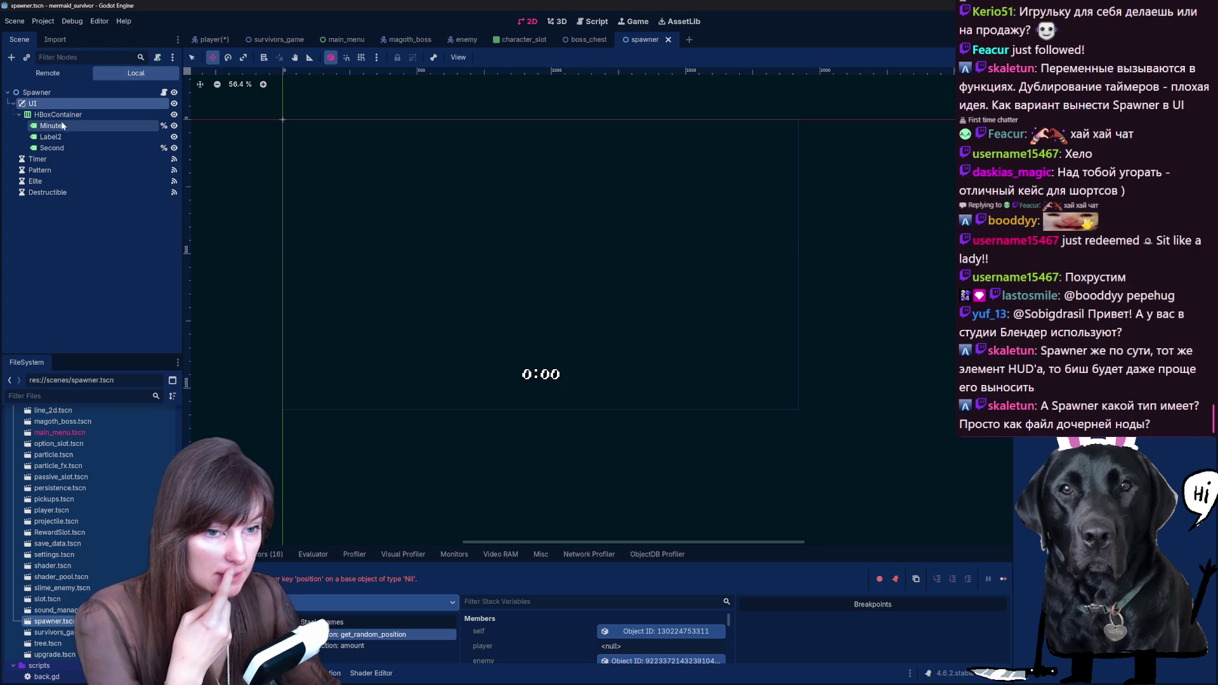
pyautogui.click(67, 114)
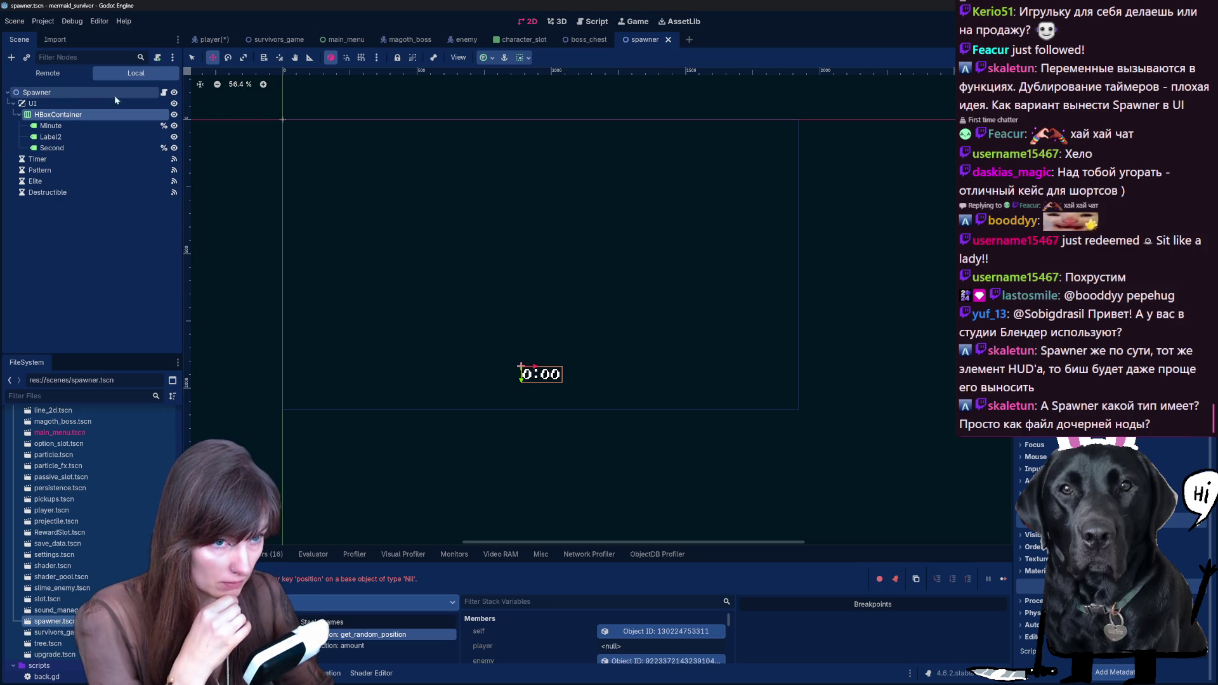
pyautogui.click(164, 92)
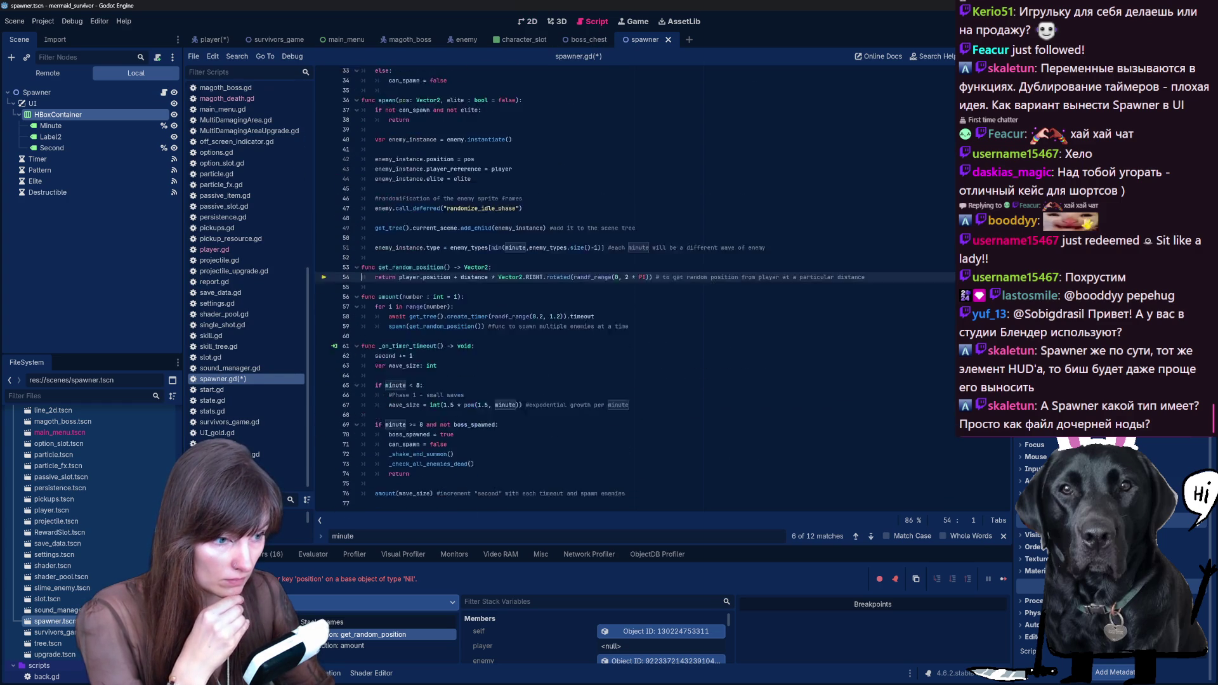
# Step: Scroll through spawner.gd and go back to the 2D canvas showing the 0:00 timer label
pyautogui.scroll(7, 635, 285)
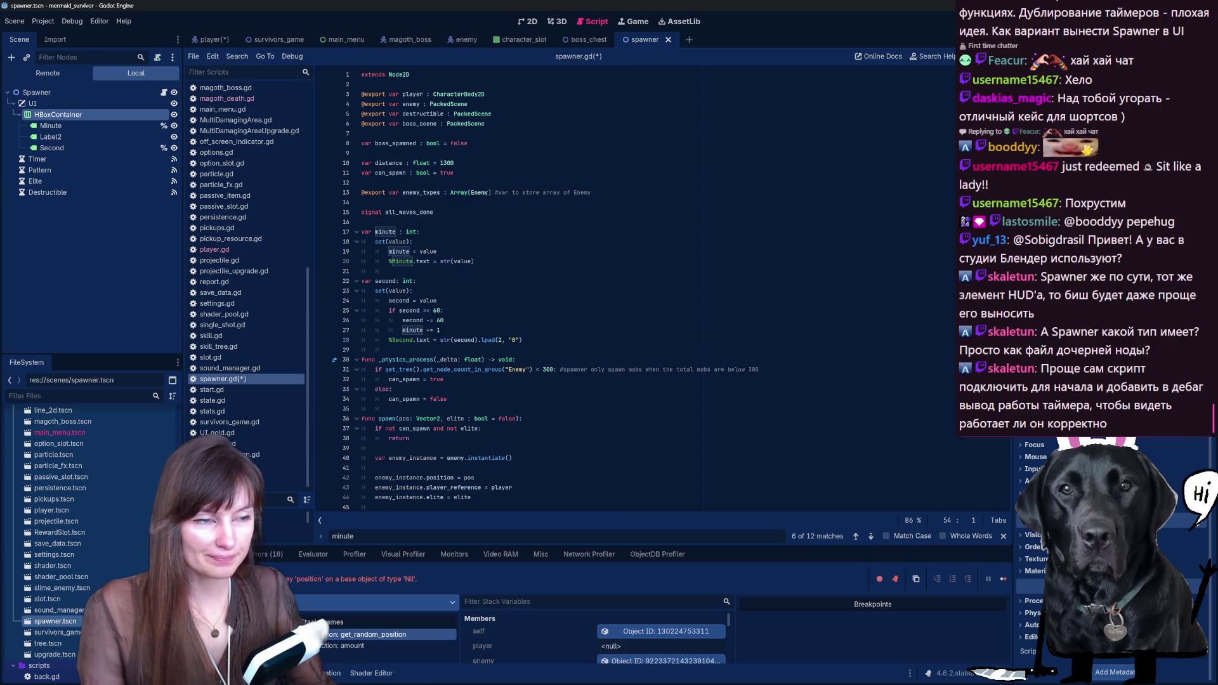
pyautogui.click(530, 23)
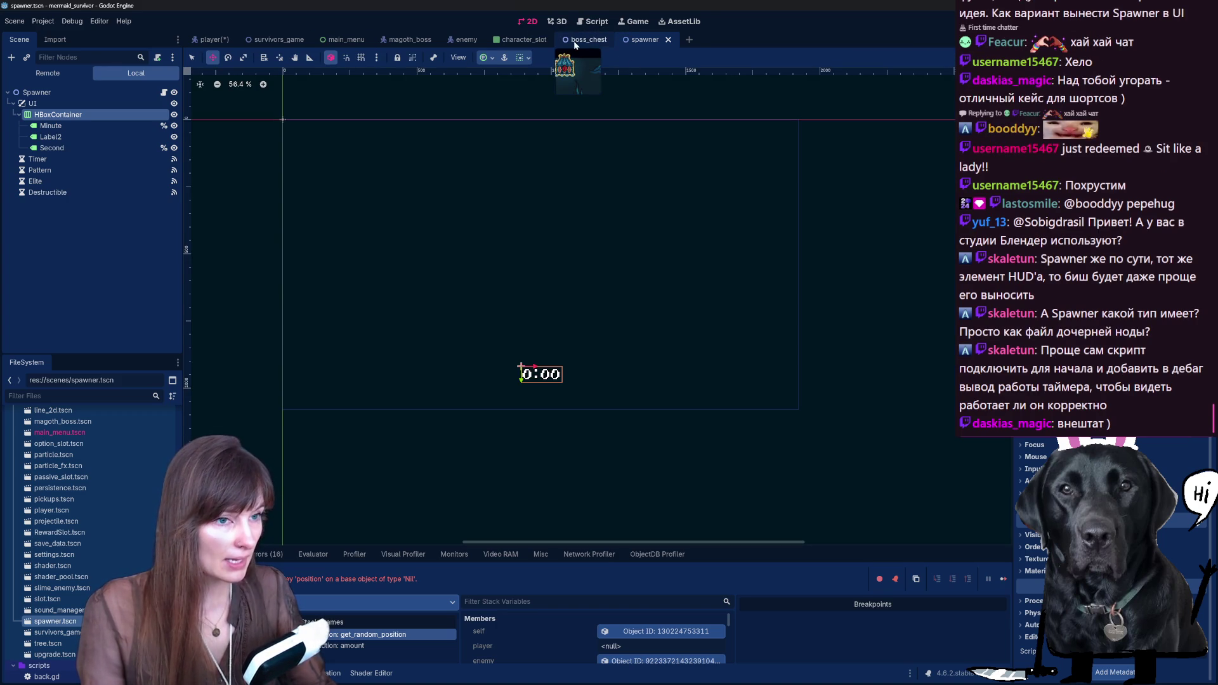
# Step: In the player scene, reparent the Gold node under UI > Sprite2D
pyautogui.click(211, 42)
pyautogui.scroll(-2, 856, 207)
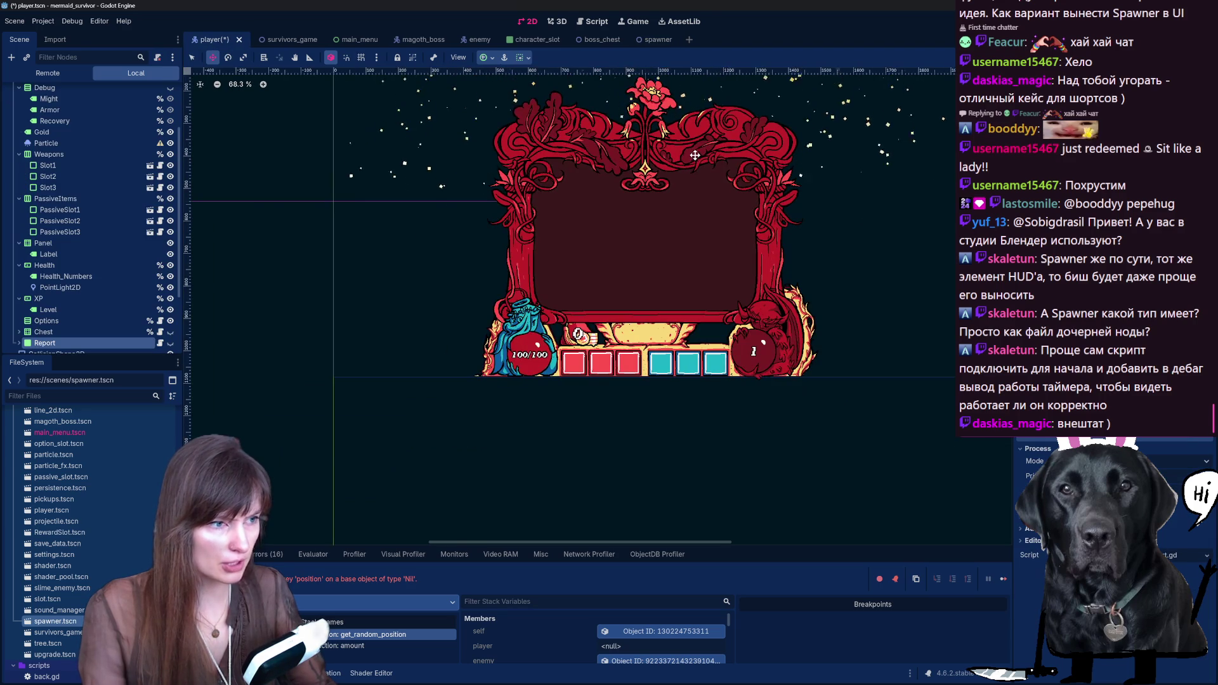
pyautogui.scroll(-3, 855, 207)
pyautogui.scroll(3, 691, 219)
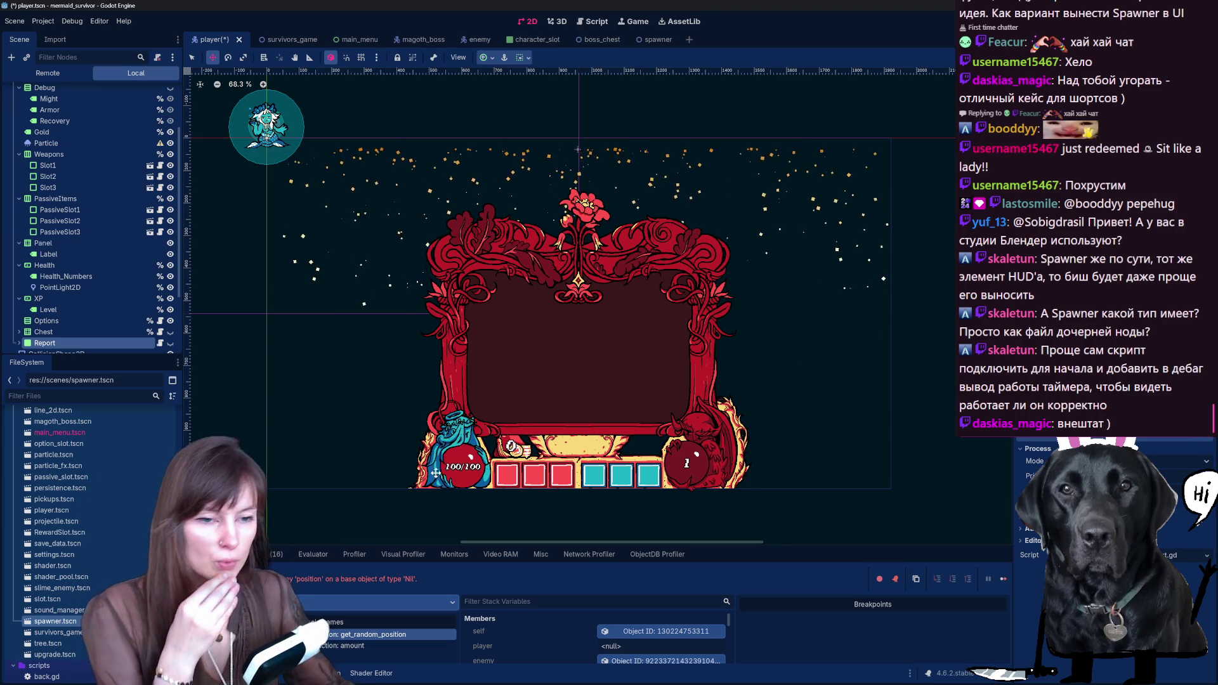
pyautogui.scroll(3, 94, 237)
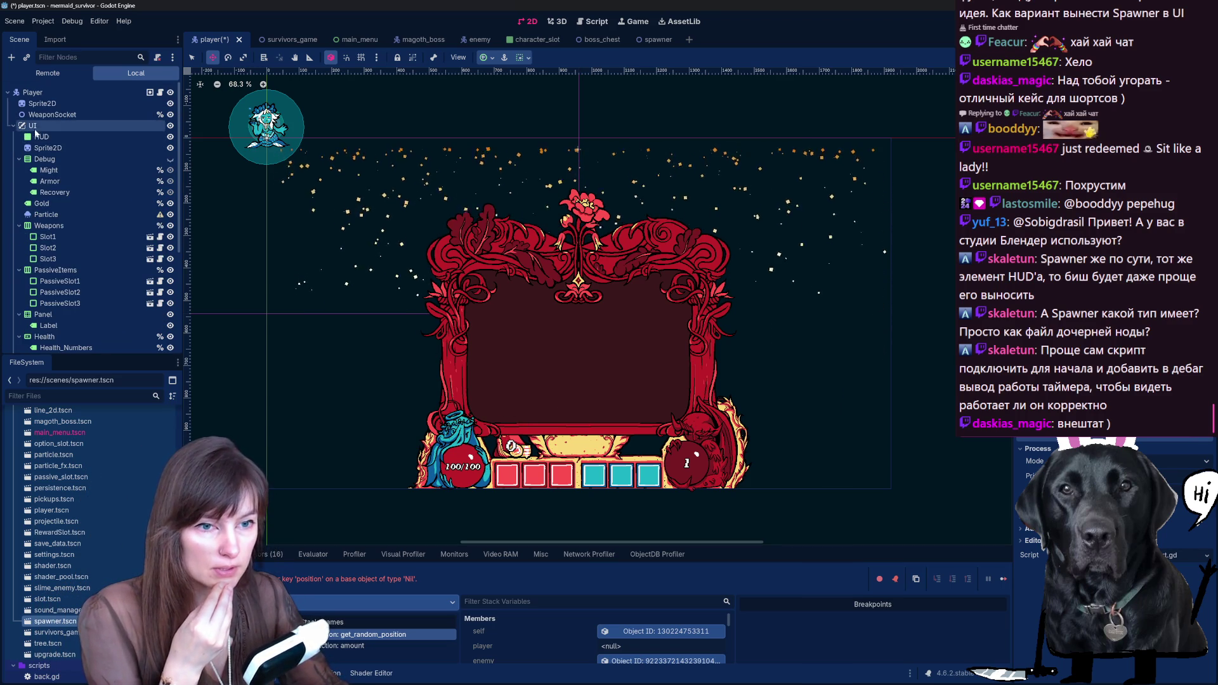
pyautogui.click(52, 148)
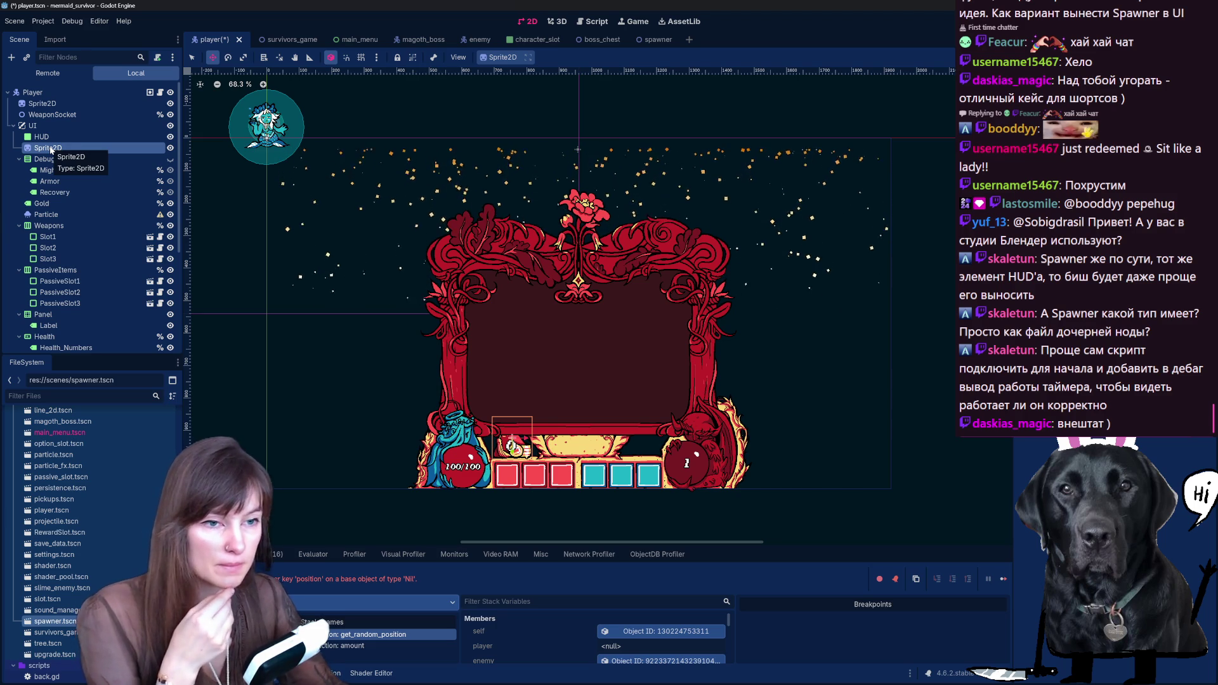
pyautogui.scroll(-4, 76, 267)
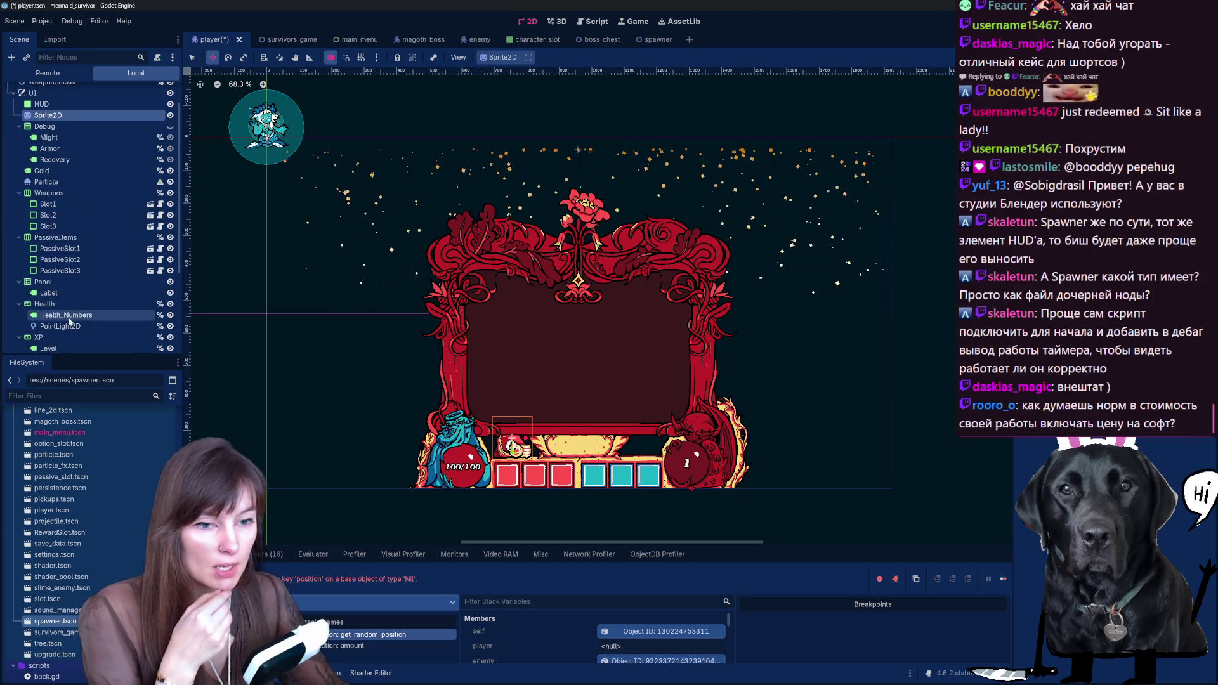
pyautogui.scroll(4, 70, 311)
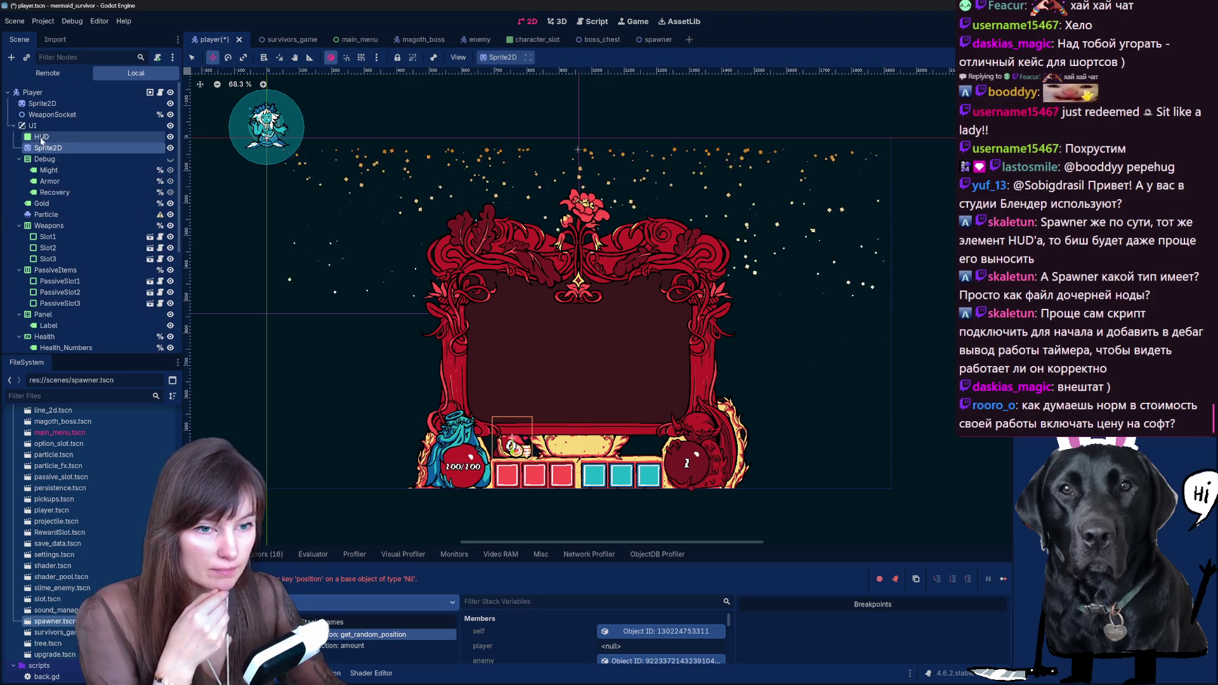
pyautogui.moveTo(45, 203)
pyautogui.mouseDown()
pyautogui.moveTo(53, 148)
pyautogui.moveTo(41, 209)
pyautogui.mouseUp()
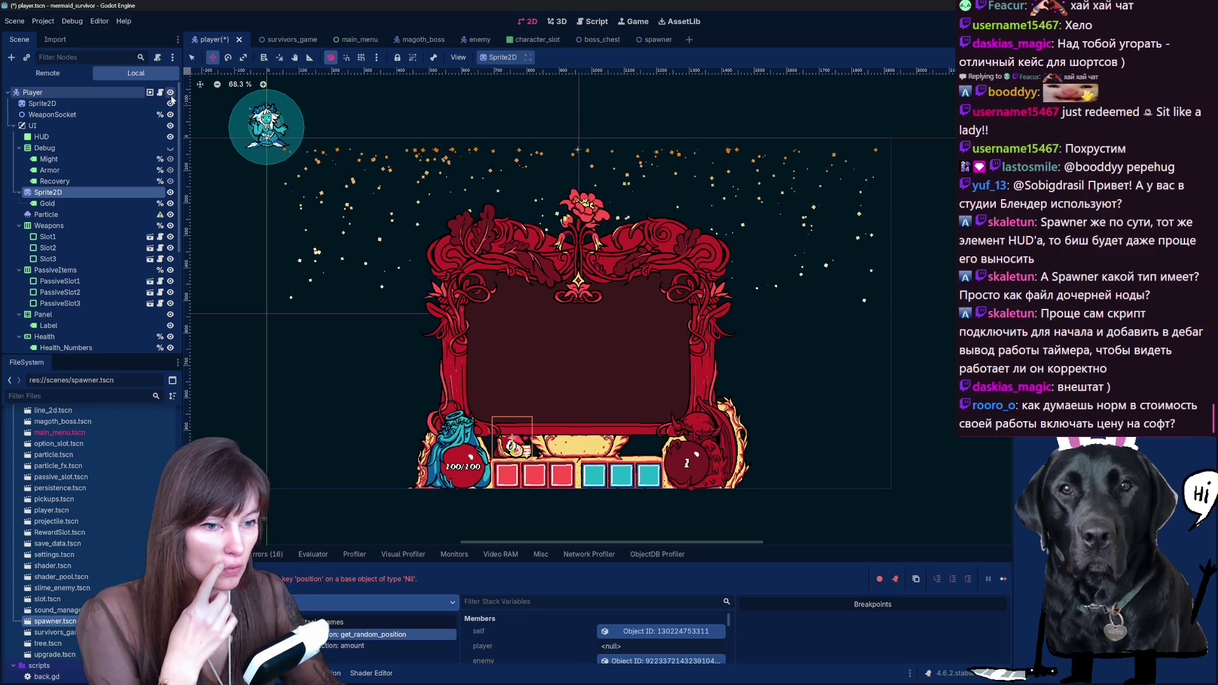
# Step: Return to spawner.gd in the Script workspace, showing the minute and second setters
pyautogui.scroll(5, 82, 478)
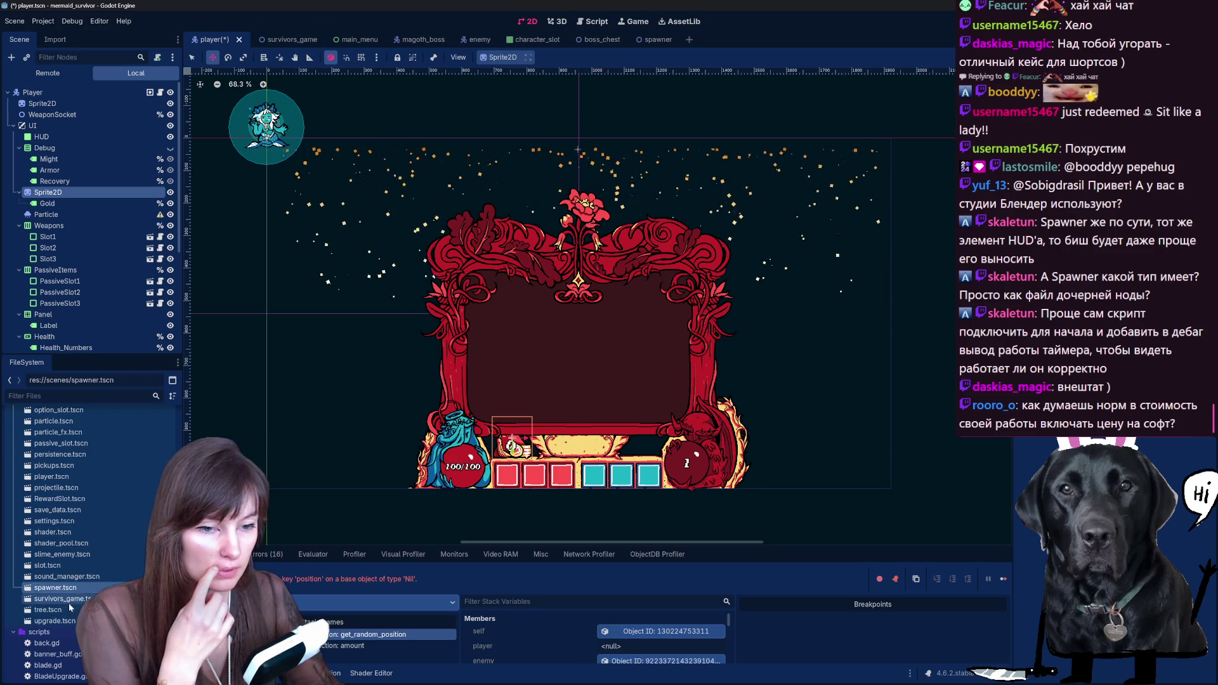
pyautogui.scroll(-8, 83, 473)
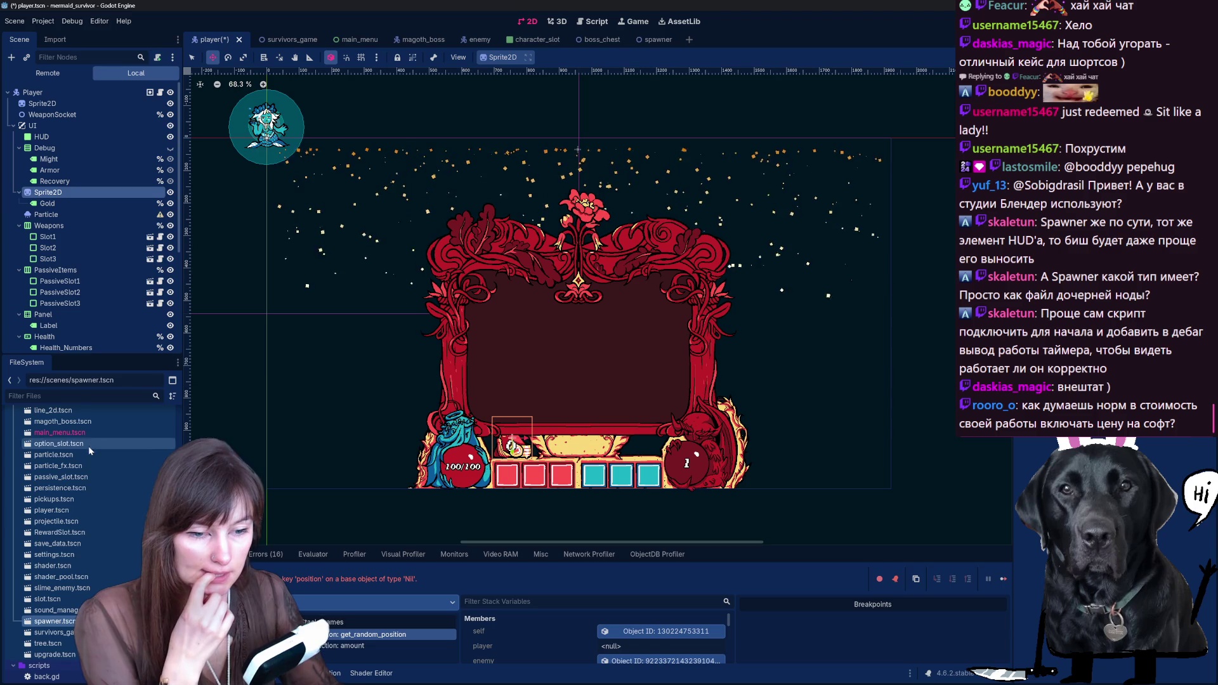
pyautogui.scroll(-2, 87, 504)
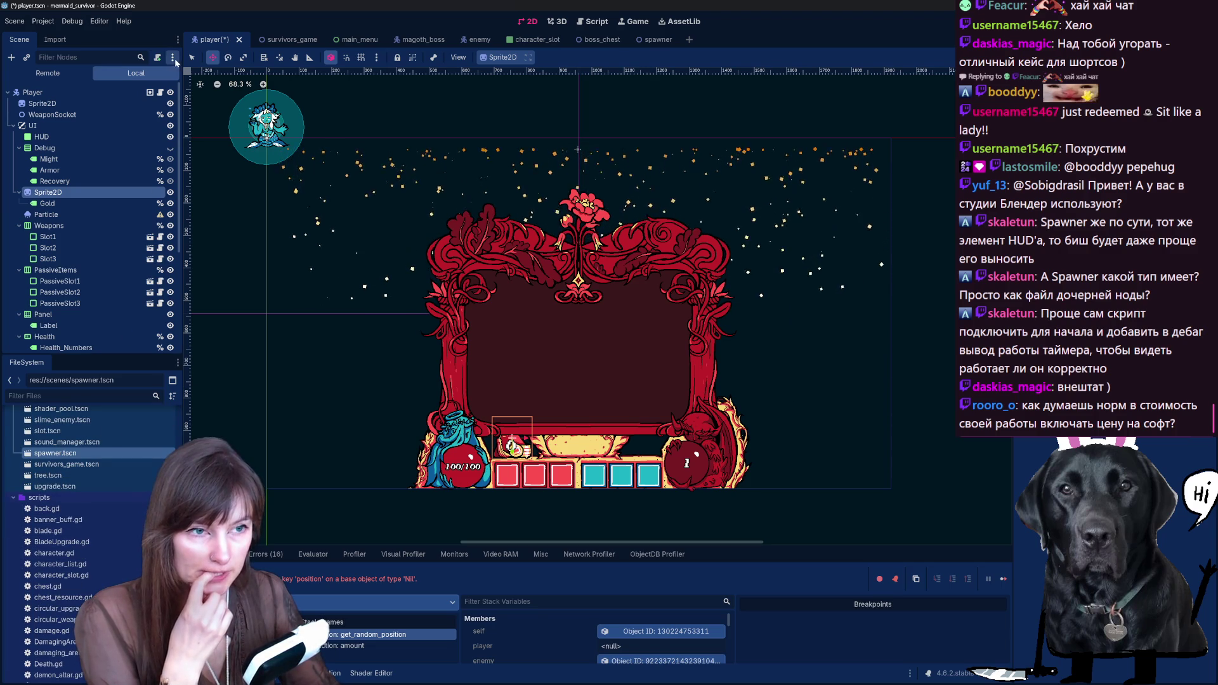
pyautogui.click(592, 21)
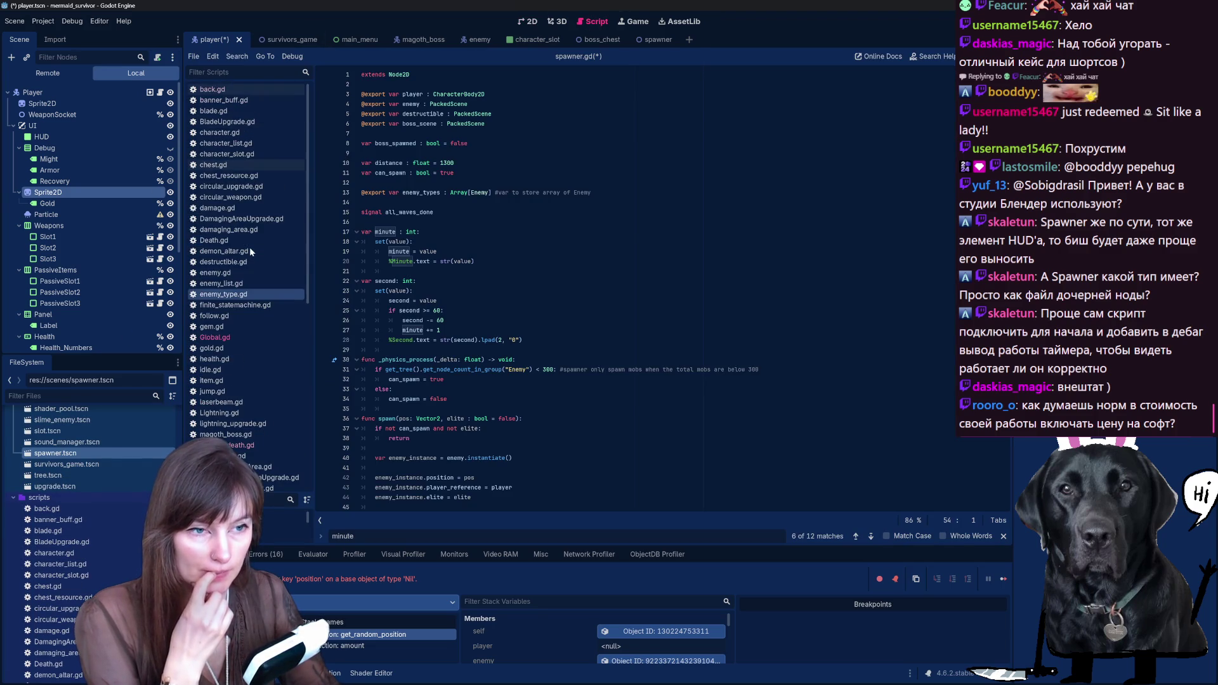
# Step: Open enemy.gd and highlight the colour-flash tween_property lines in take_damage
pyautogui.click(251, 273)
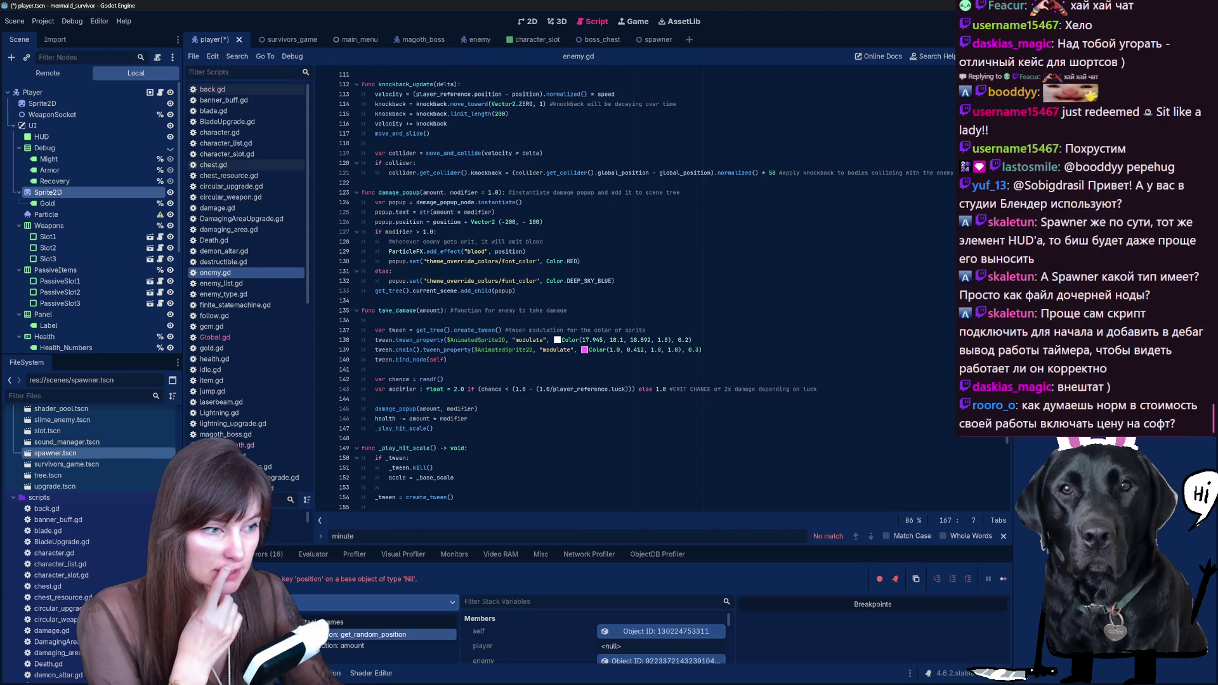
pyautogui.moveTo(705, 349); pyautogui.dragTo(646, 330)
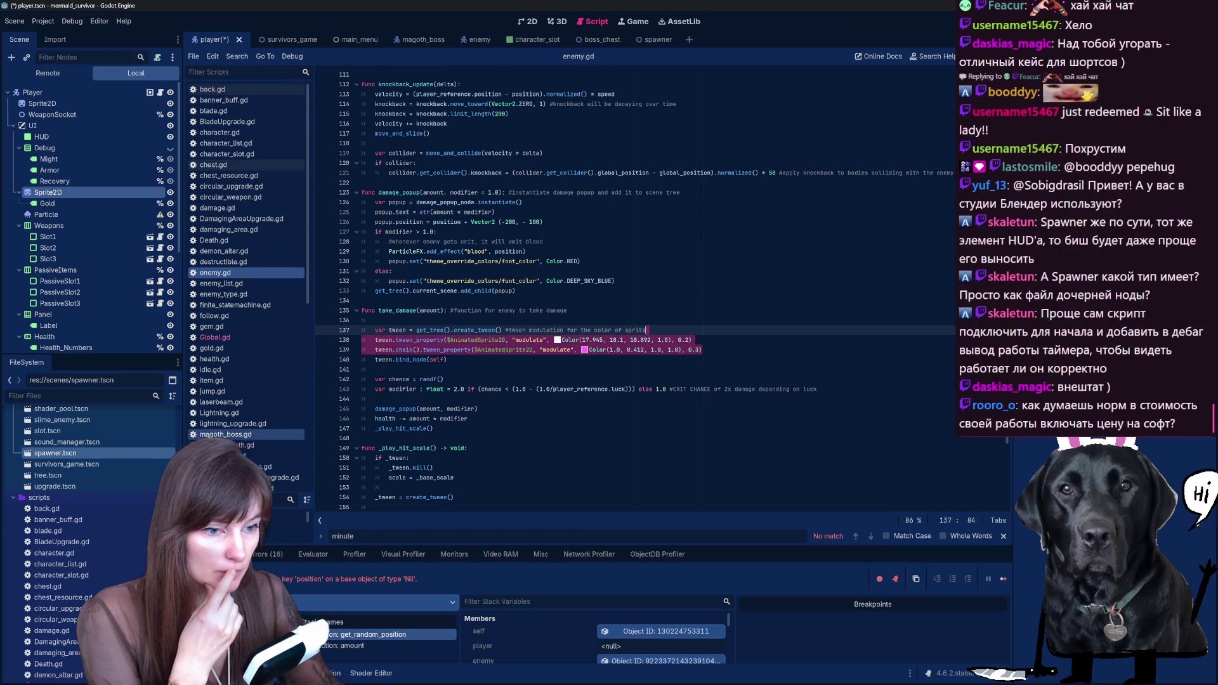
pyautogui.scroll(-2, 226, 441)
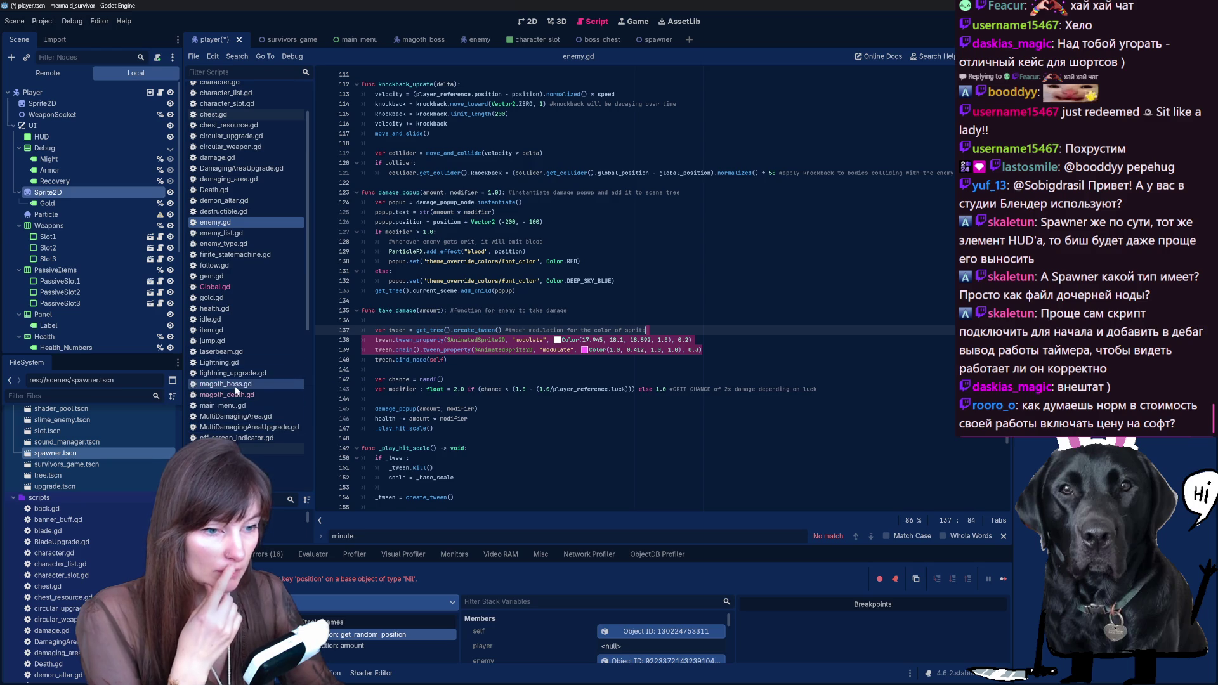
# Step: In magoth_boss.gd, comment out the four colour-flash tween lines (93–96) in take_damage via Toggle Comment
pyautogui.click(238, 386)
pyautogui.scroll(-10, 635, 292)
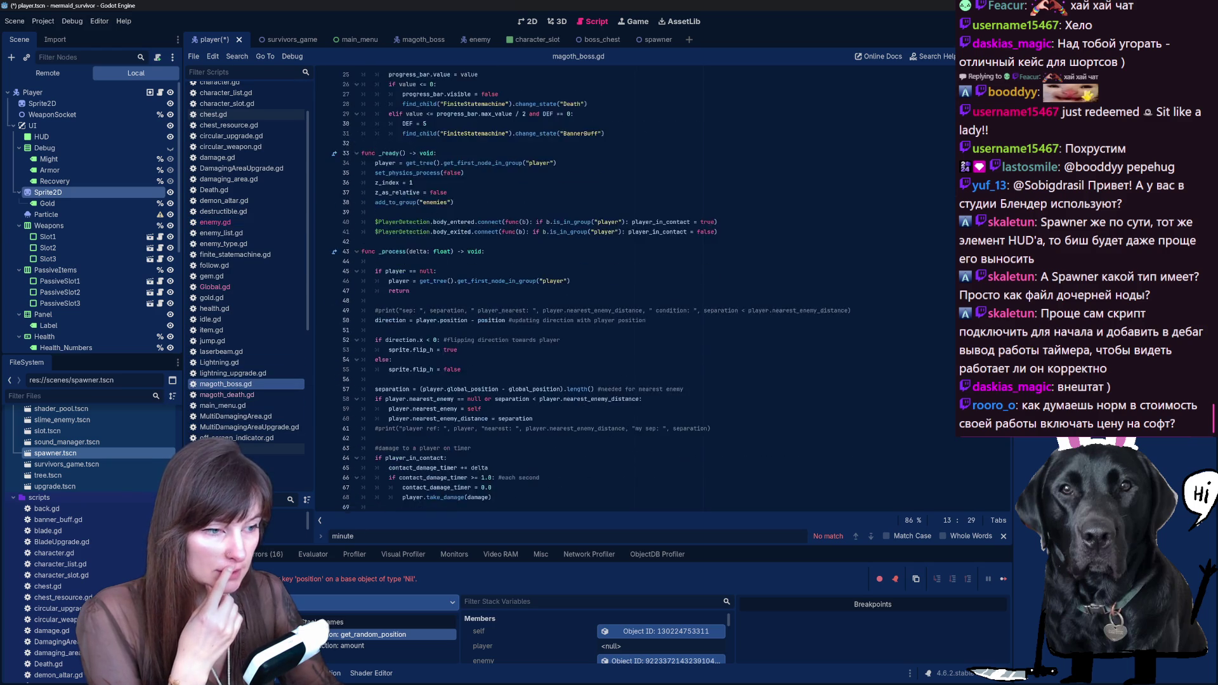
pyautogui.click(688, 428)
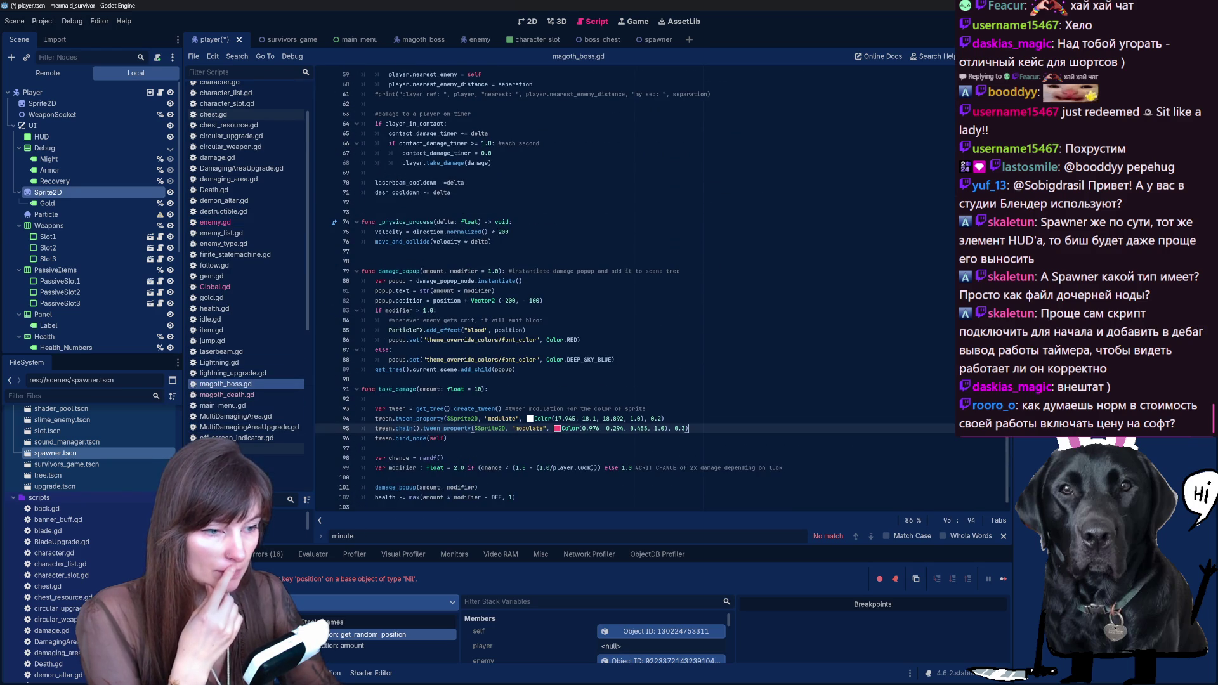
pyautogui.moveTo(375, 408)
pyautogui.mouseDown()
pyautogui.moveTo(663, 419)
pyautogui.moveTo(447, 438)
pyautogui.mouseUp()
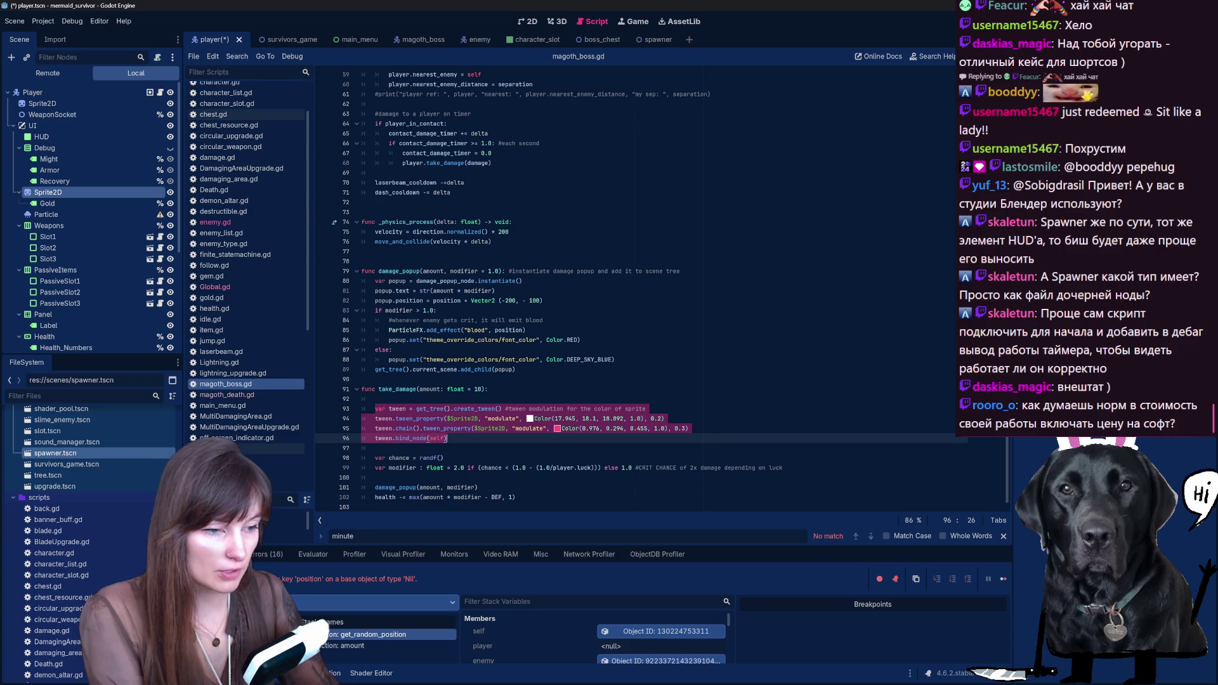
pyautogui.rightClick(439, 424)
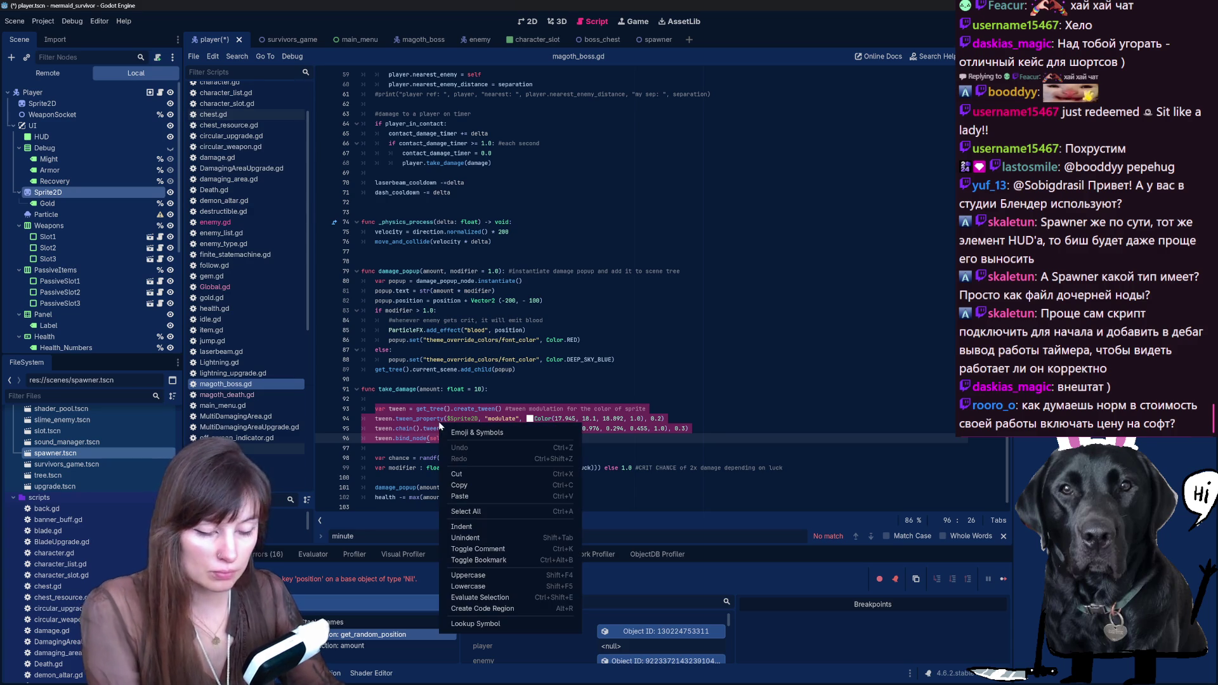
pyautogui.click(540, 549)
pyautogui.click(540, 369)
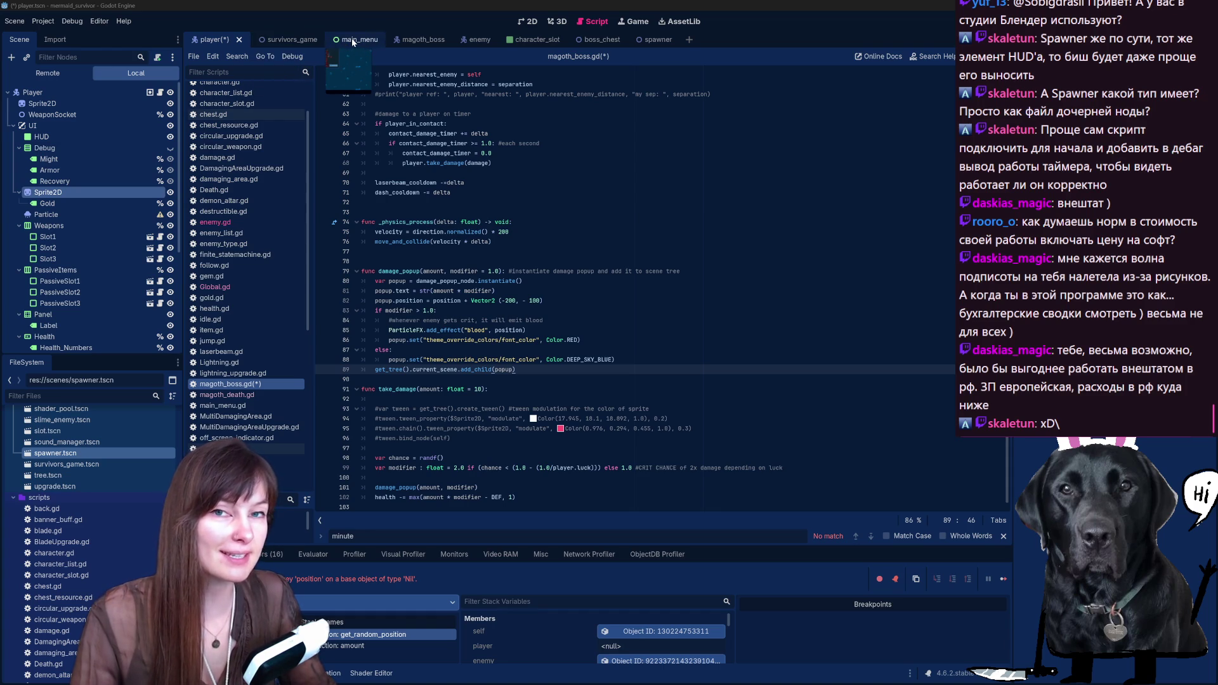
# Step: Open enemy.gd and review the colour-flash tween lines in take_damage
pyautogui.click(352, 42)
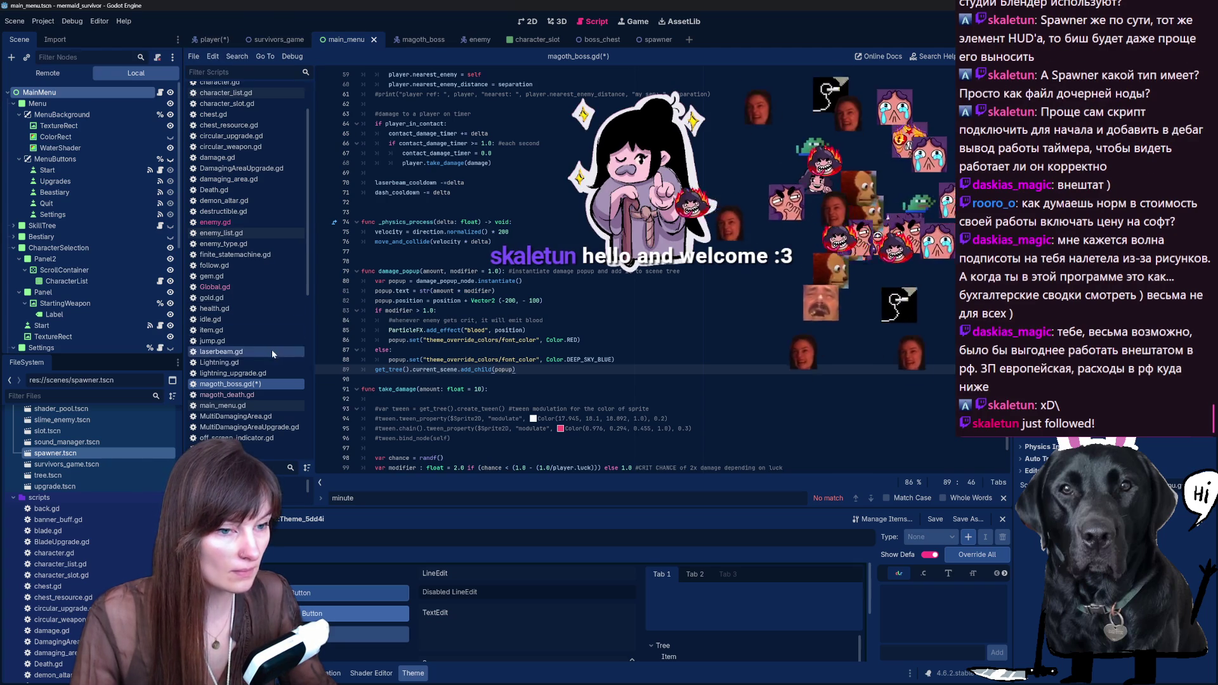
pyautogui.scroll(2, 272, 349)
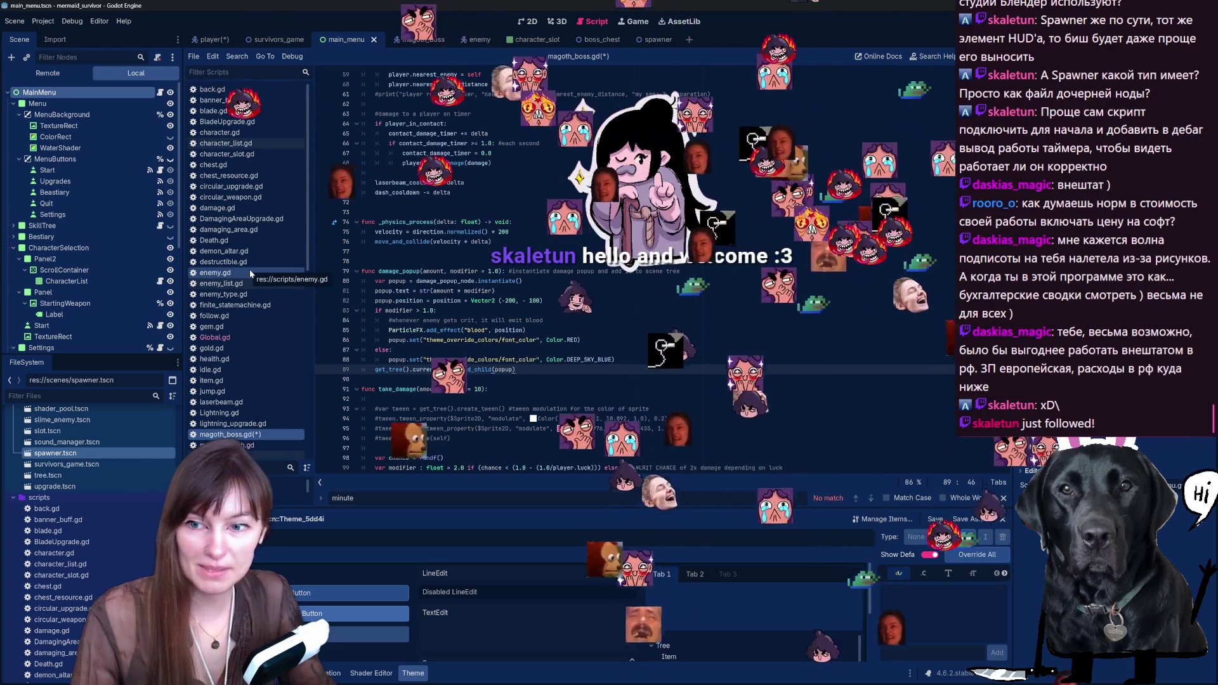
pyautogui.click(250, 272)
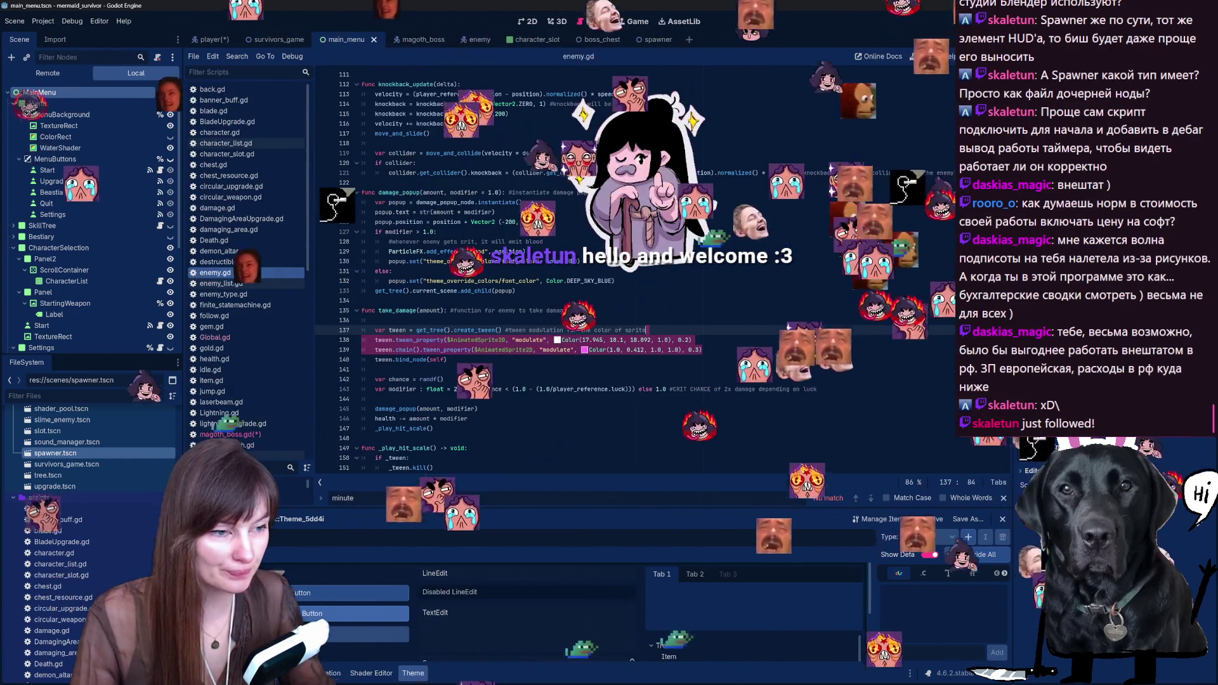
pyautogui.click(701, 350)
pyautogui.scroll(-3, 571, 273)
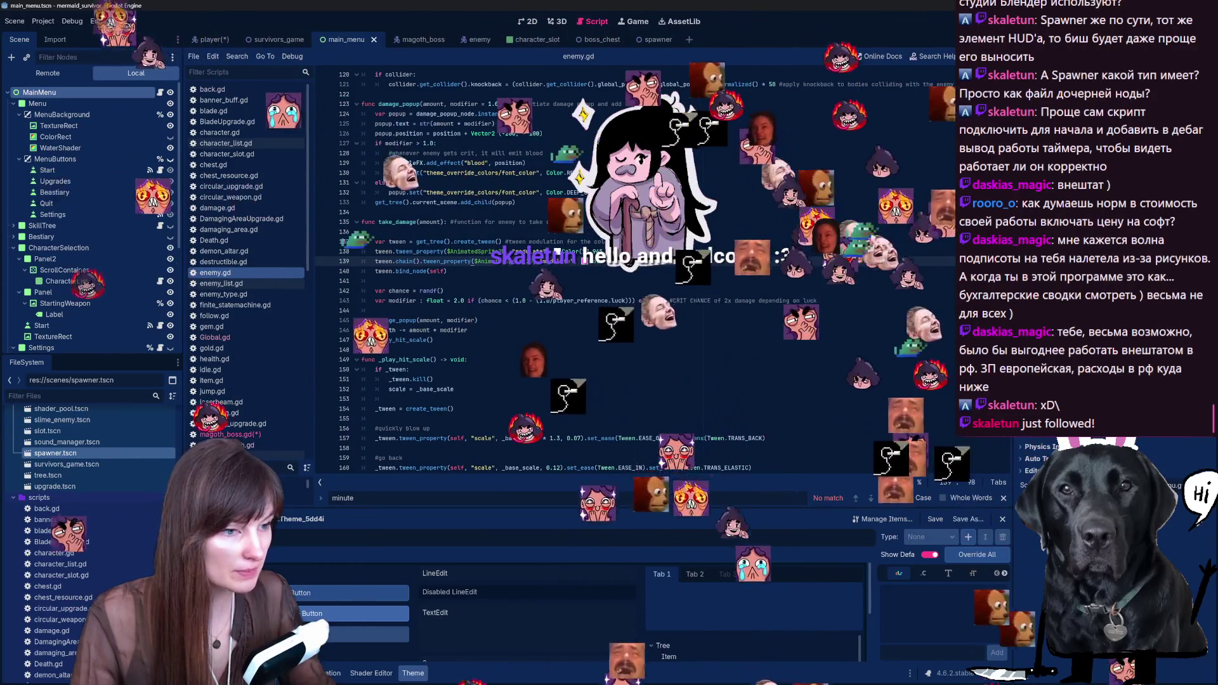
pyautogui.scroll(-1, 571, 273)
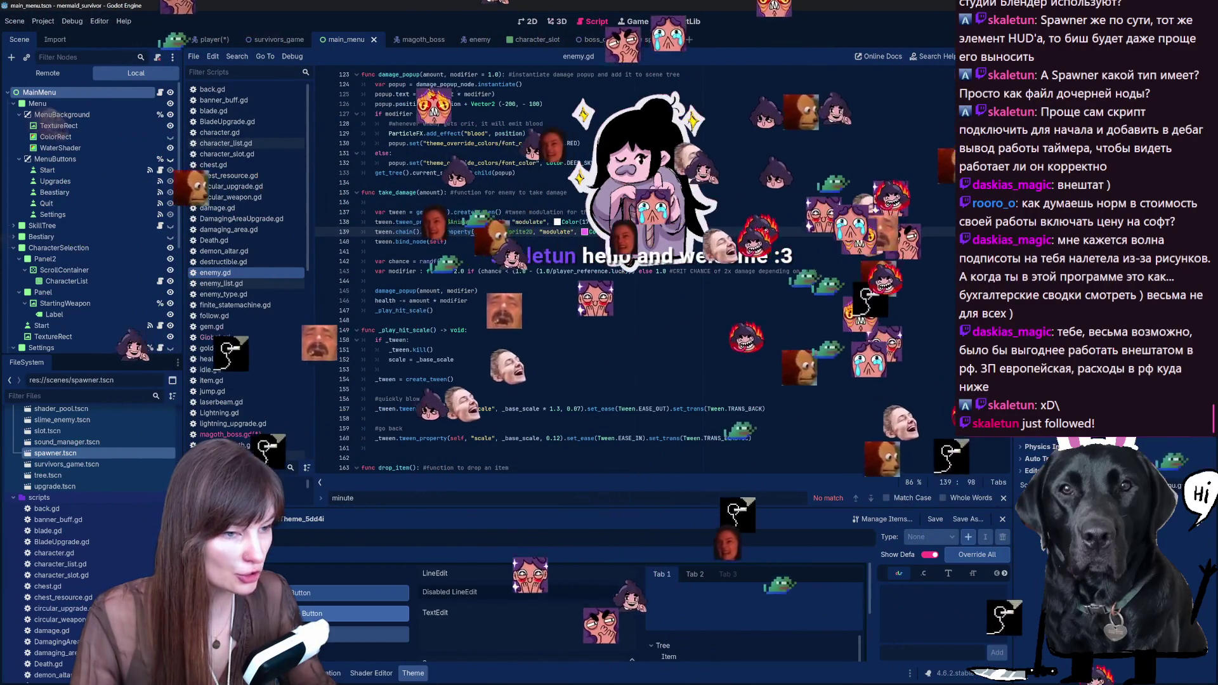
pyautogui.scroll(-1, 571, 272)
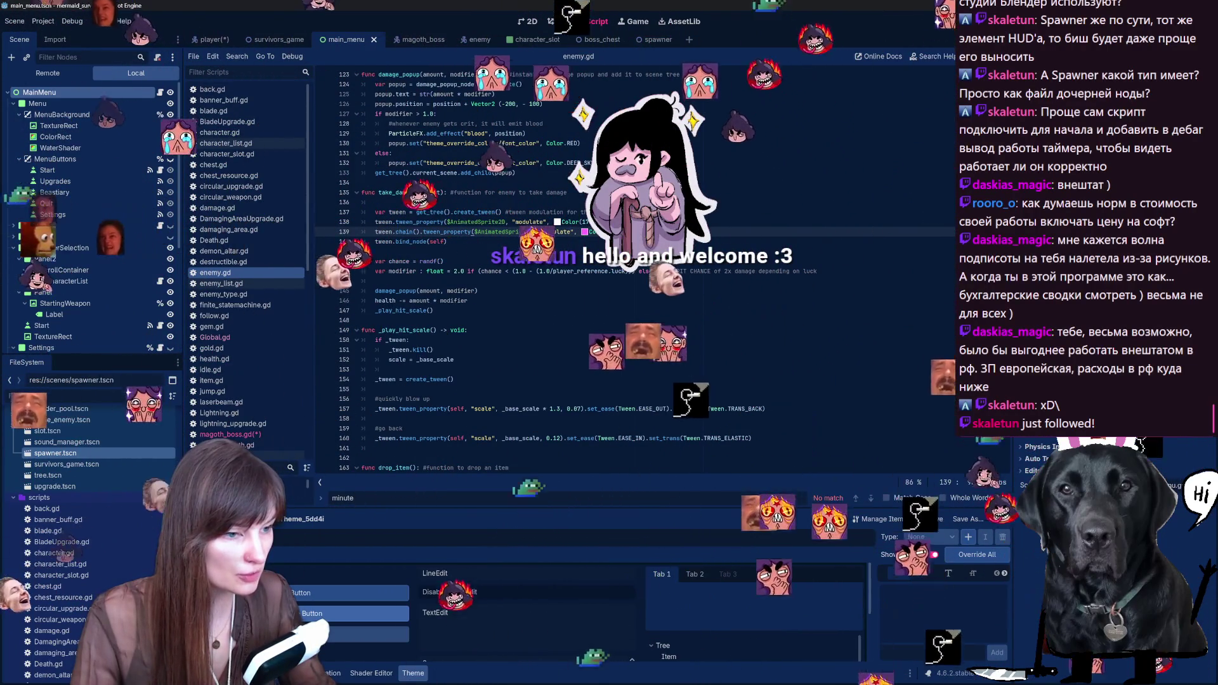
pyautogui.scroll(-3, 571, 273)
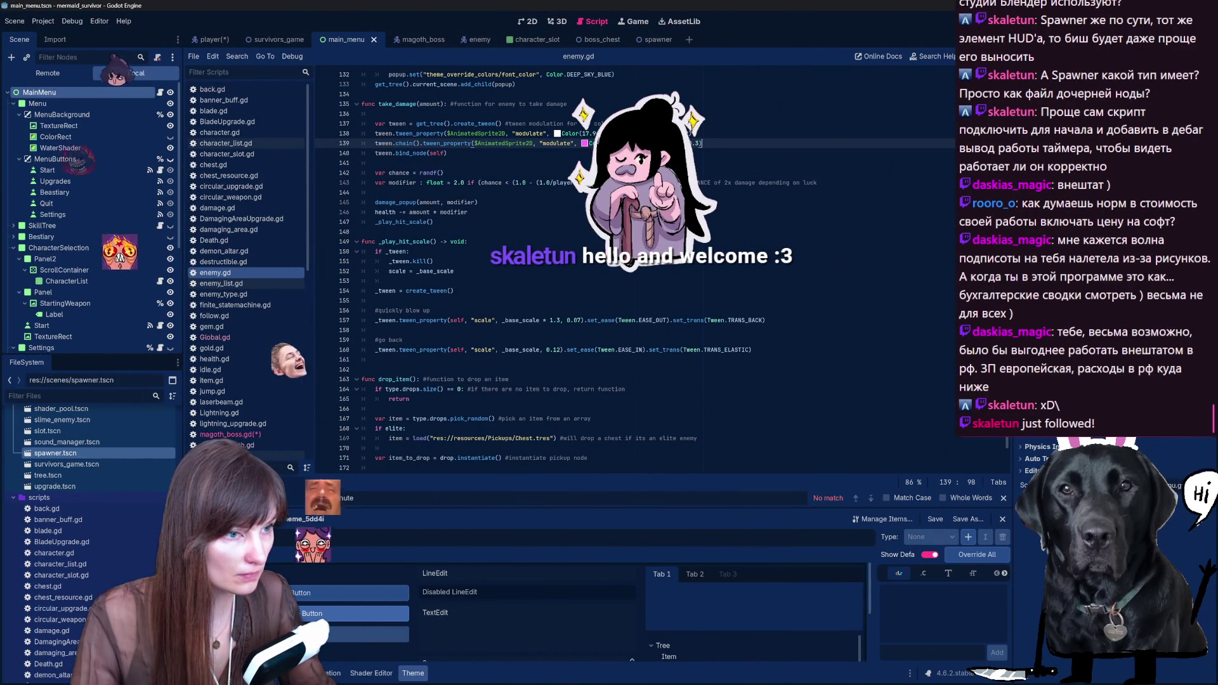
pyautogui.moveTo(447, 153)
pyautogui.mouseDown()
pyautogui.moveTo(461, 133)
pyautogui.moveTo(376, 113)
pyautogui.mouseUp()
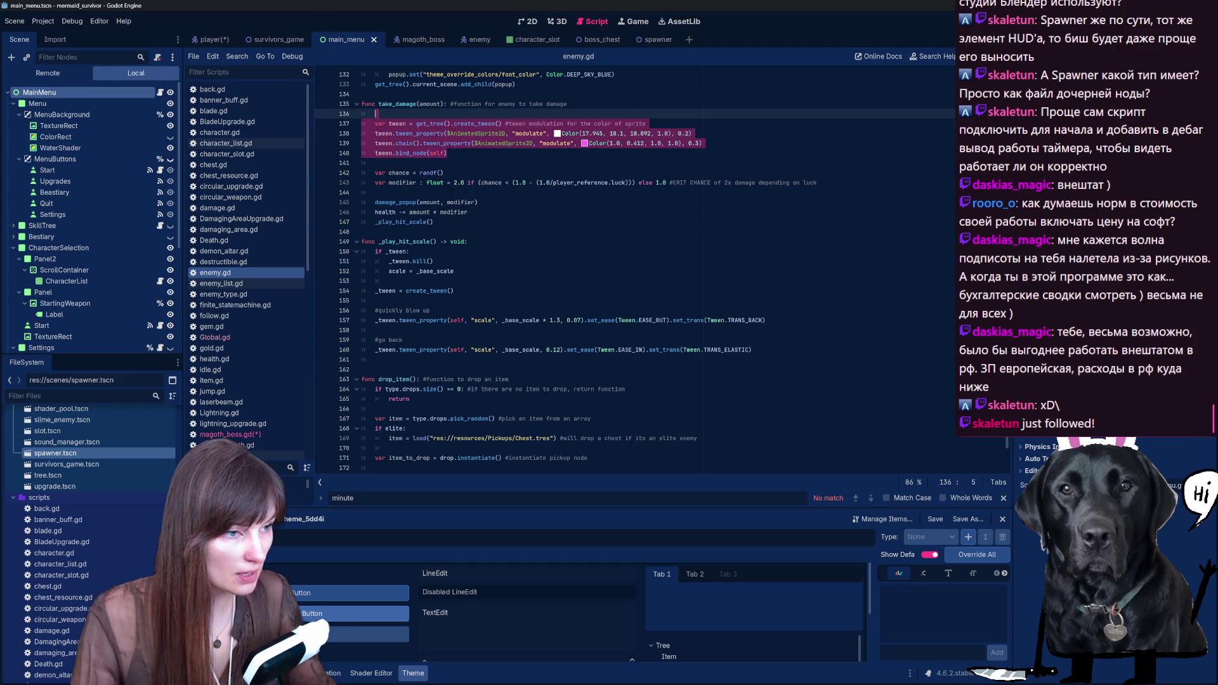
pyautogui.click(447, 153)
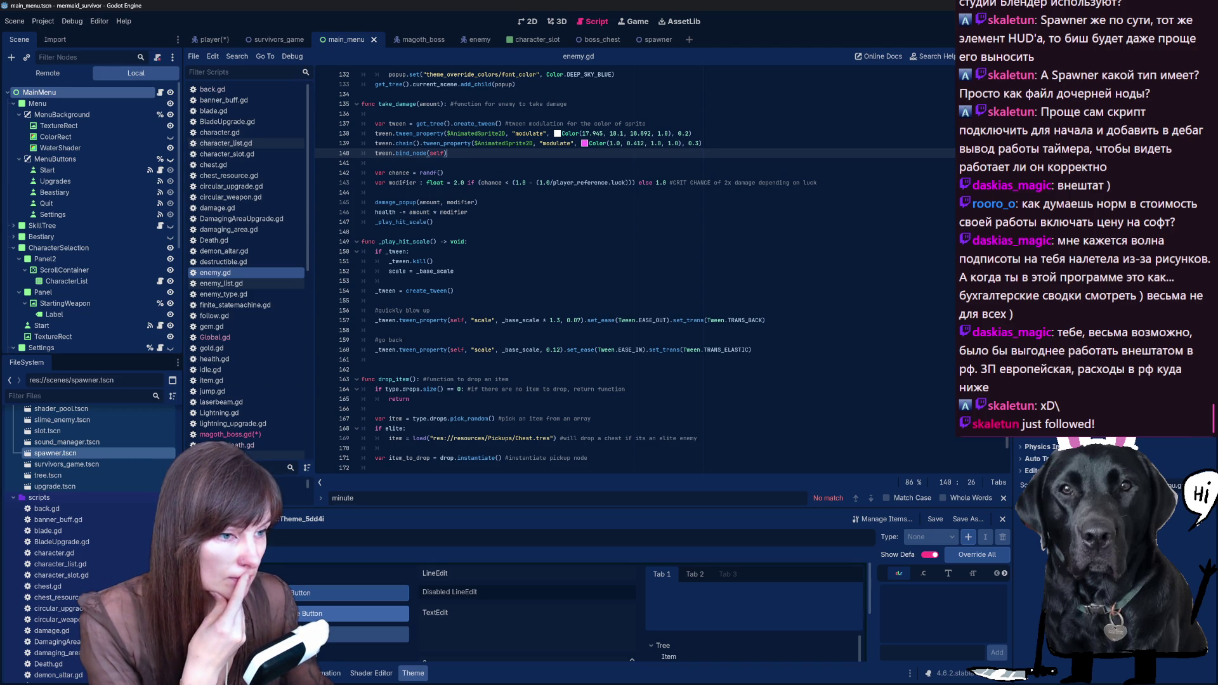
# Step: Review the _play_hit_scale function body, then switch to the Demons VS Mermaids Trello board
pyautogui.scroll(-3, 634, 272)
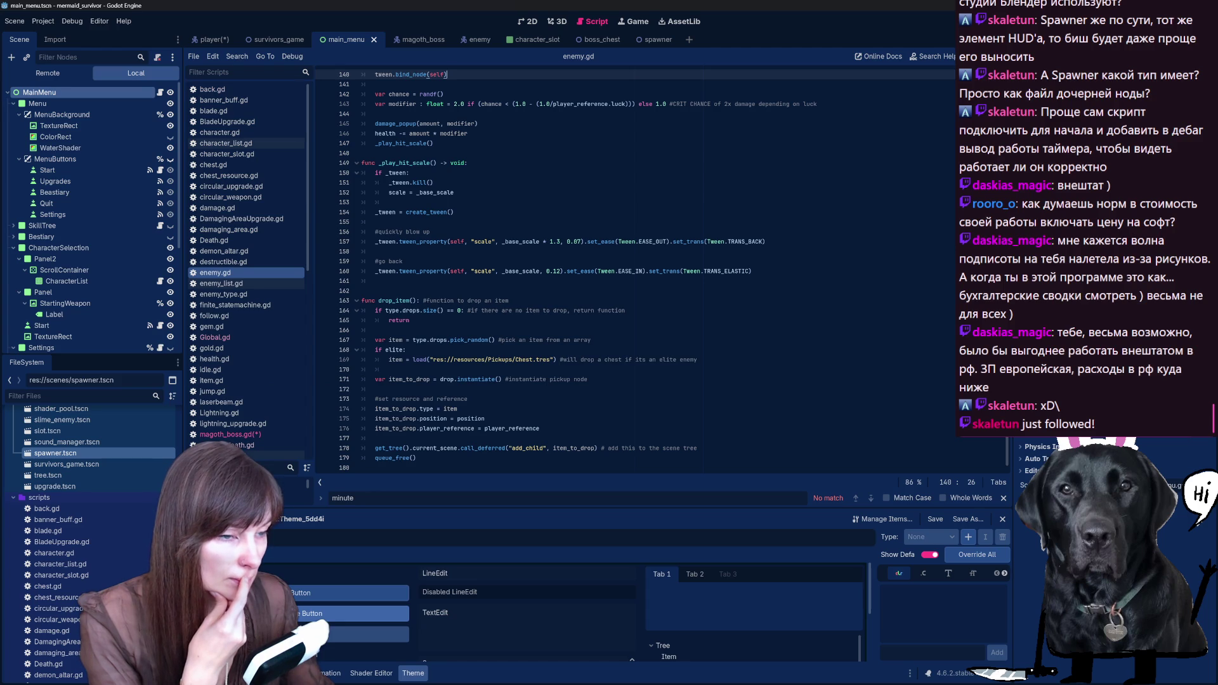
pyautogui.moveTo(361, 163)
pyautogui.mouseDown()
pyautogui.moveTo(713, 271)
pyautogui.moveTo(753, 271)
pyautogui.moveTo(445, 232)
pyautogui.moveTo(470, 163)
pyautogui.moveTo(412, 183)
pyautogui.moveTo(361, 172)
pyautogui.moveTo(375, 173)
pyautogui.mouseUp()
pyautogui.click(753, 271)
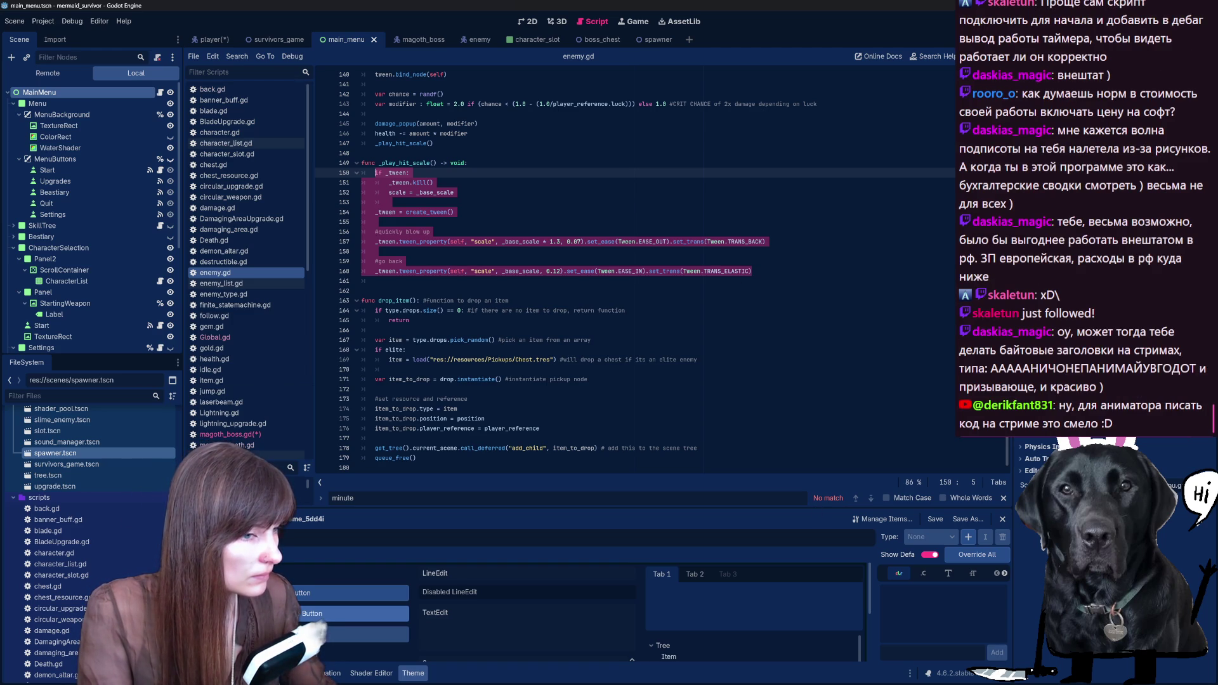
pyautogui.hotkey('alt', 'Tab')
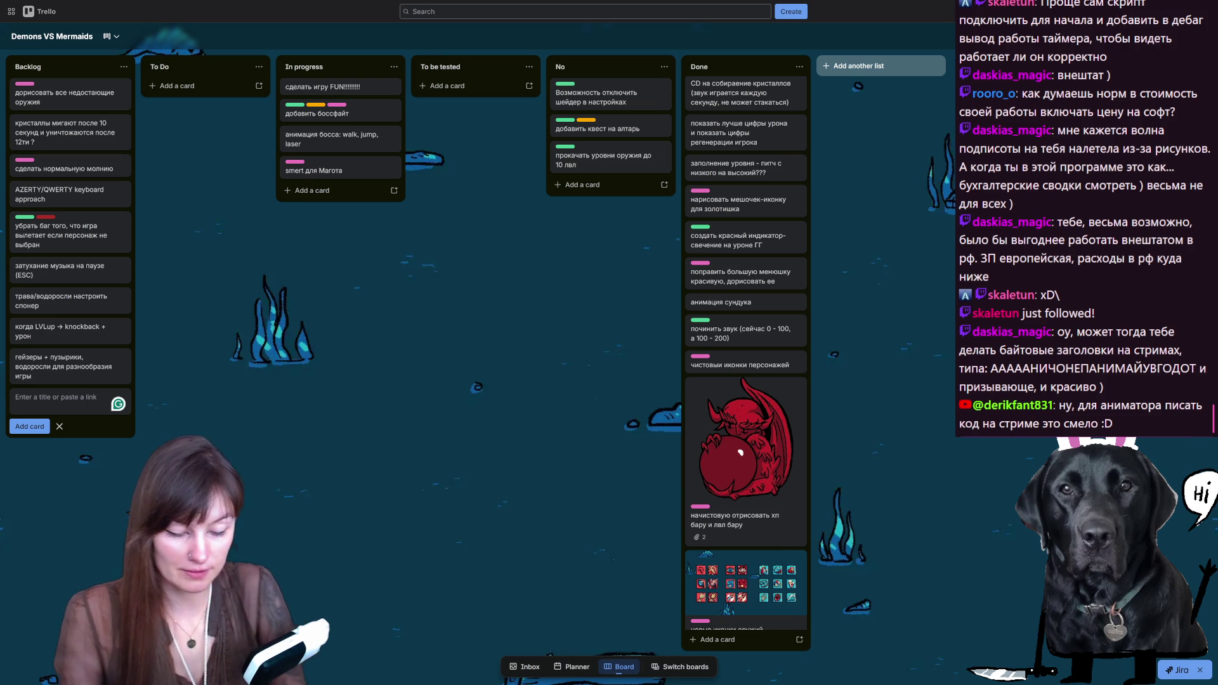
# Step: Save a Backlog card titled 'Заскейлить мешочек с голдишкой, когда голдишка прилетает'
pyautogui.write('За')
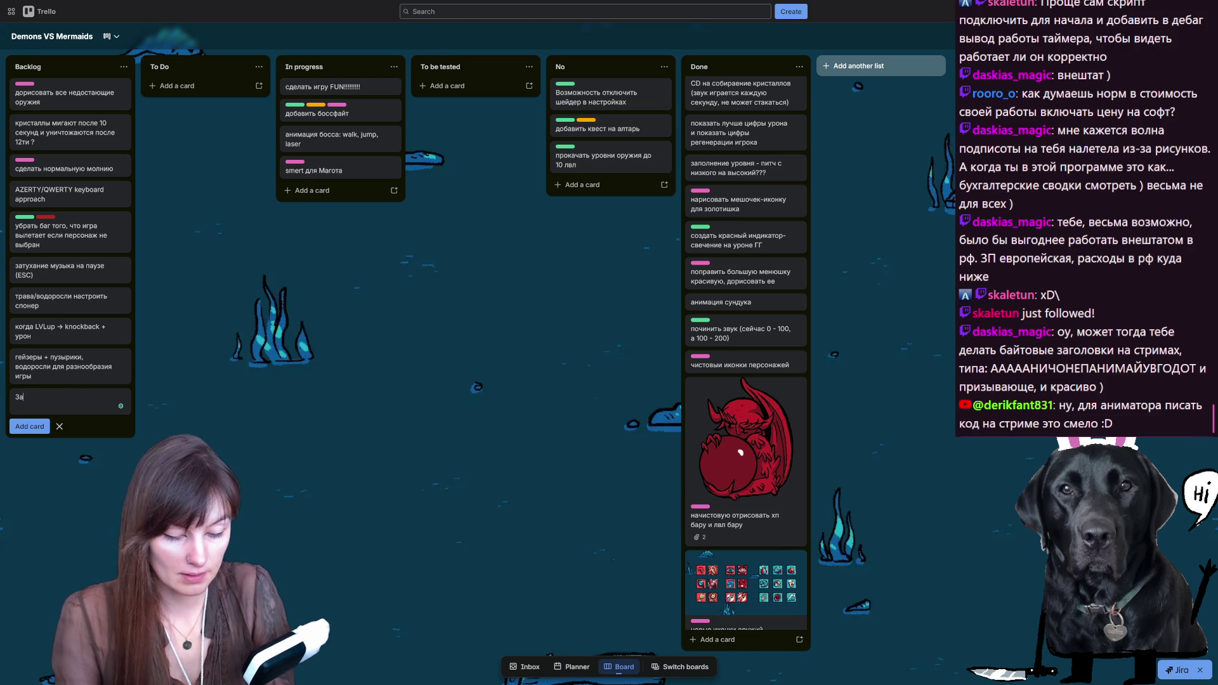
pyautogui.write('скейлить мешочек с г')
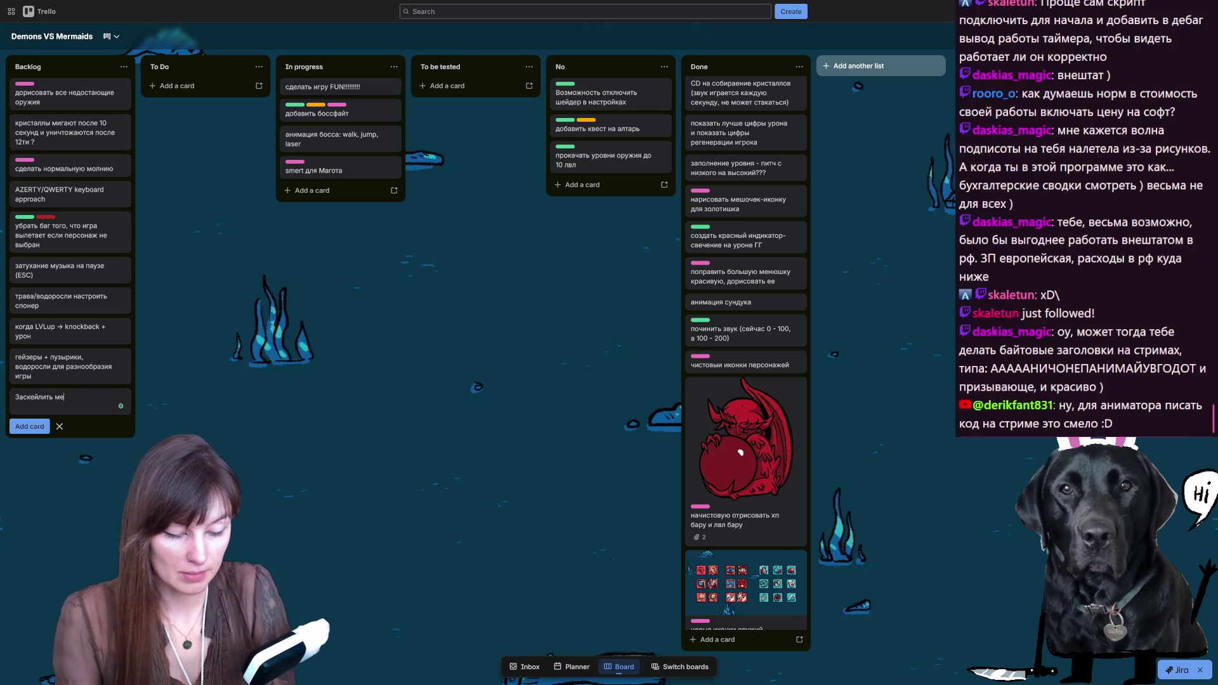
pyautogui.write('олдишкой')
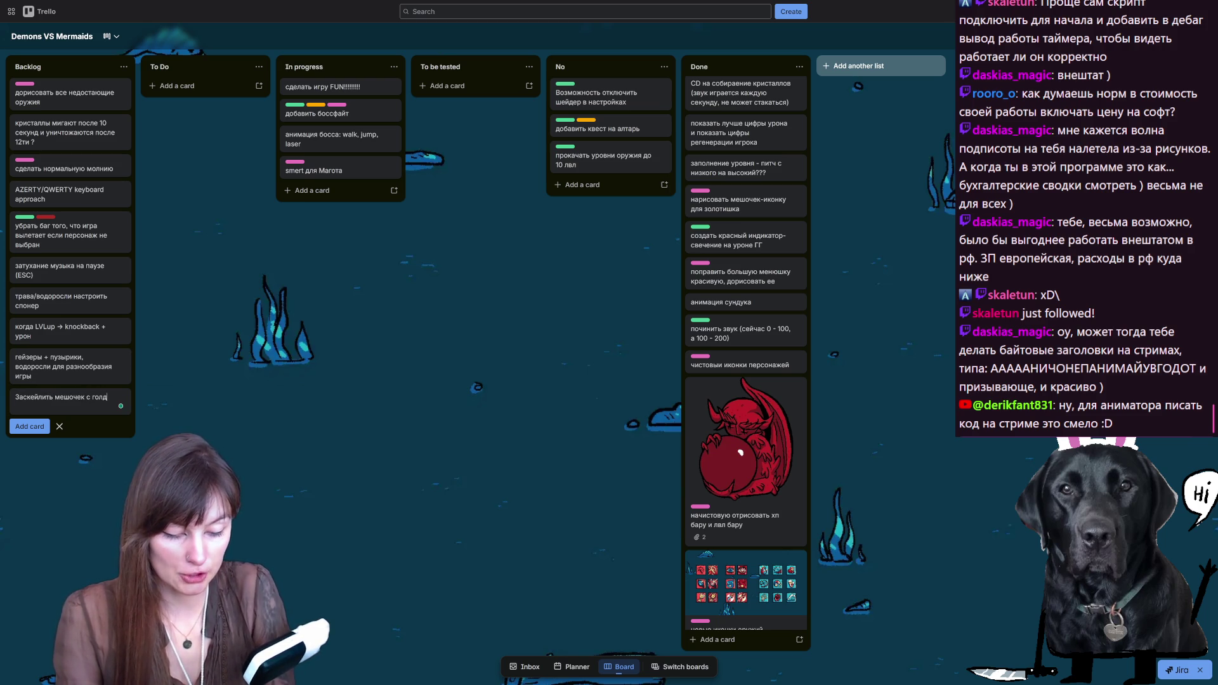
pyautogui.press('BackSpace')
pyautogui.write(', когда голдишка прилета')
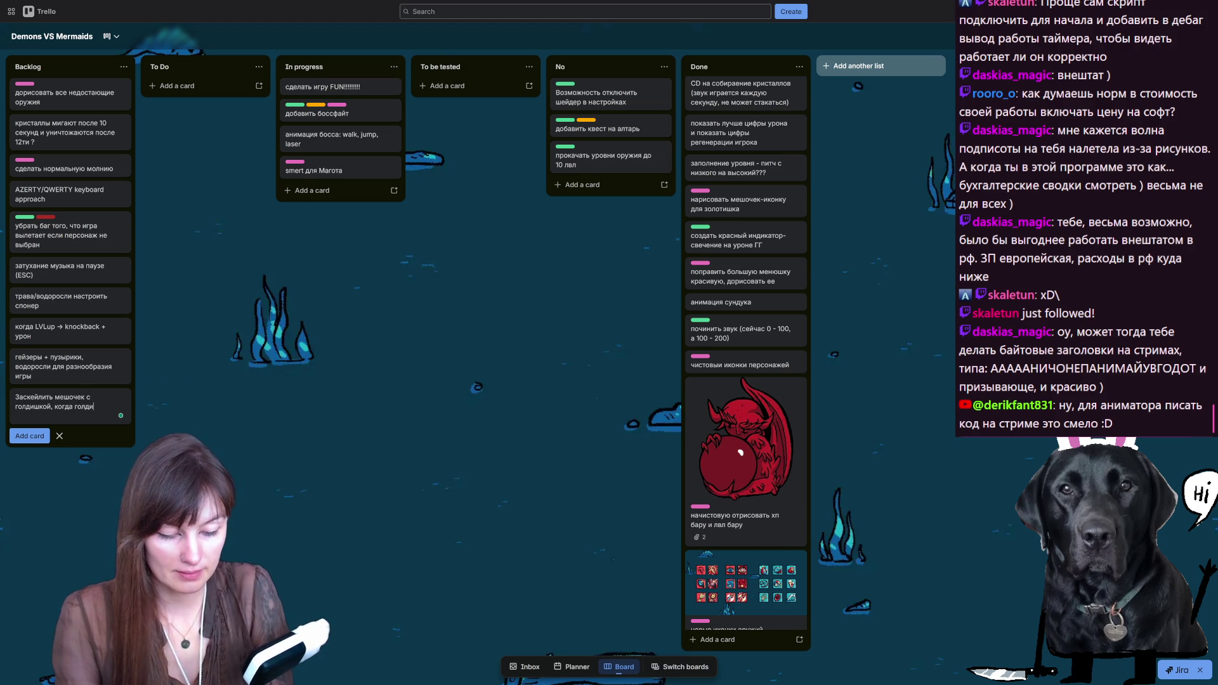
pyautogui.write('ет')
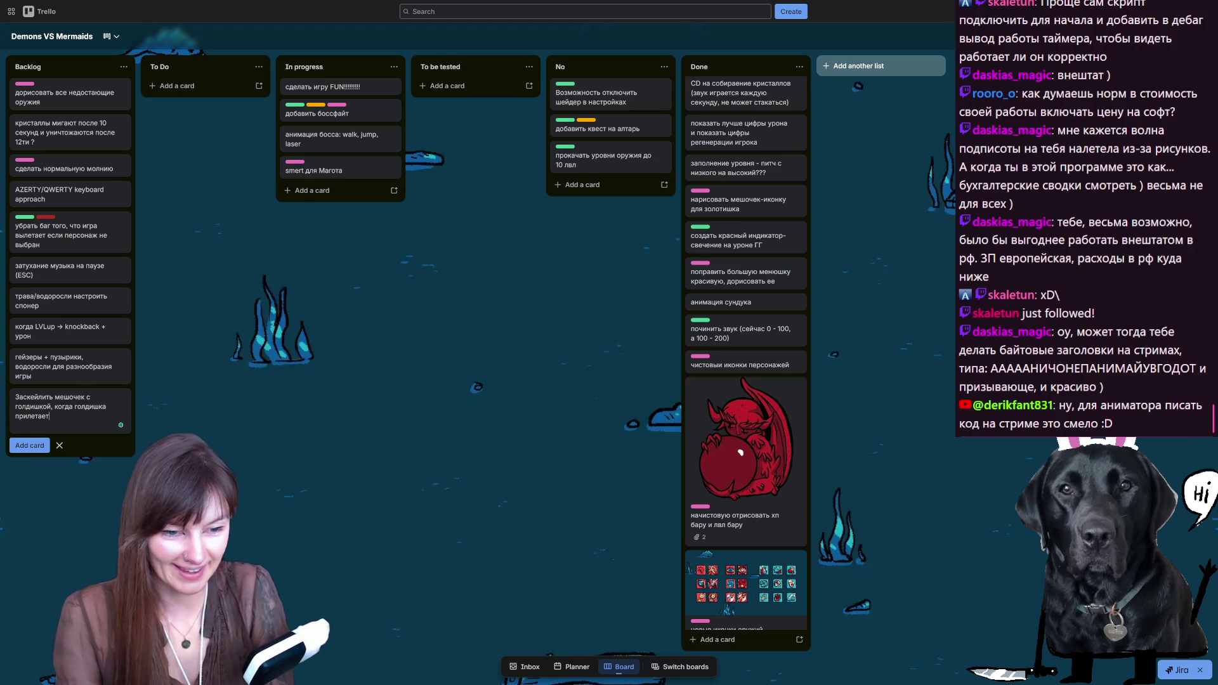
pyautogui.press('Return')
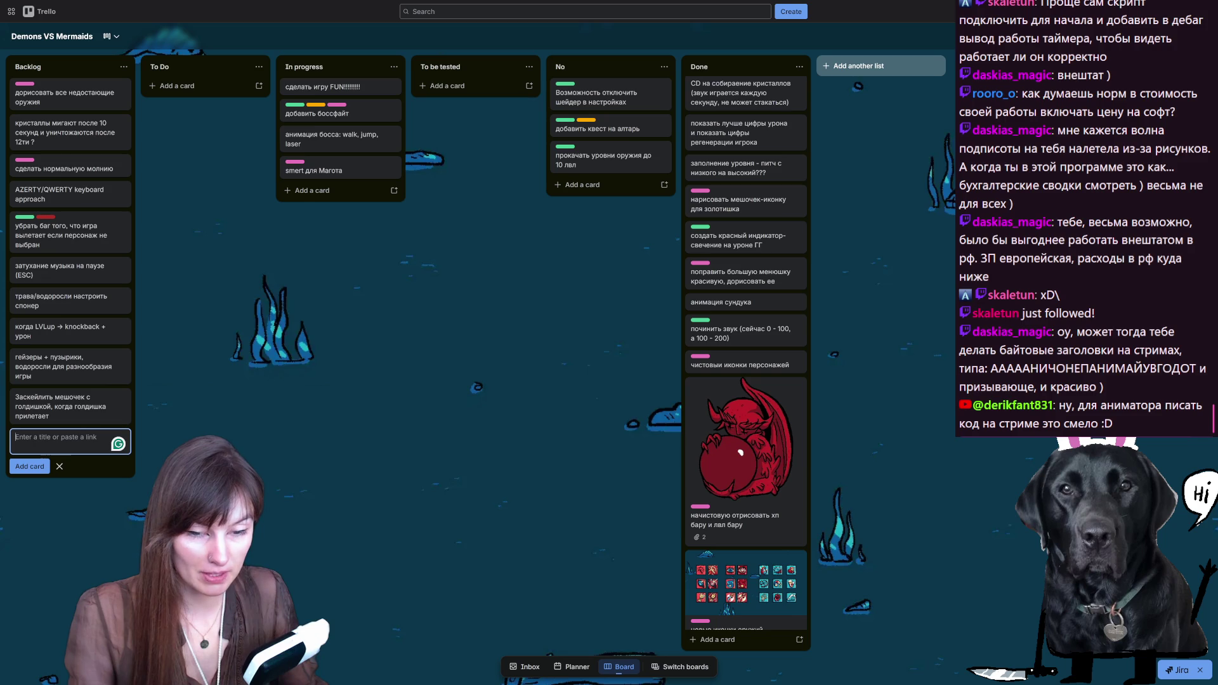
pyautogui.hotkey('alt', 'Tab')
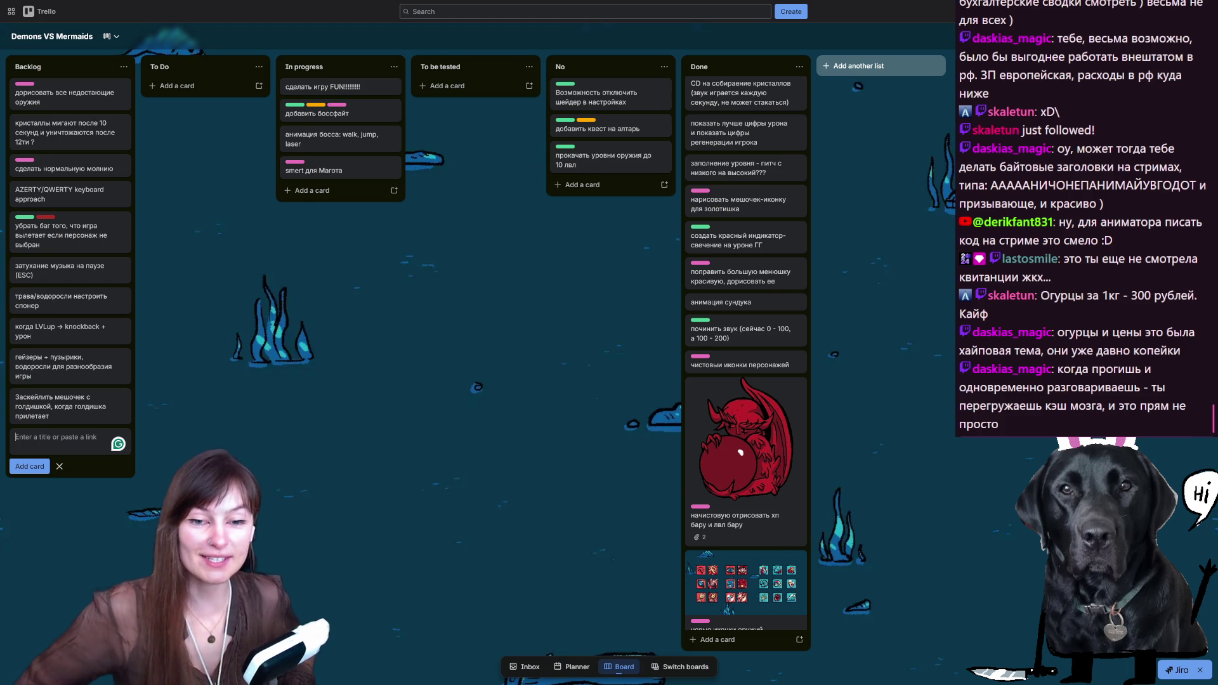
pyautogui.hotkey('alt', 'Tab')
pyautogui.hotkey('alt', 'Tab')
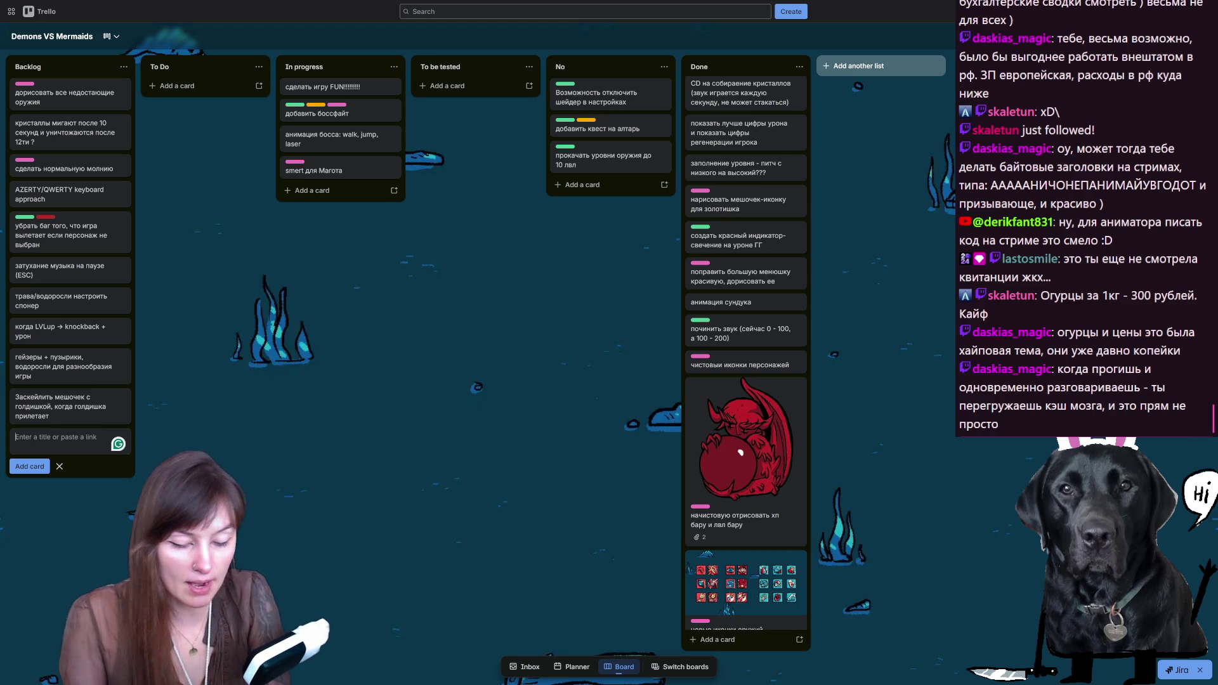
# Step: Save the Backlog card 'Вывести таймер вперед через UI Canvas Layer', then close the game and return to Godot
pyautogui.write('Вывести таймер')
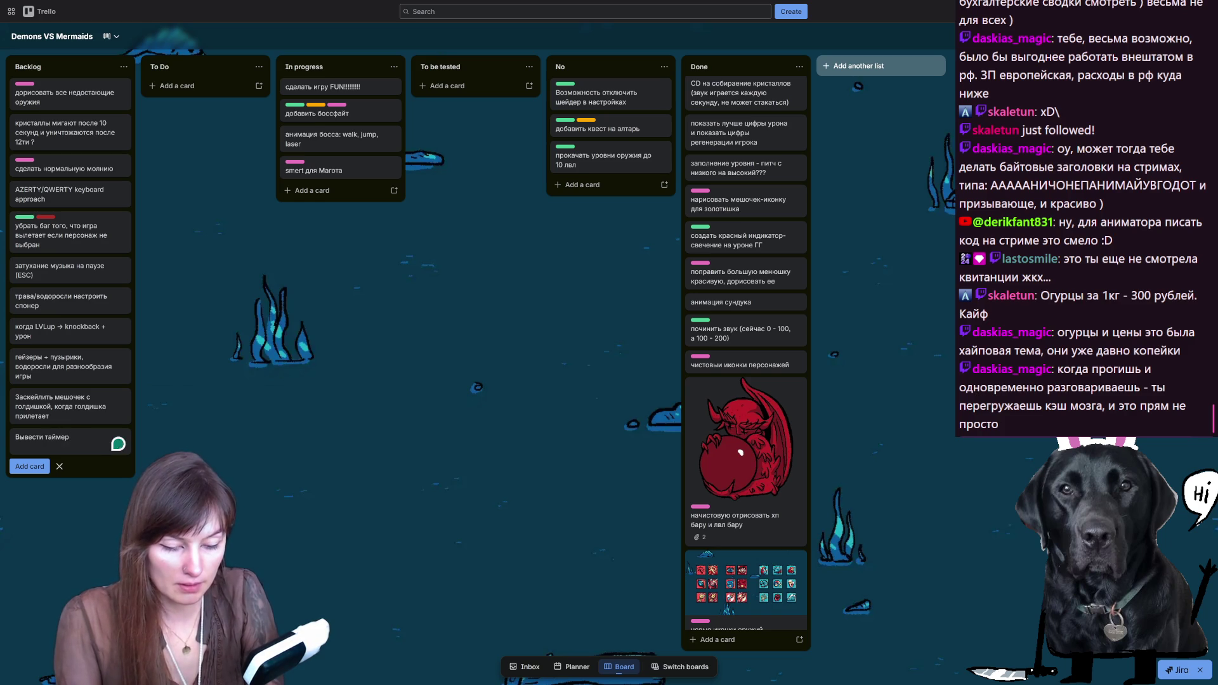
pyautogui.write(' вперед чере')
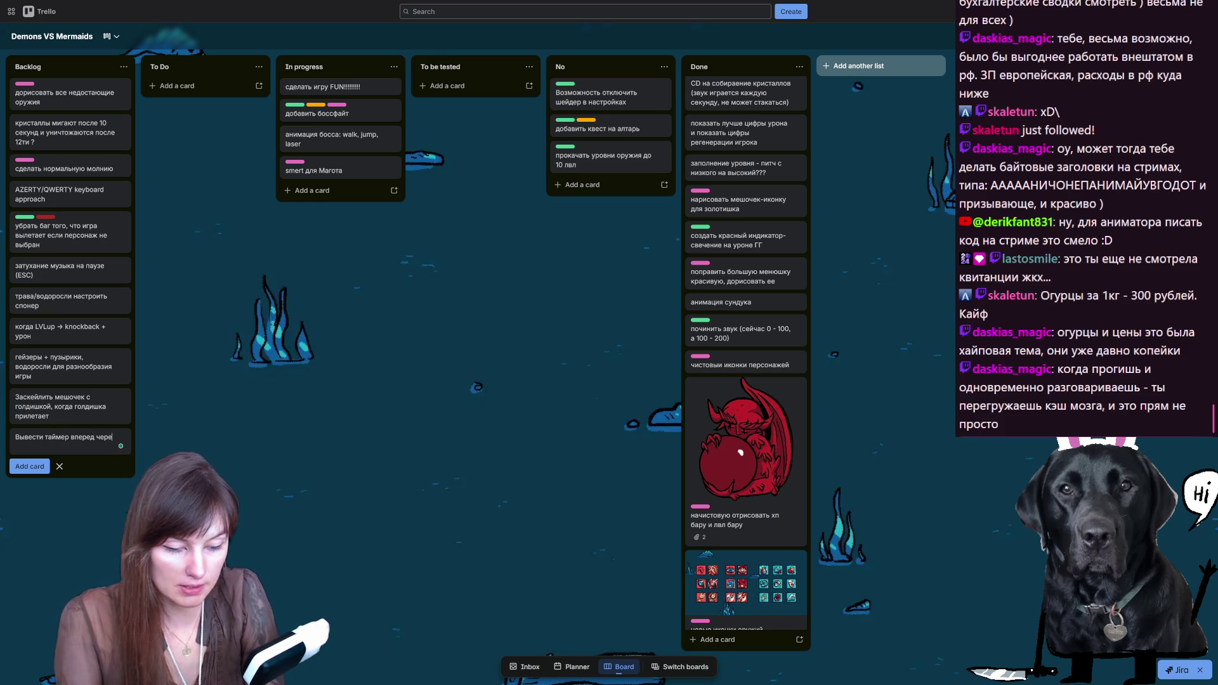
pyautogui.write('з UI Canvas Layer')
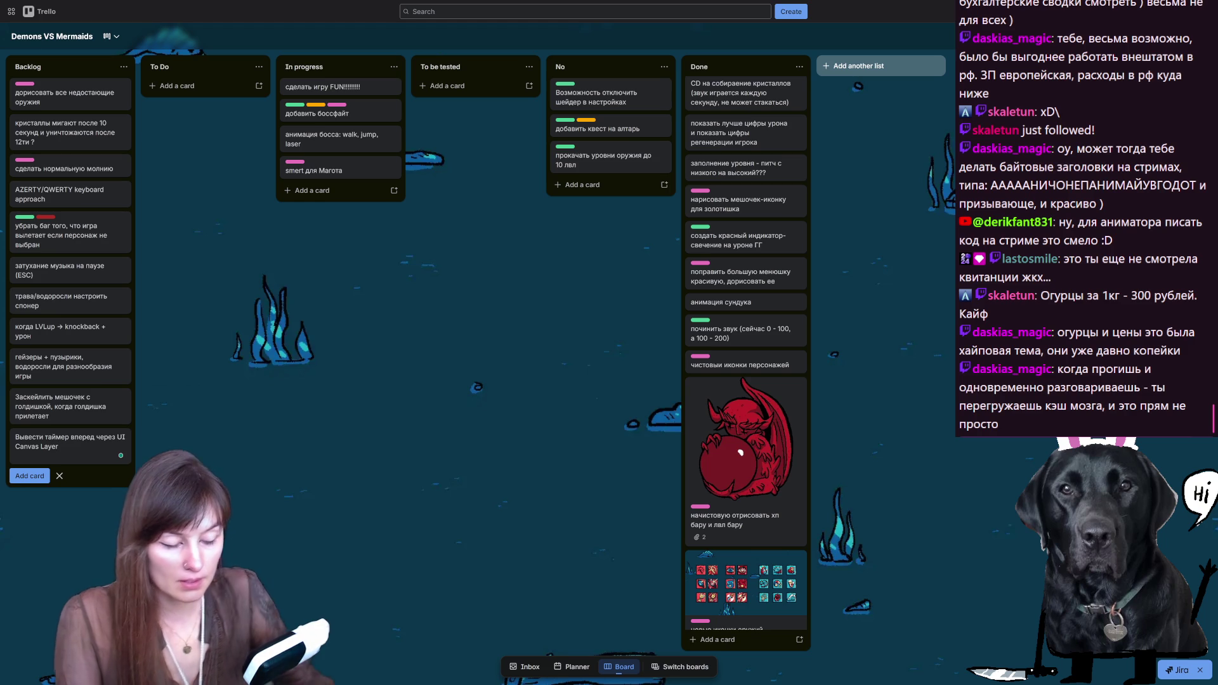
pyautogui.press('Return')
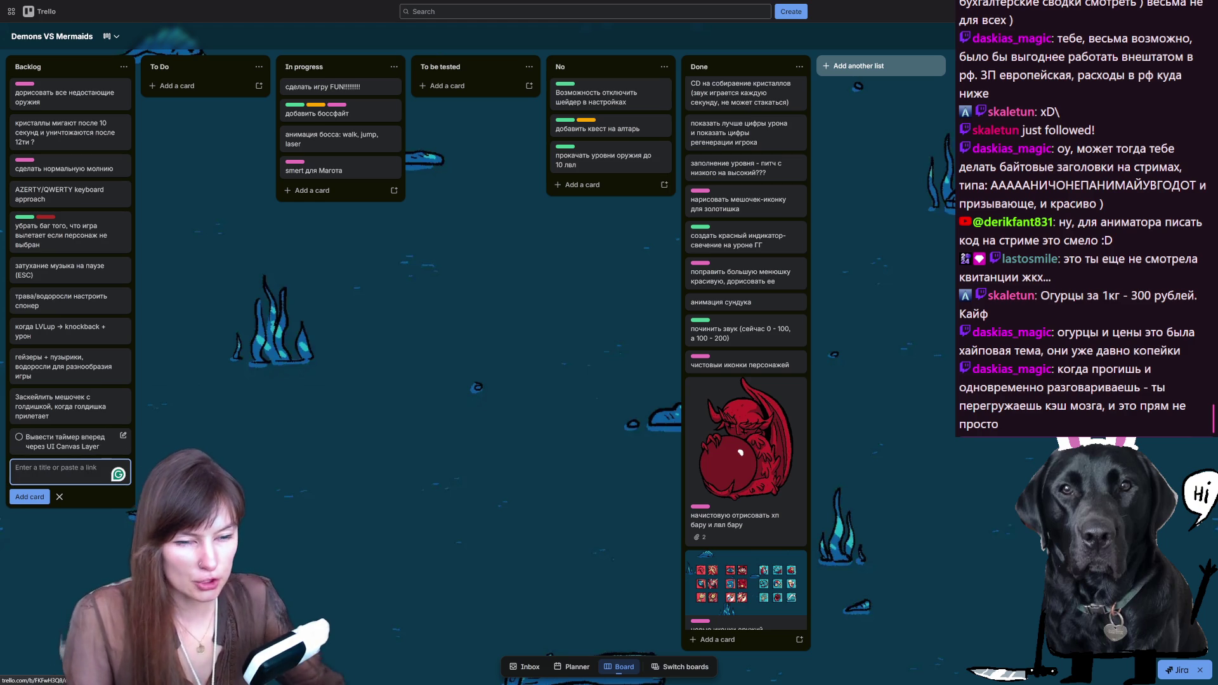
pyautogui.press('F11')
pyautogui.press('F11')
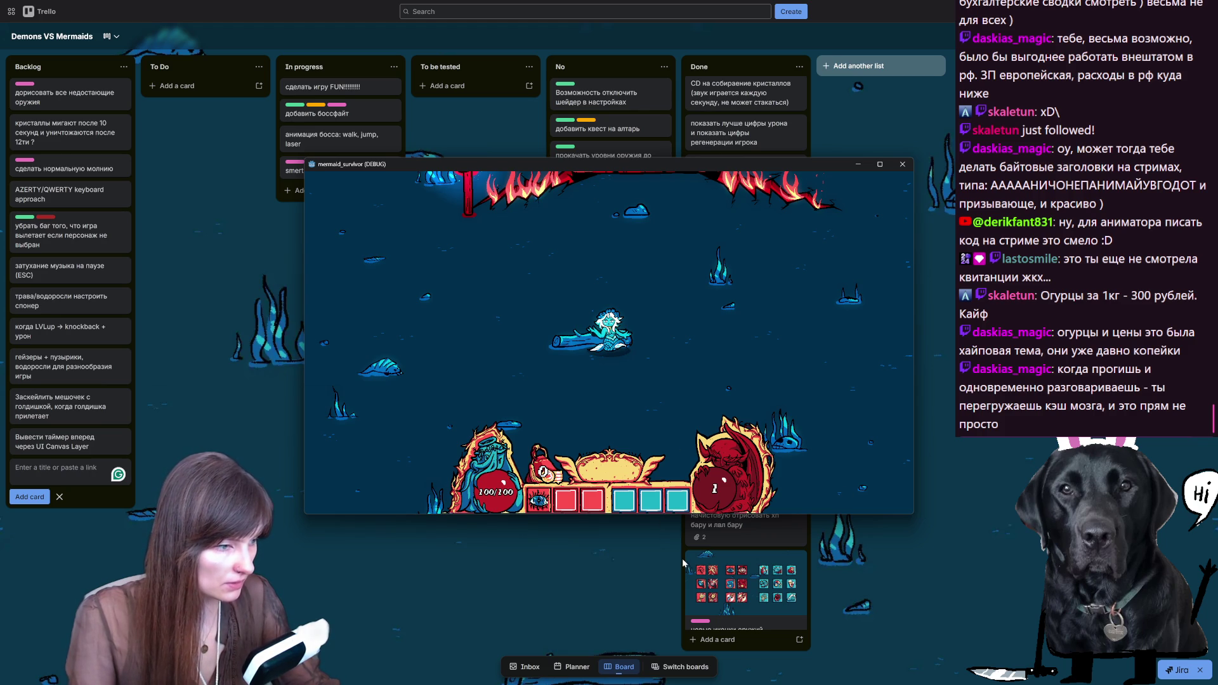
pyautogui.hotkey('alt', 'F4')
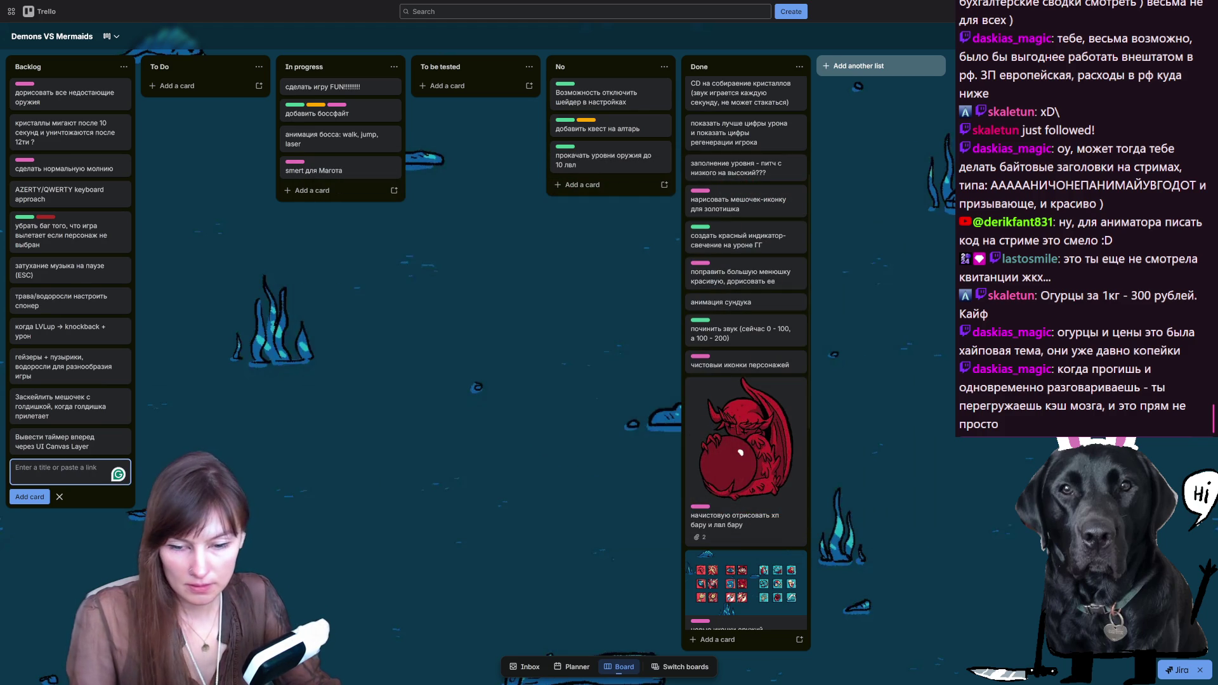
pyautogui.hotkey('alt', 'Tab')
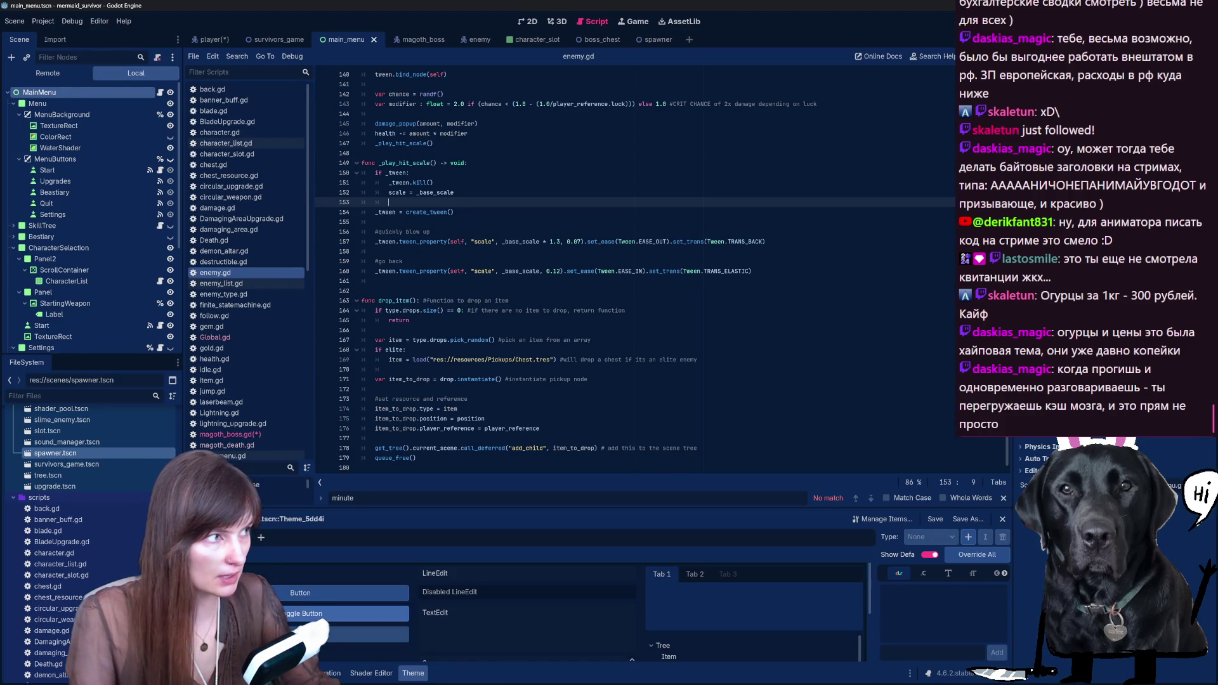
# Step: Run the game with F5 and start a run as Nixie
pyautogui.scroll(-1, 94, 210)
pyautogui.press('F5')
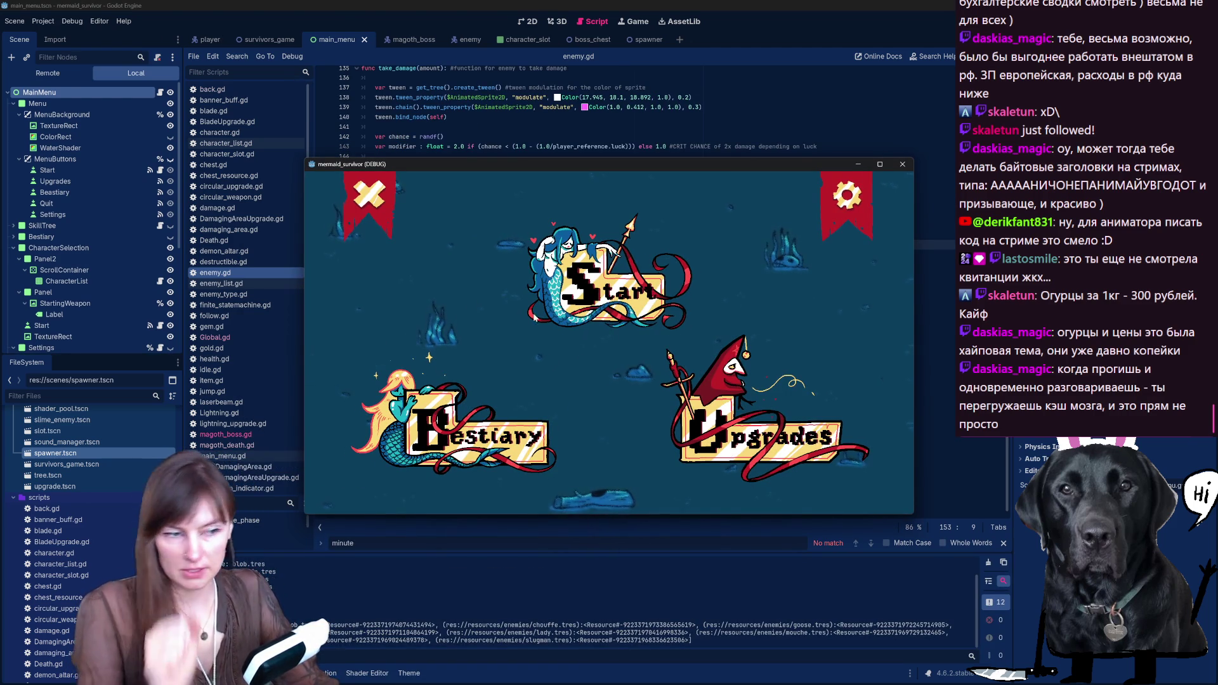
pyautogui.click(573, 305)
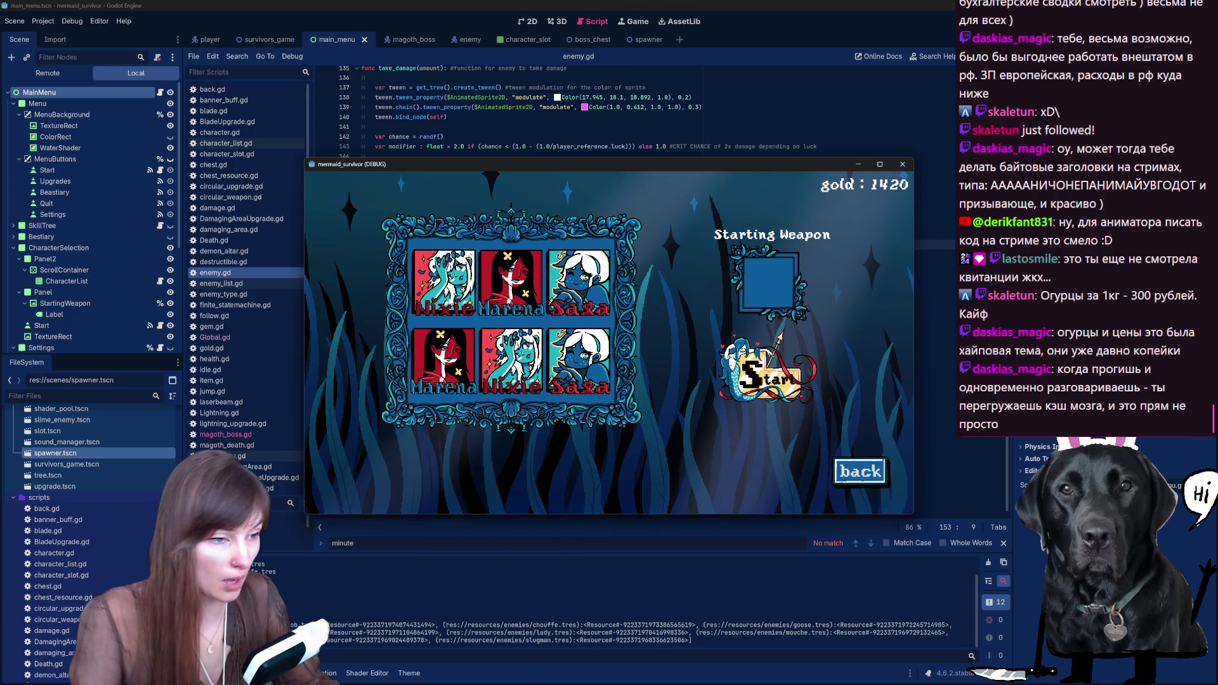
pyautogui.click(450, 310)
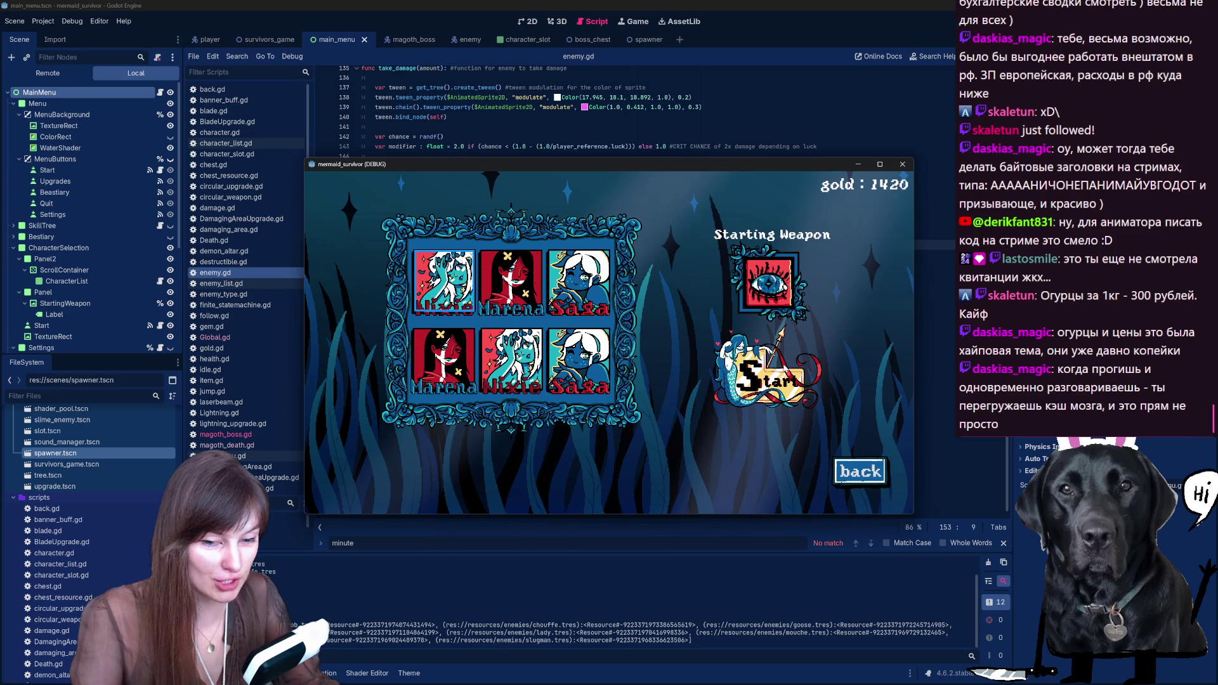
pyautogui.click(764, 376)
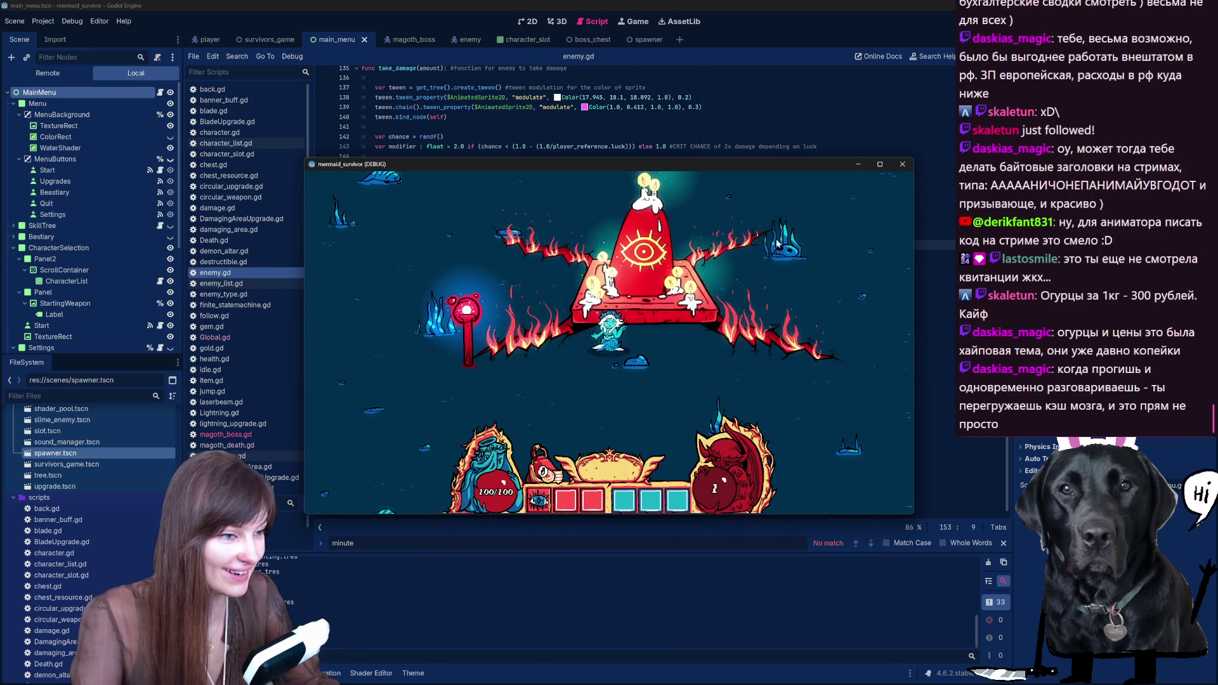
# Step: From the pause menu's settings, toggle Mute on and off, enable Fullscreen, and resume
pyautogui.press('Escape')
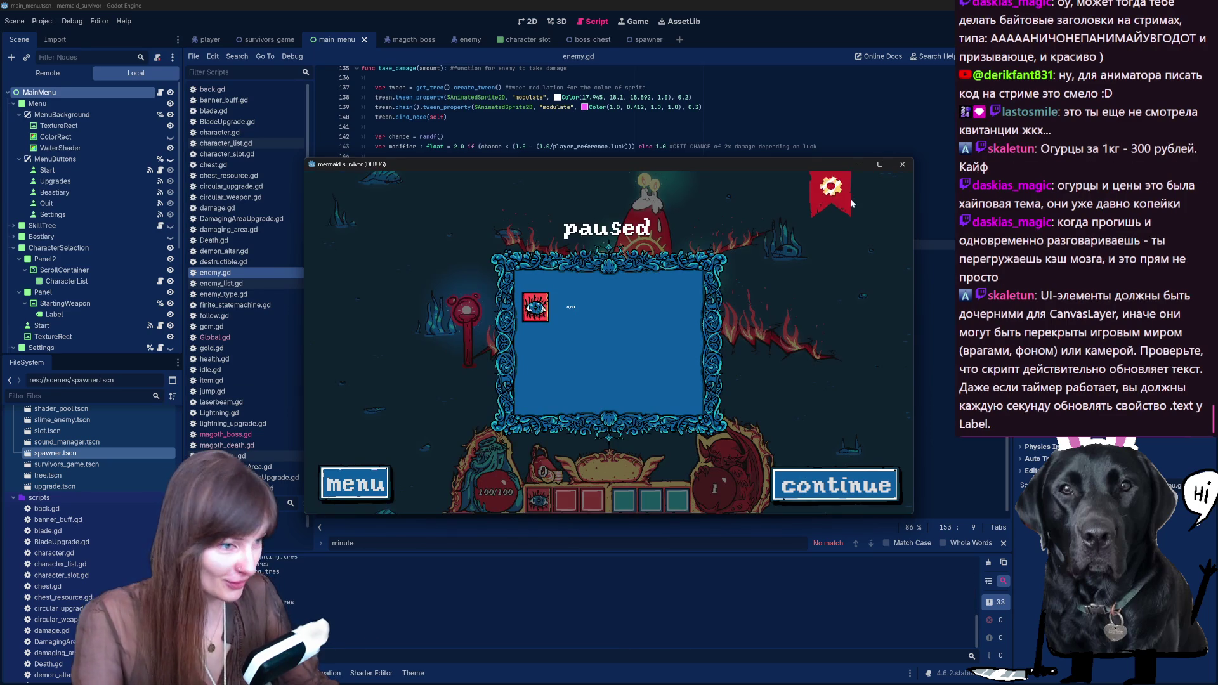
pyautogui.click(830, 185)
pyautogui.click(363, 363)
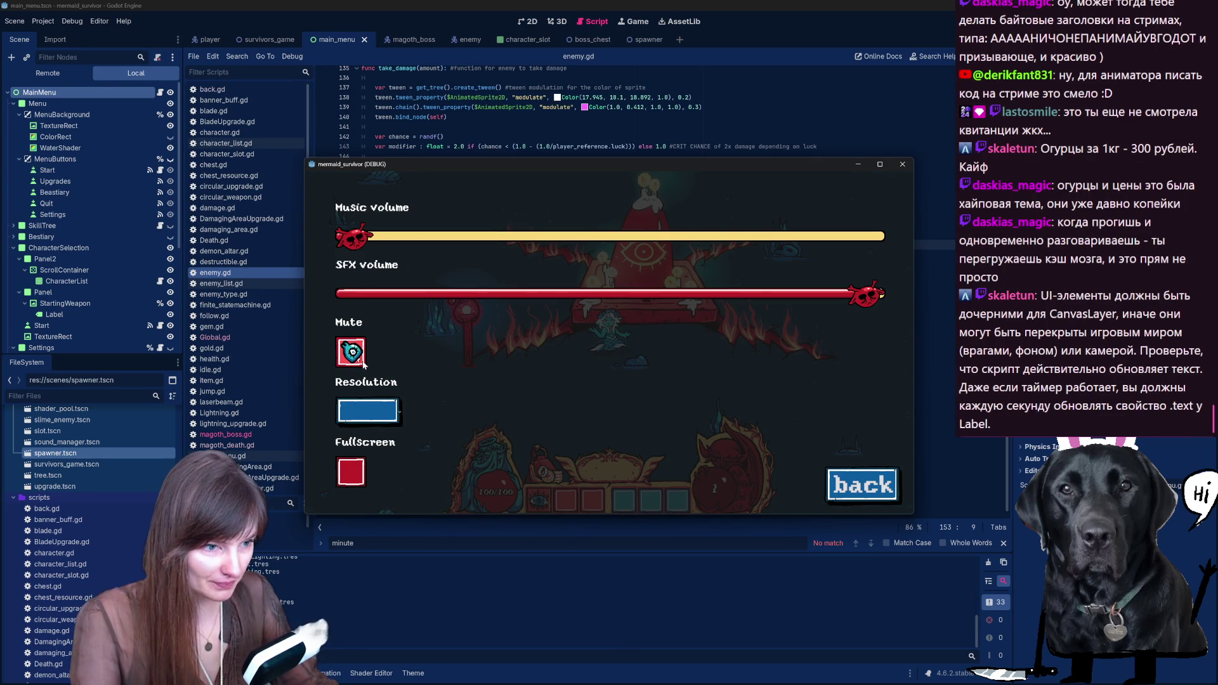
pyautogui.click(363, 364)
pyautogui.click(351, 472)
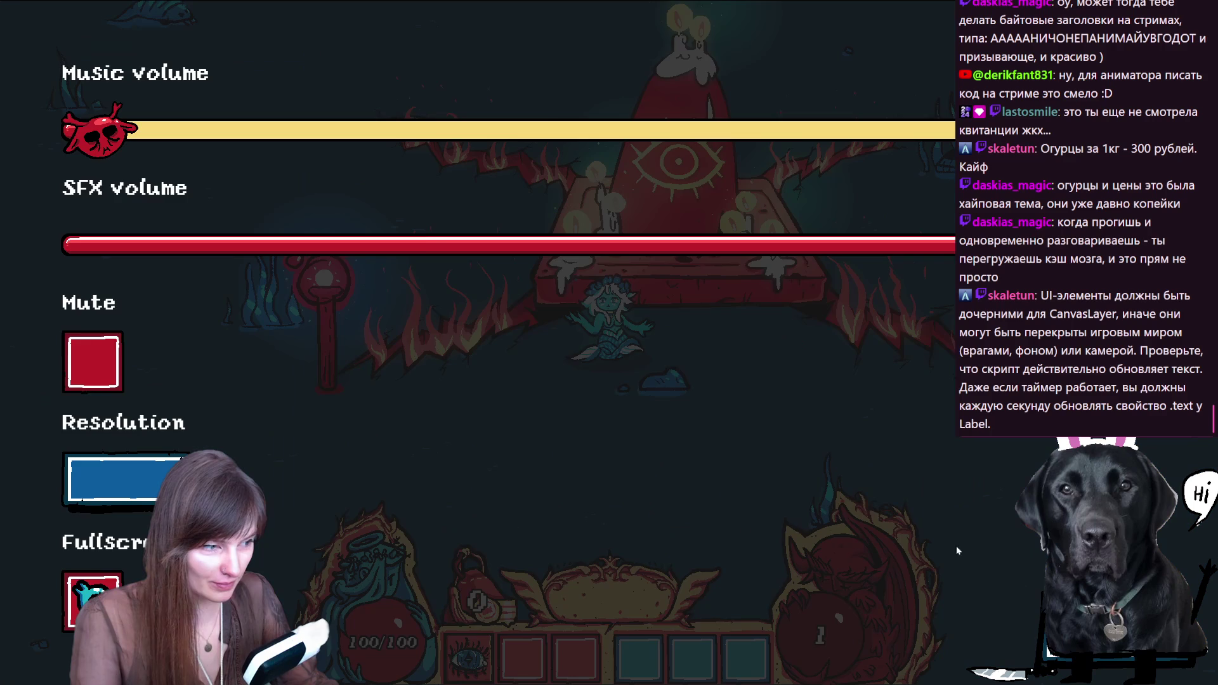
pyautogui.click(1057, 647)
pyautogui.click(993, 628)
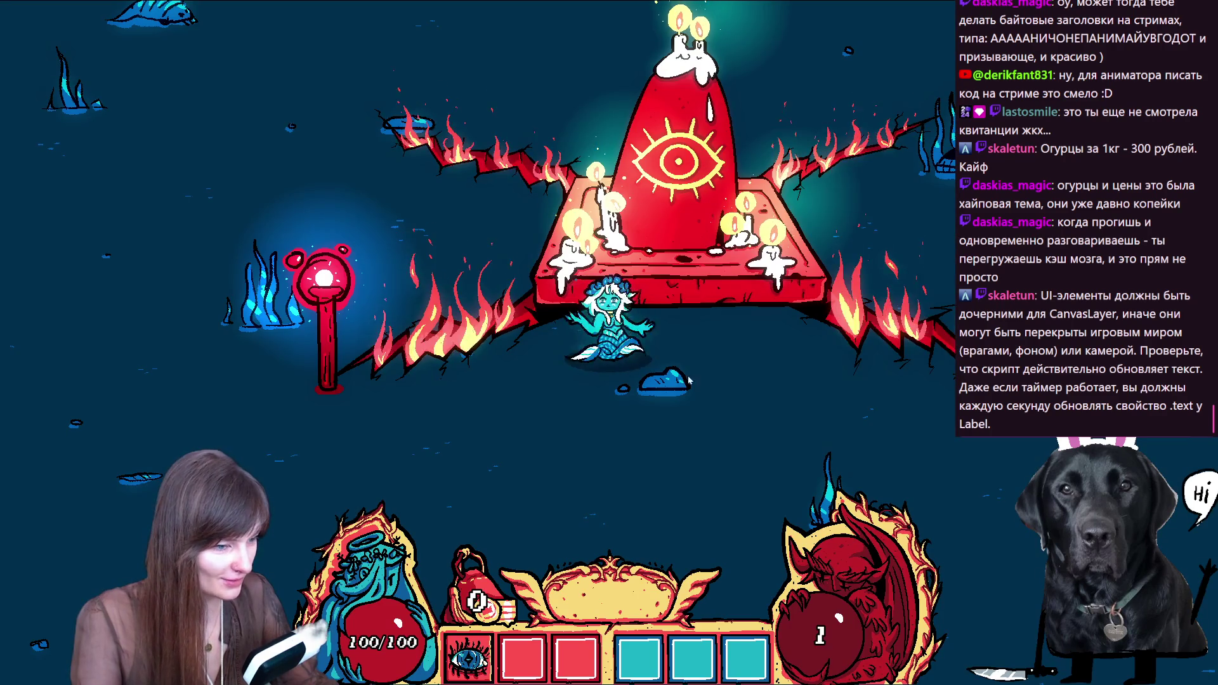
# Step: Move the mermaid around briefly, then quit the run to the main menu and close the game
pyautogui.press('s')
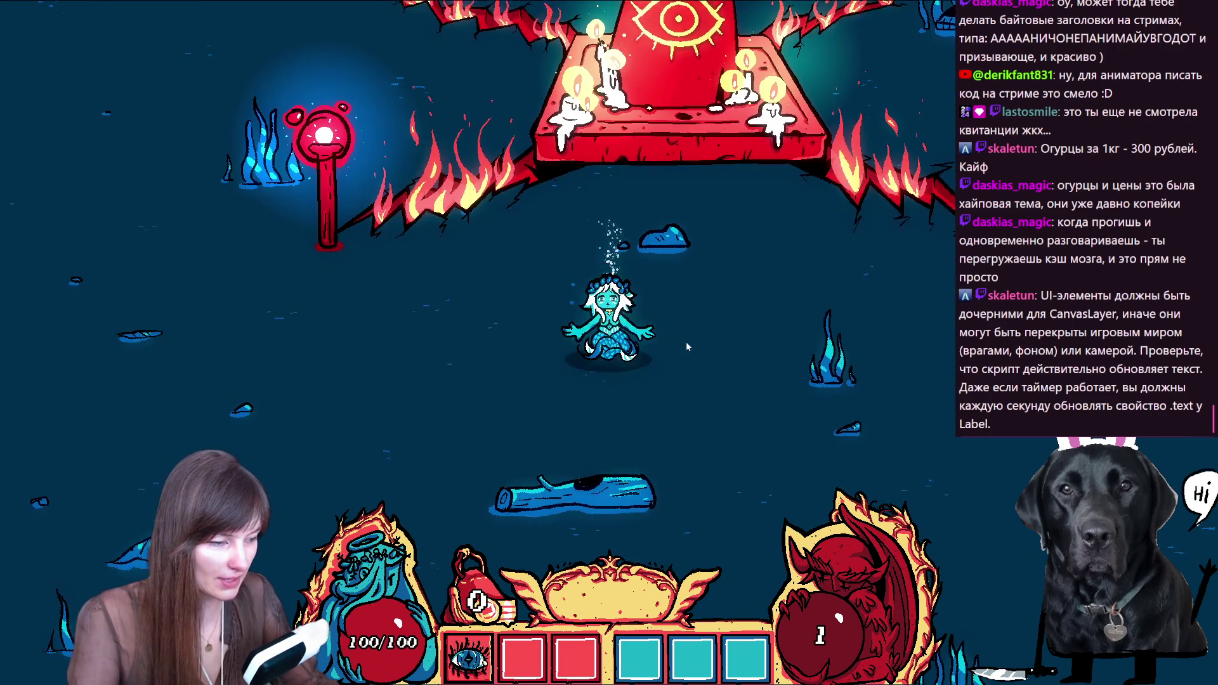
pyautogui.press('d')
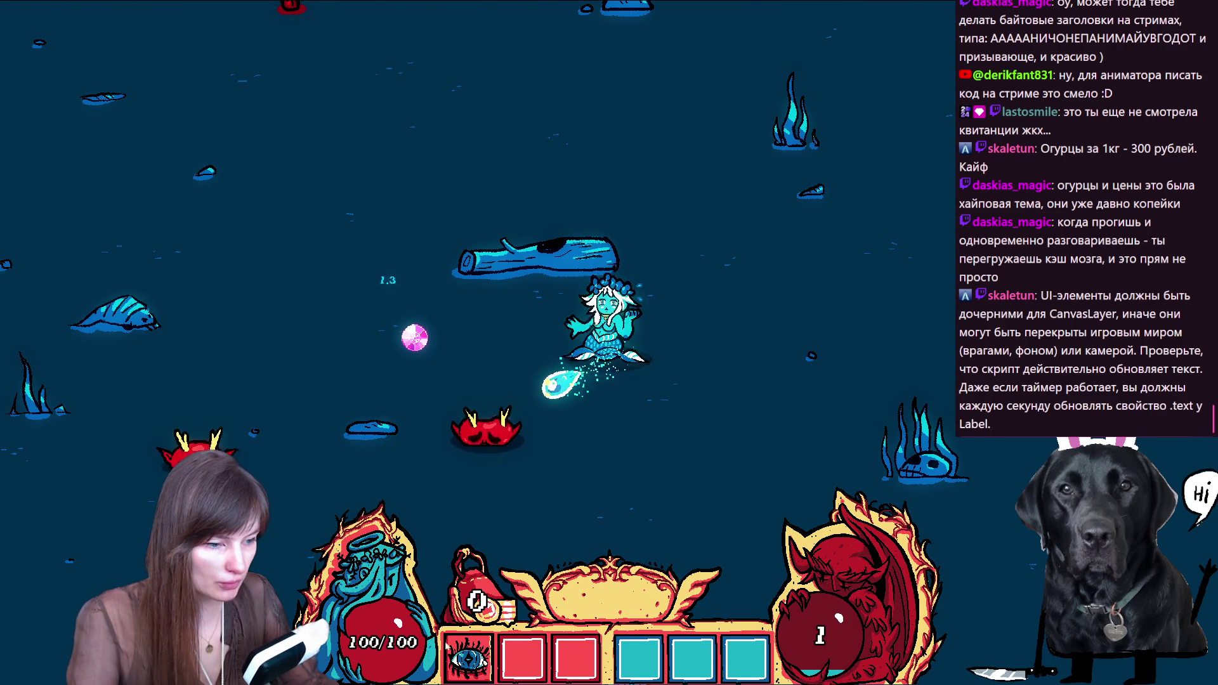
pyautogui.press('a')
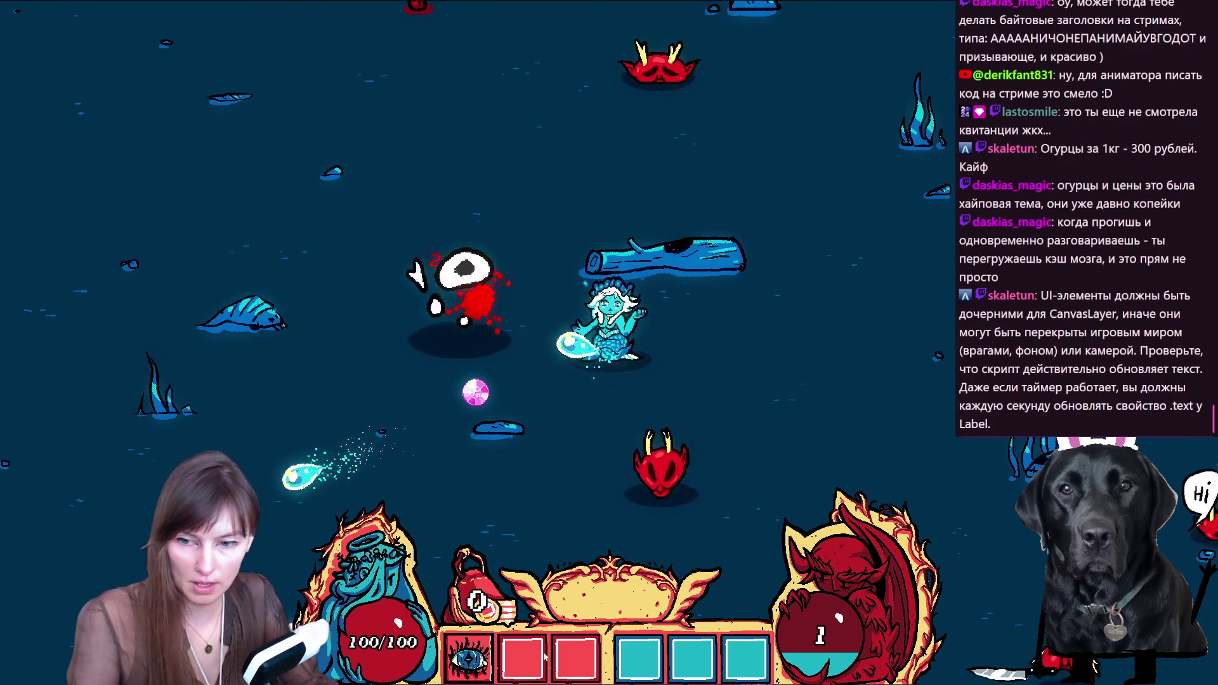
pyautogui.press('Escape')
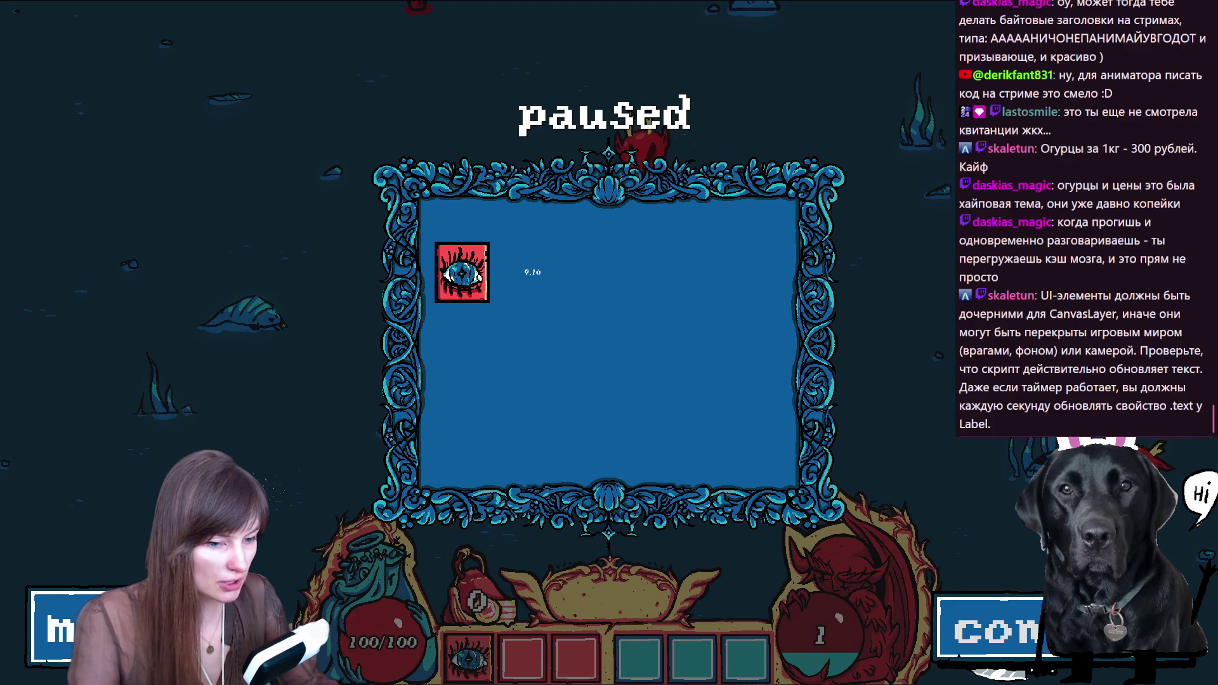
pyautogui.click(60, 628)
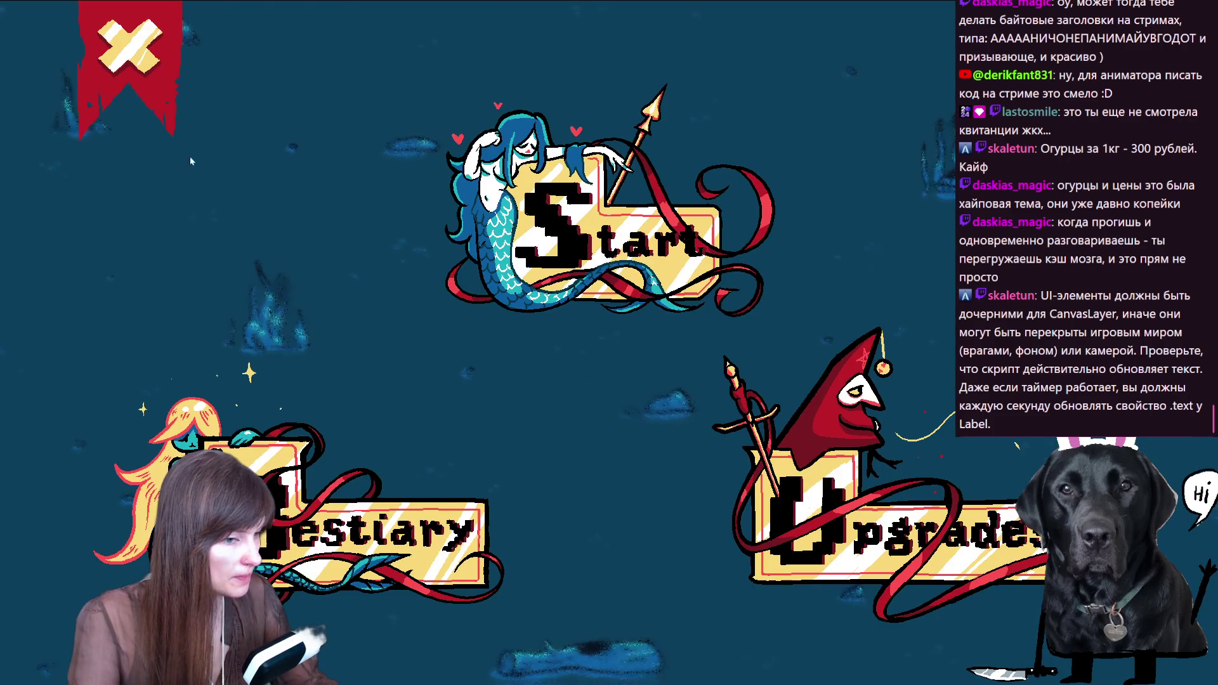
pyautogui.press('F8')
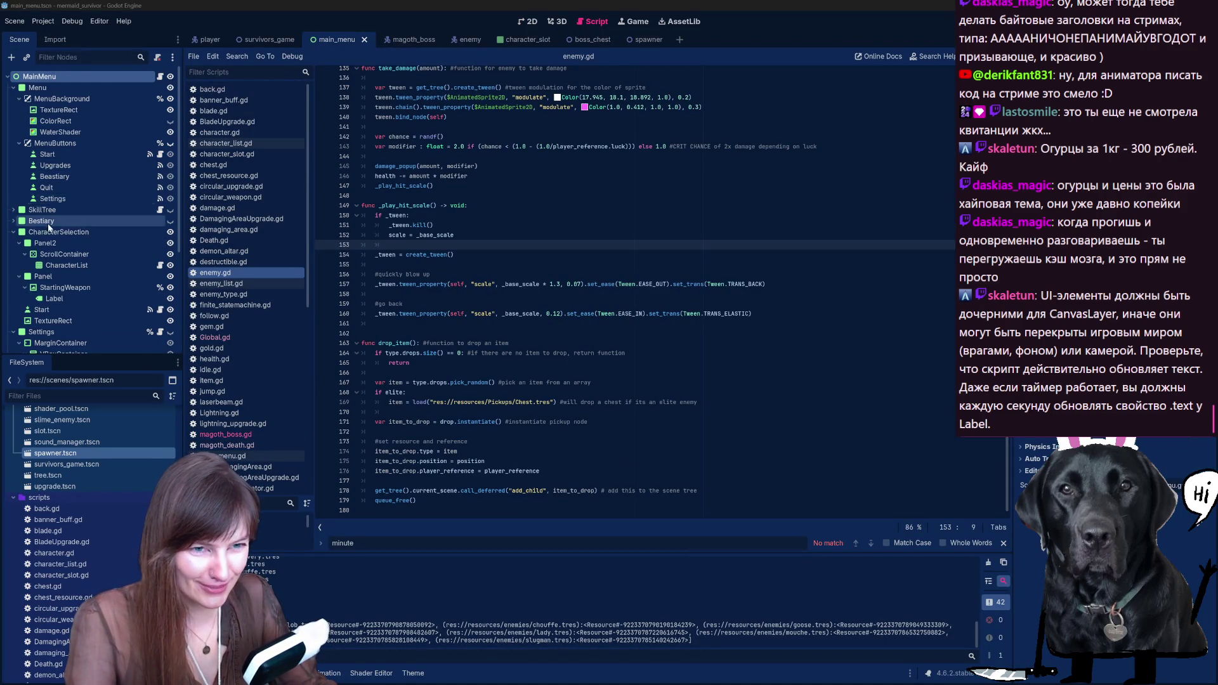
# Step: Review the player scene's Label, Health_Numbers and Level nodes, save the scene, and run the game
pyautogui.scroll(-5, 68, 273)
pyautogui.scroll(5, 67, 273)
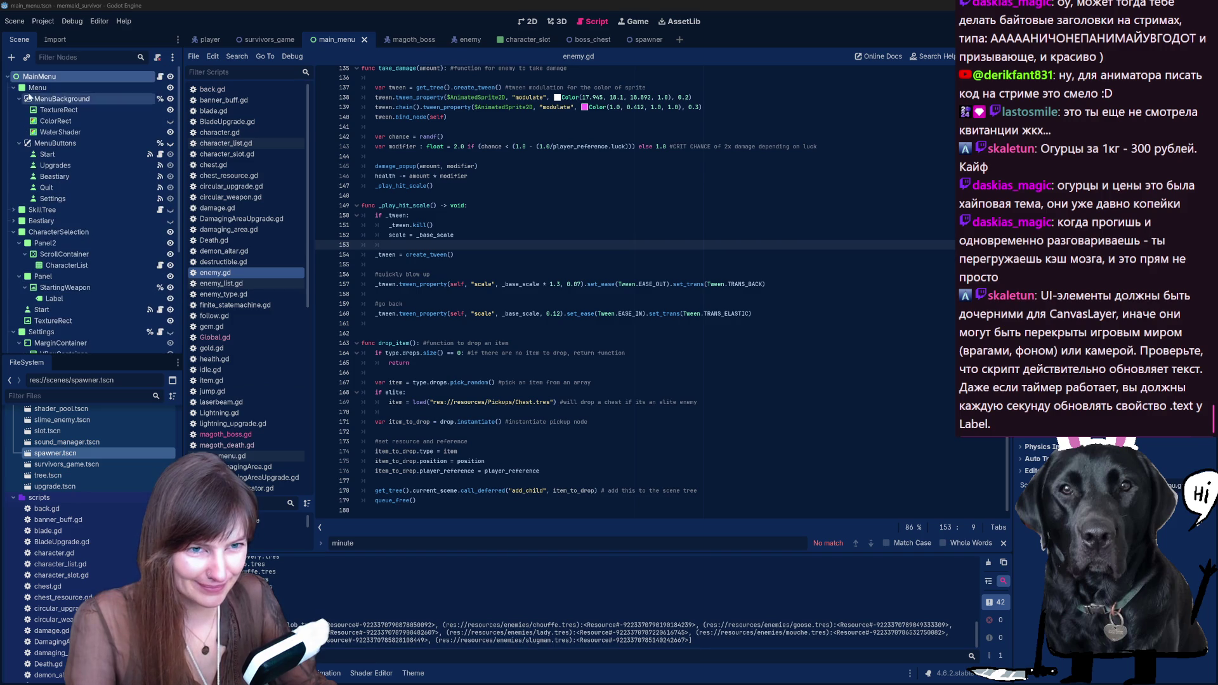
pyautogui.click(198, 41)
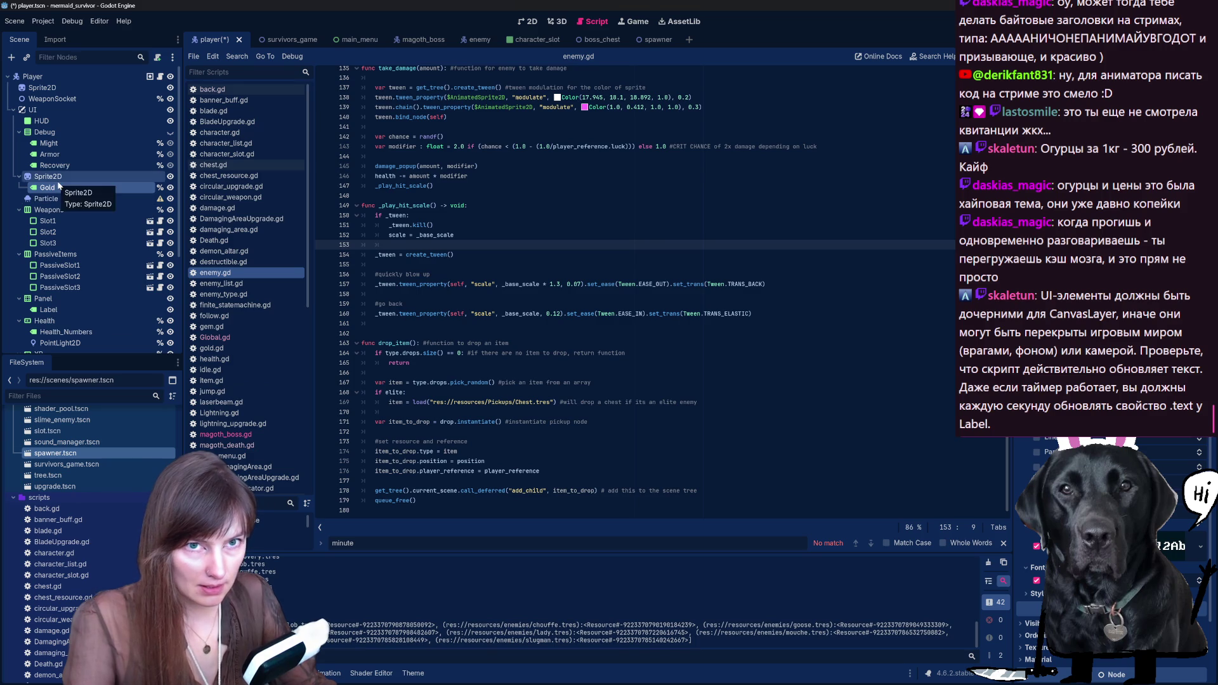
pyautogui.click(87, 310)
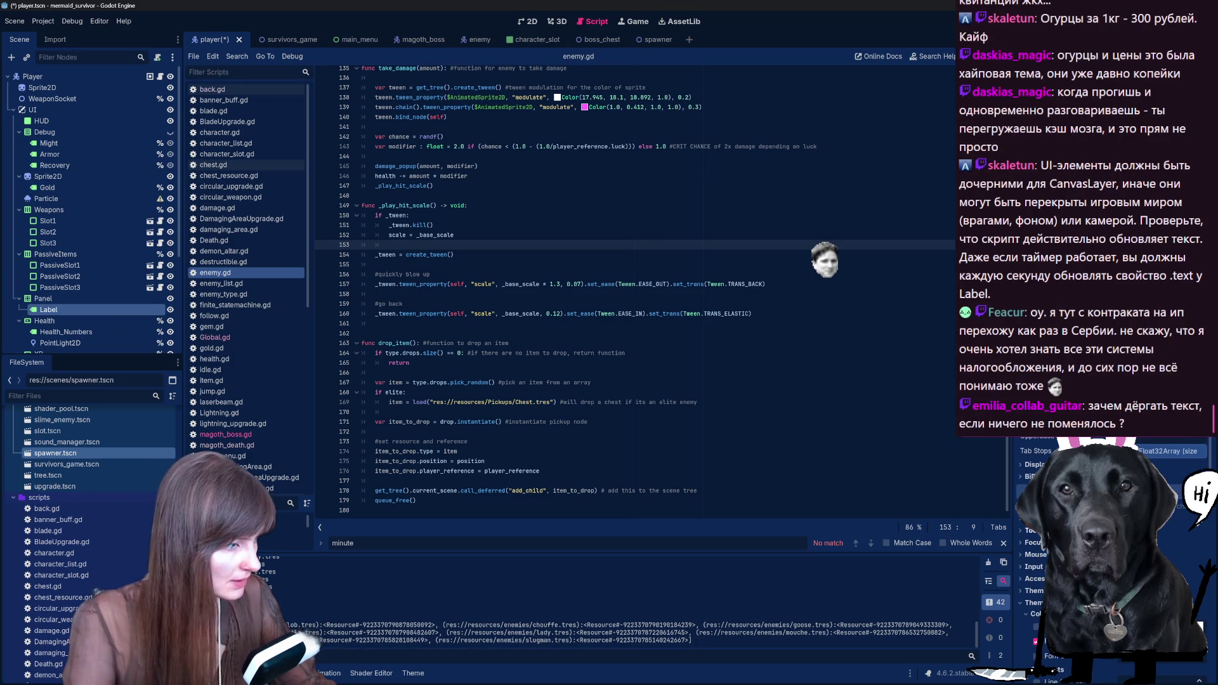
pyautogui.scroll(-5, 1079, 572)
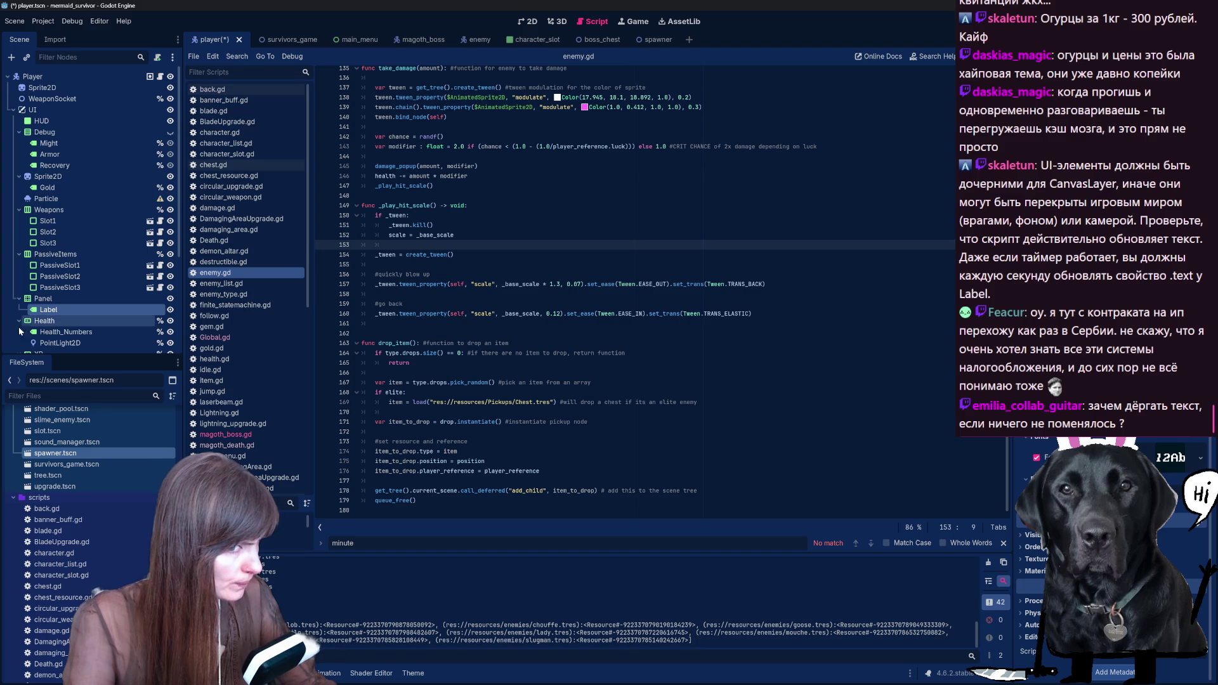
pyautogui.click(66, 332)
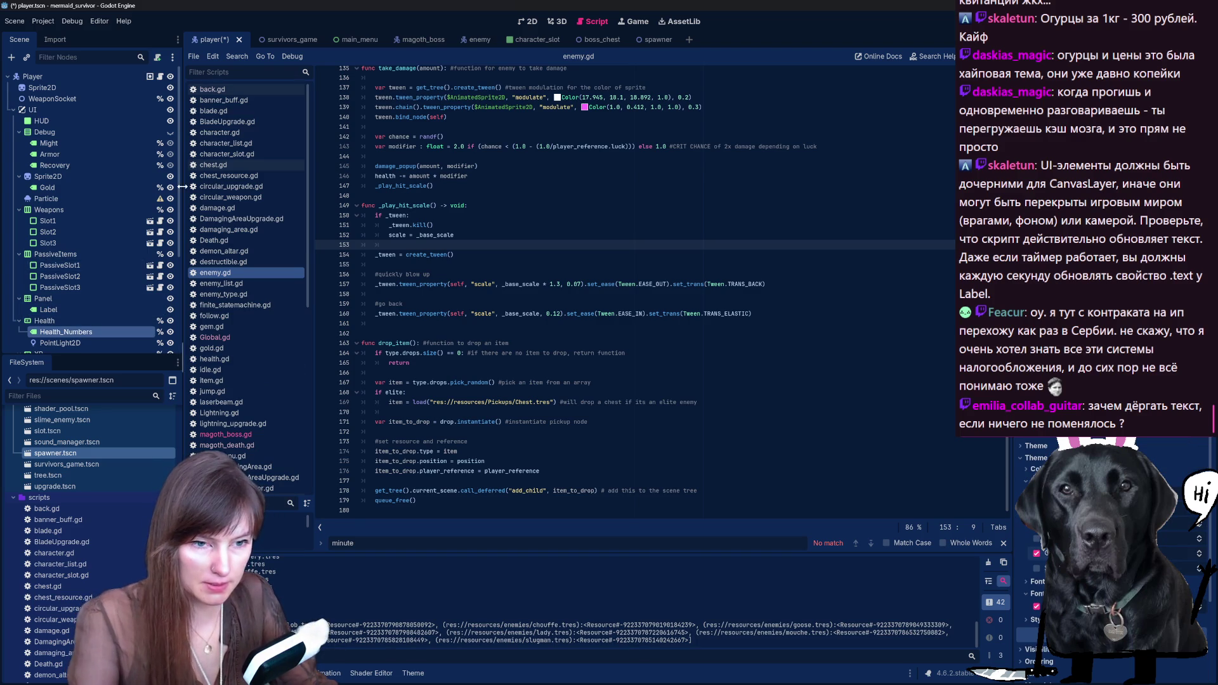
pyautogui.scroll(-3, 88, 276)
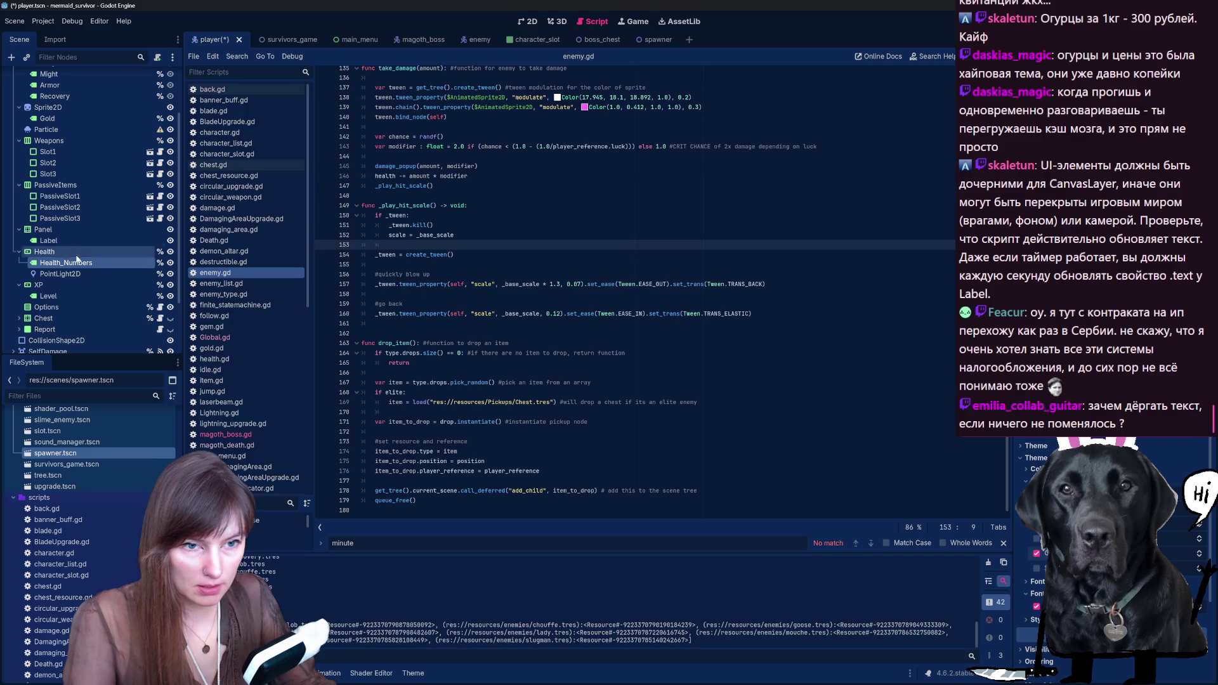
pyautogui.click(62, 295)
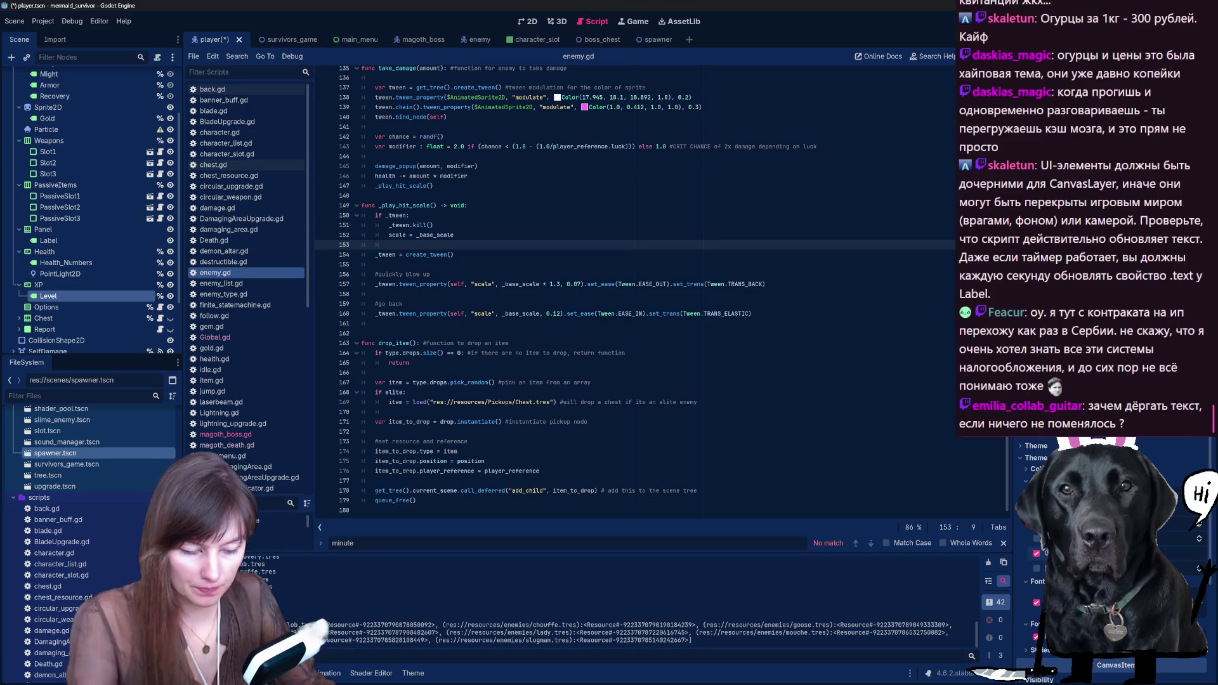
pyautogui.hotkey('ctrl', 's')
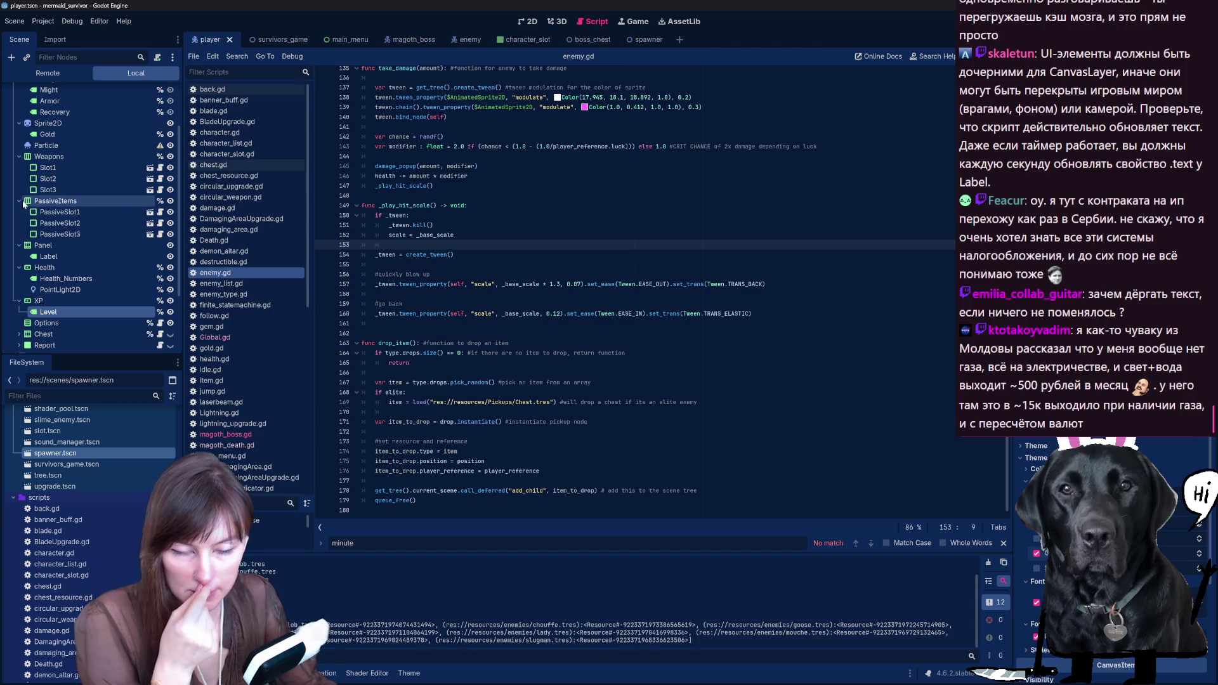
pyautogui.press('F5')
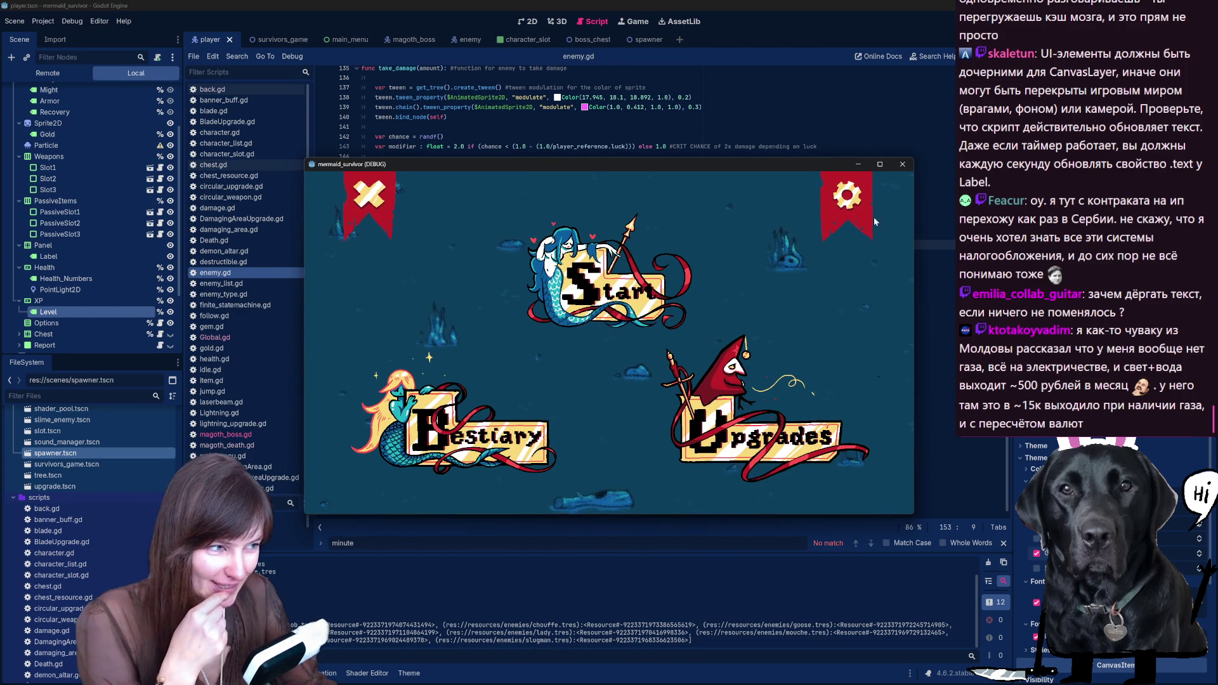
# Step: Turn on Fullscreen in the game's settings and start a new run as Nixie
pyautogui.click(851, 228)
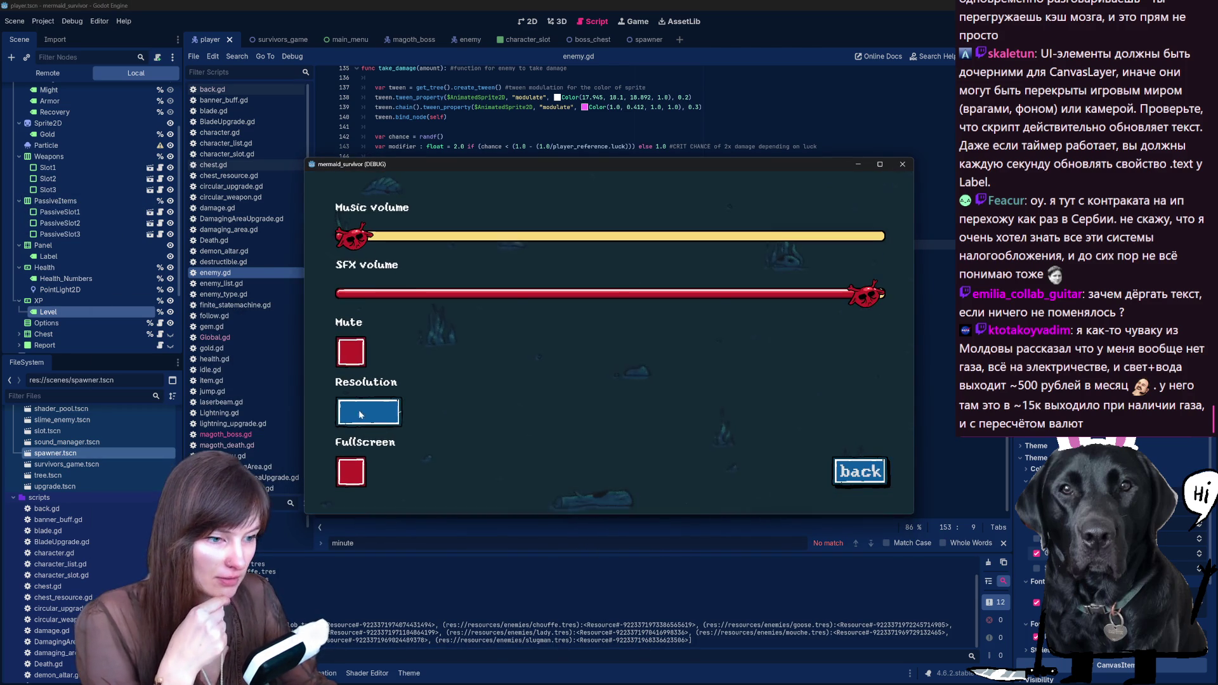
pyautogui.click(346, 472)
pyautogui.press('Escape')
pyautogui.click(609, 235)
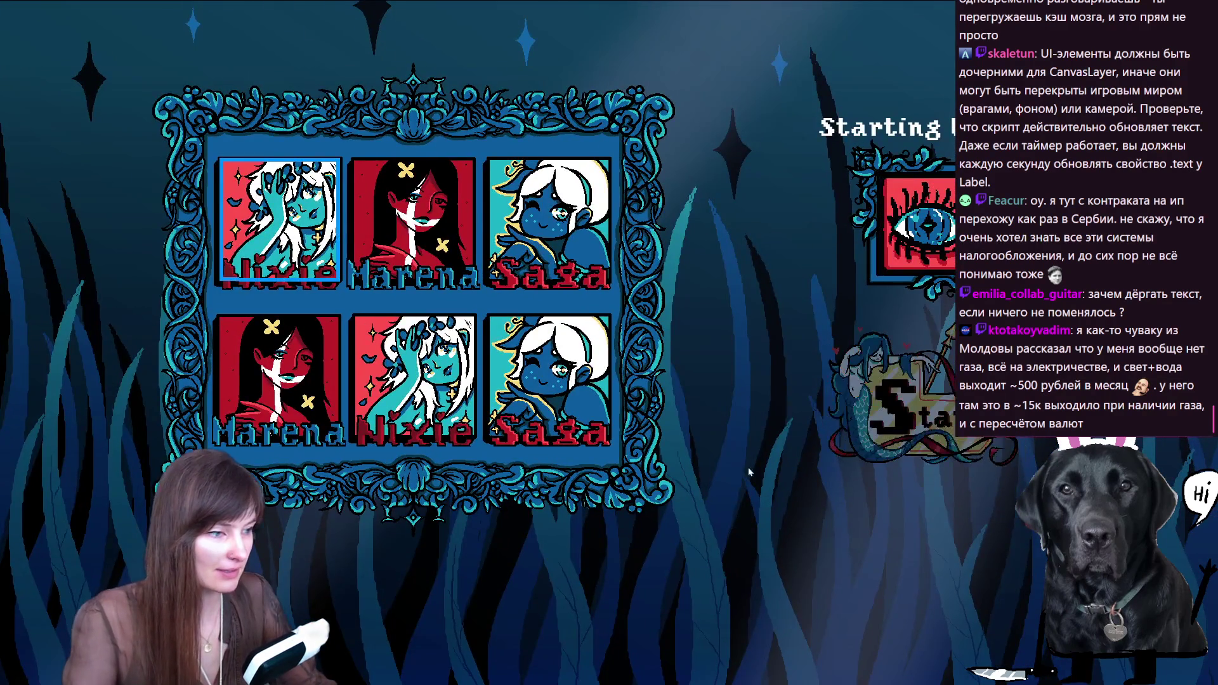
pyautogui.click(279, 215)
# Step: Steer the mermaid around the arena, keeping off the border and dodging enemies
pyautogui.press('s')
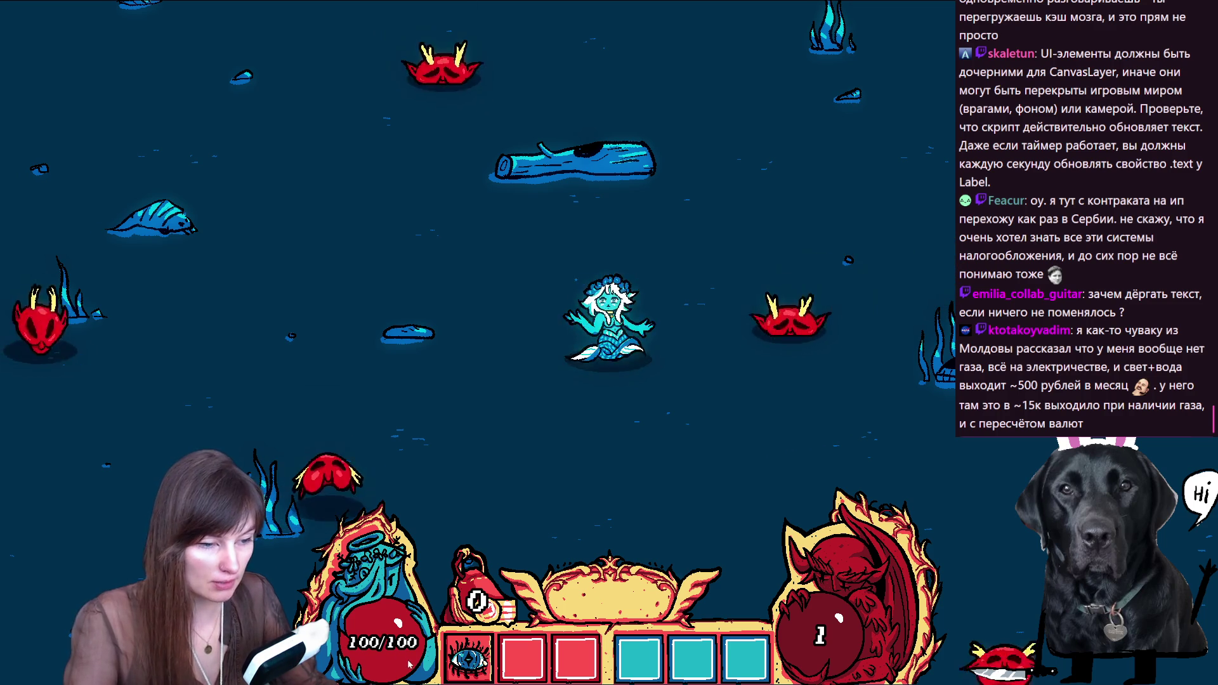
pyautogui.press('s')
pyautogui.press('d')
pyautogui.press('w')
pyautogui.press('s')
pyautogui.press('d')
pyautogui.press('a')
pyautogui.press('w')
pyautogui.press('s')
pyautogui.press('d')
pyautogui.press('w')
pyautogui.press('w')
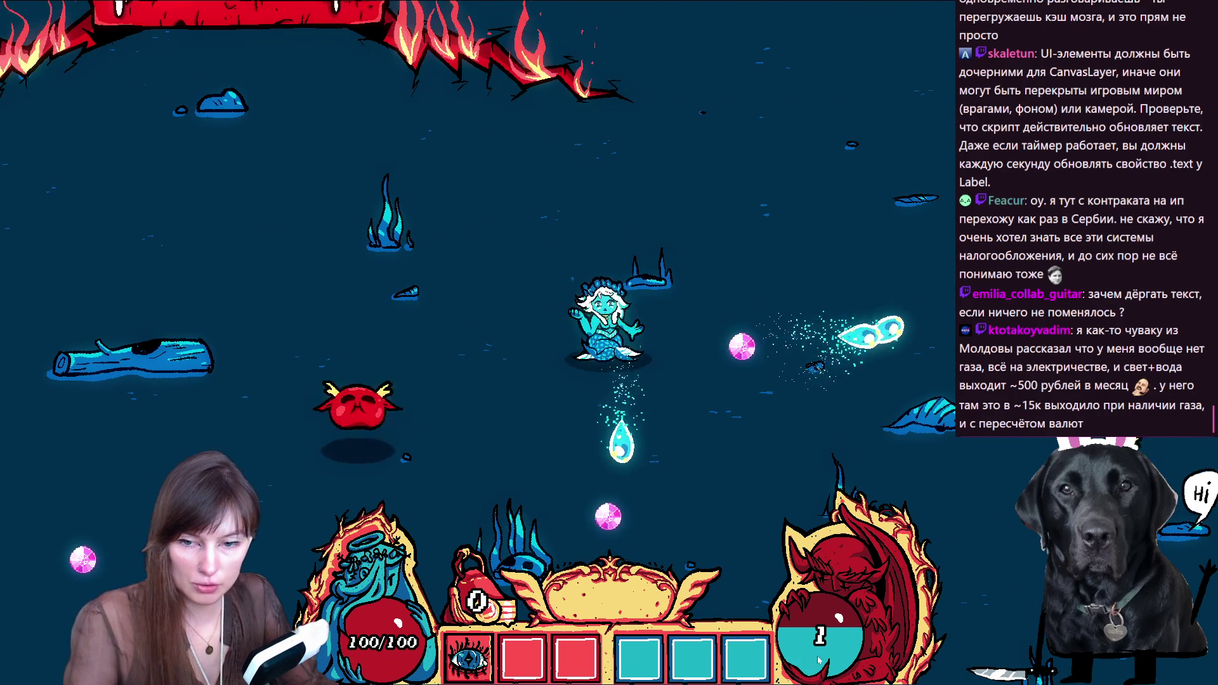
pyautogui.press('d')
pyautogui.press('s')
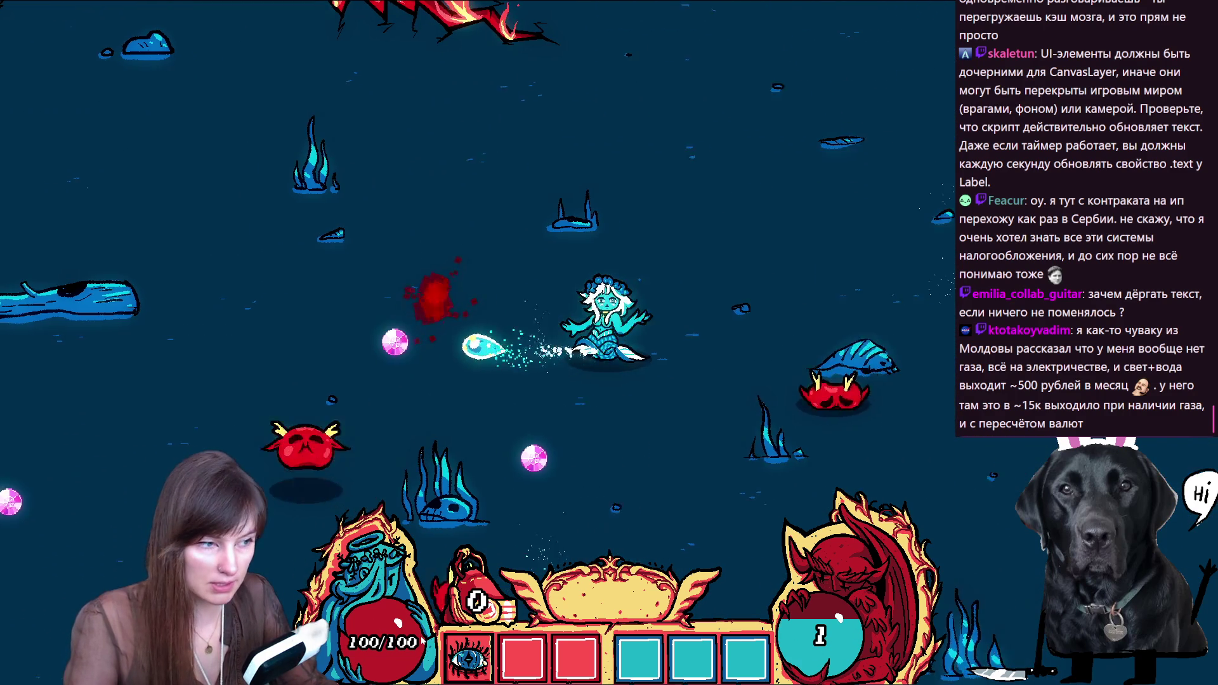
pyautogui.press('s')
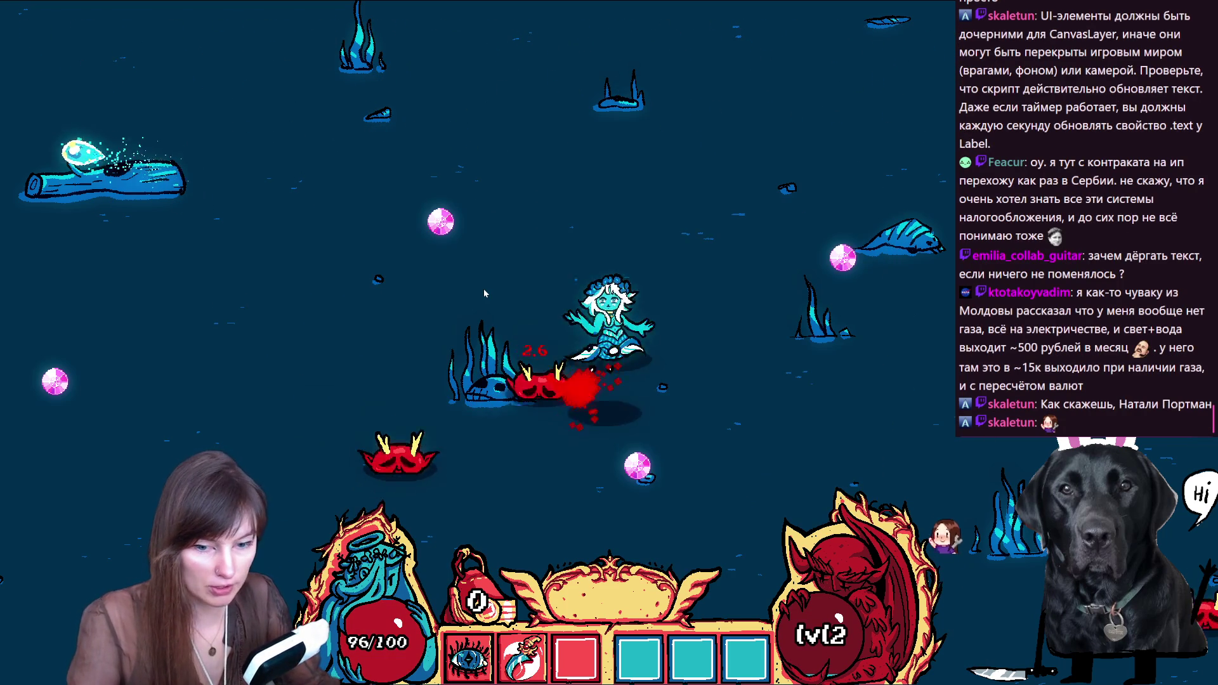
# Step: Move toward the eye altar, interact with the red lamp post, and keep fighting until level-up
pyautogui.press('w')
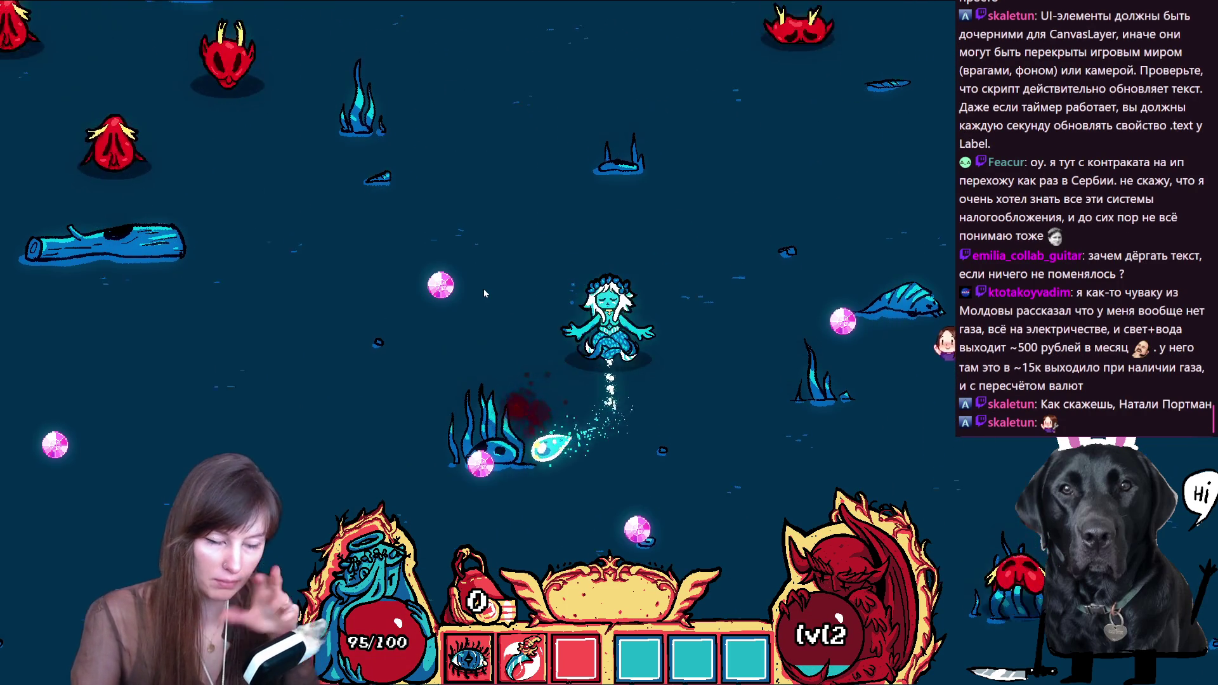
pyautogui.press('a')
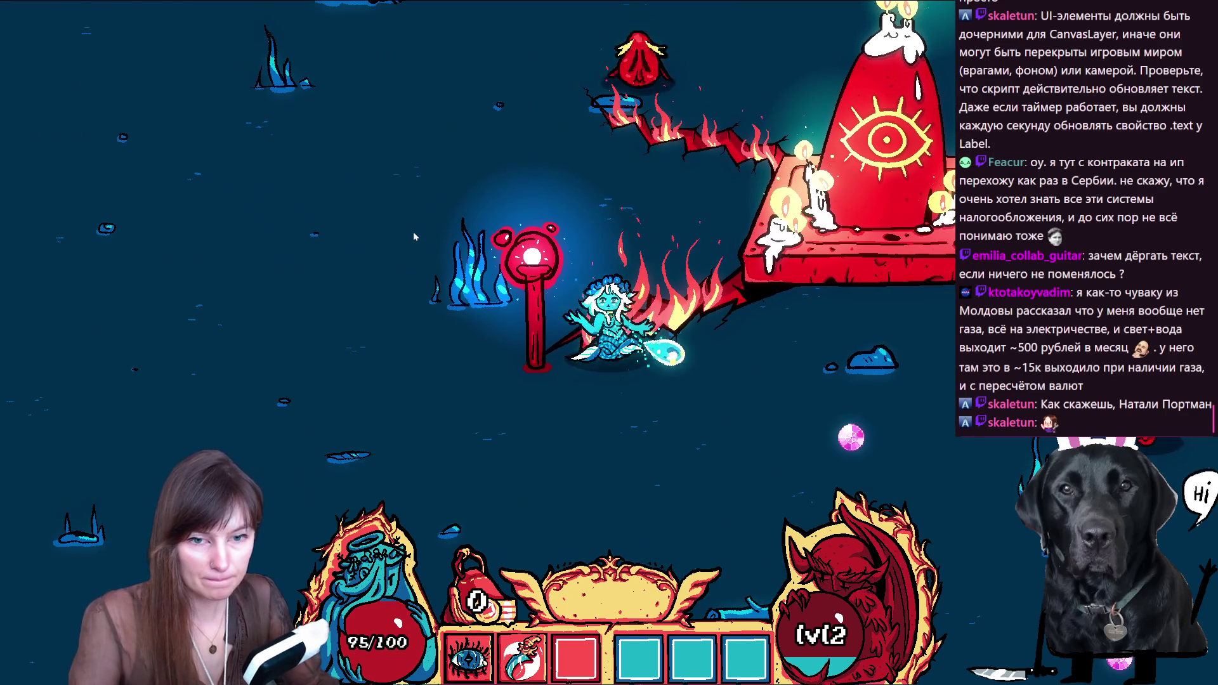
pyautogui.press('s')
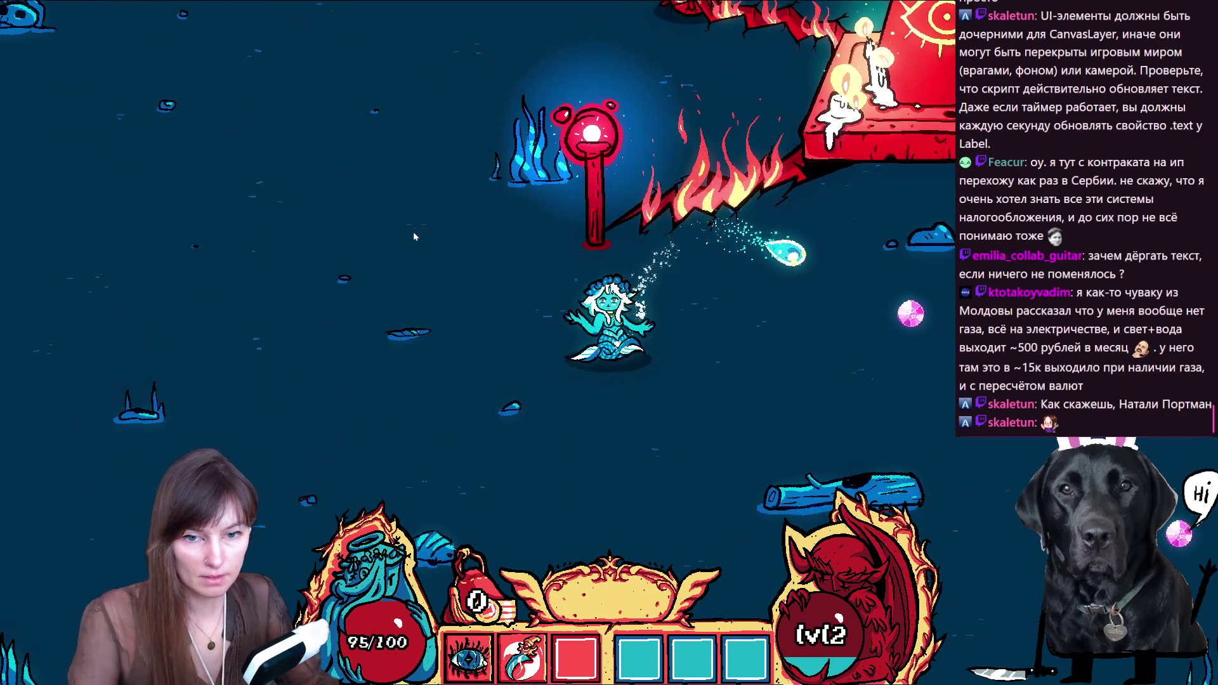
pyautogui.press('a')
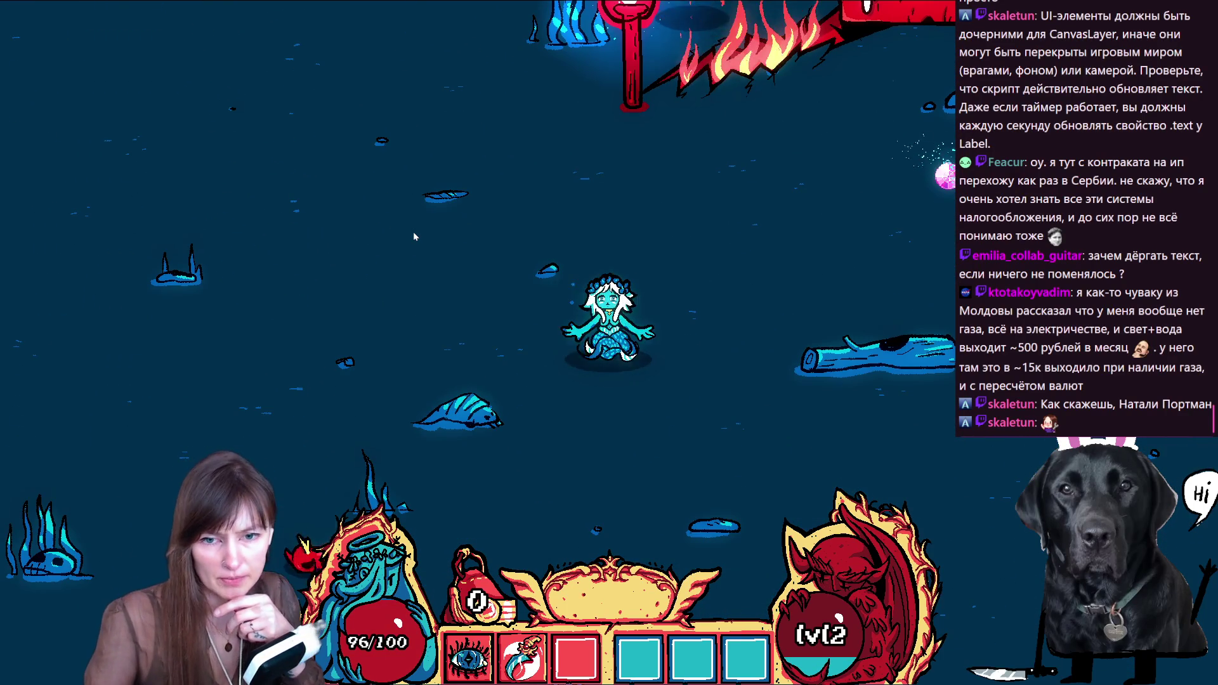
pyautogui.press('w')
pyautogui.press('a')
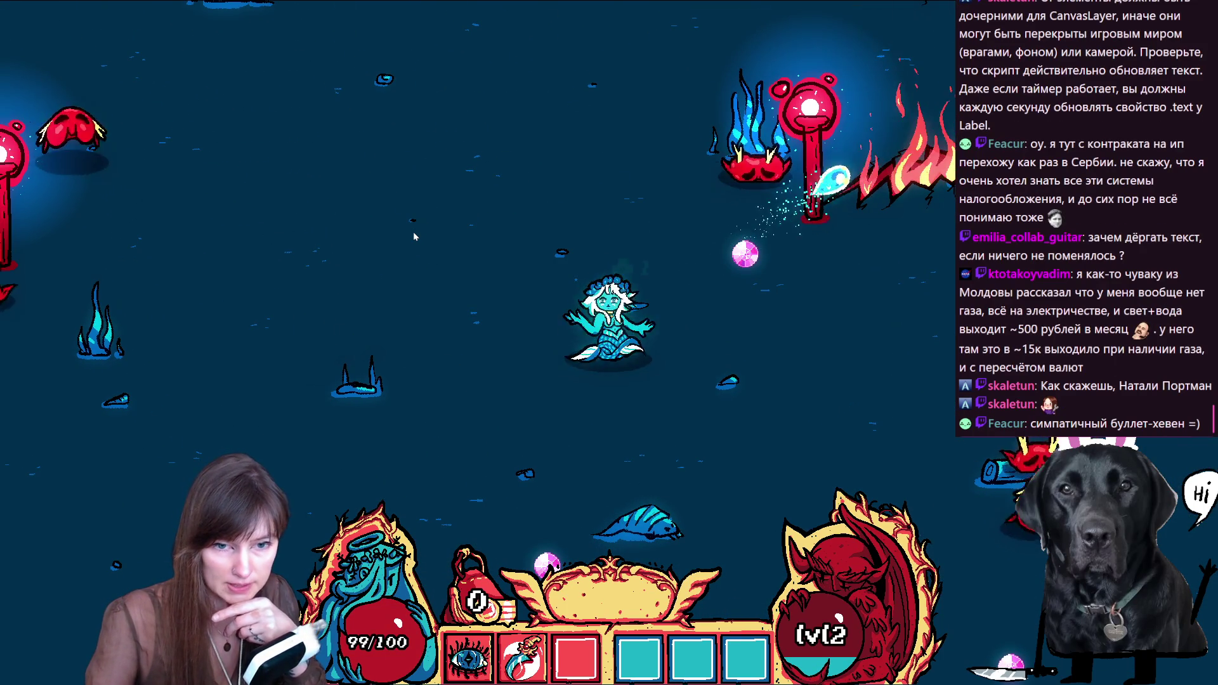
pyautogui.press('w')
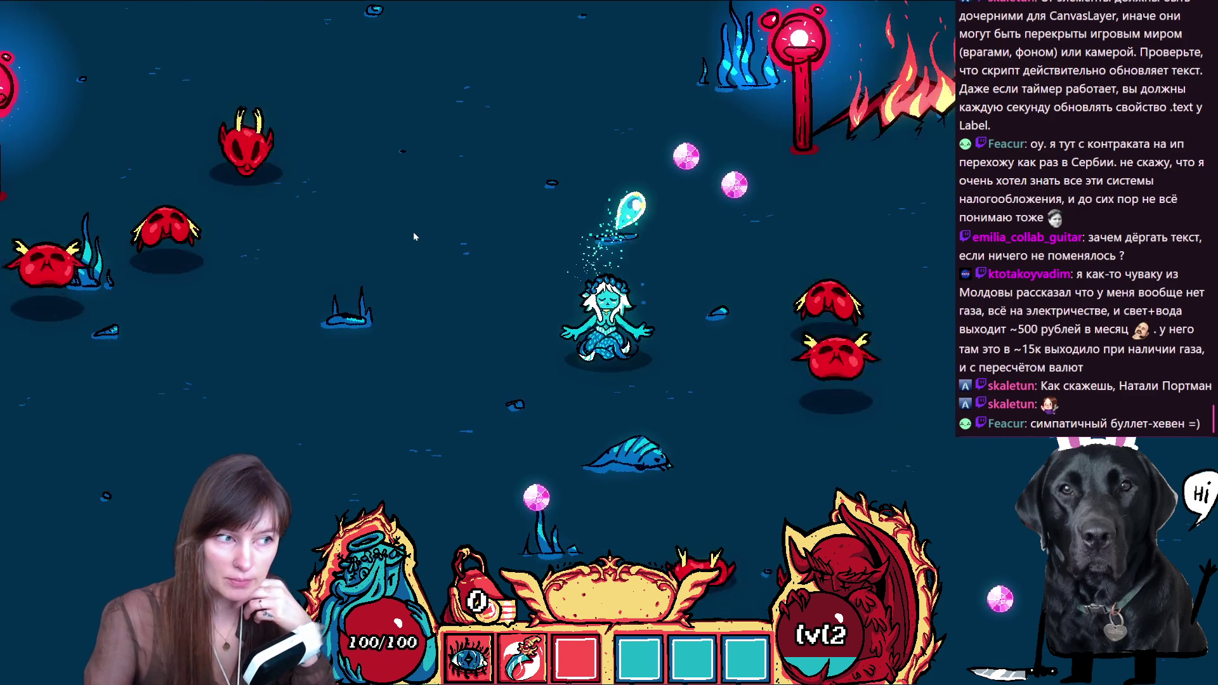
pyautogui.press('d')
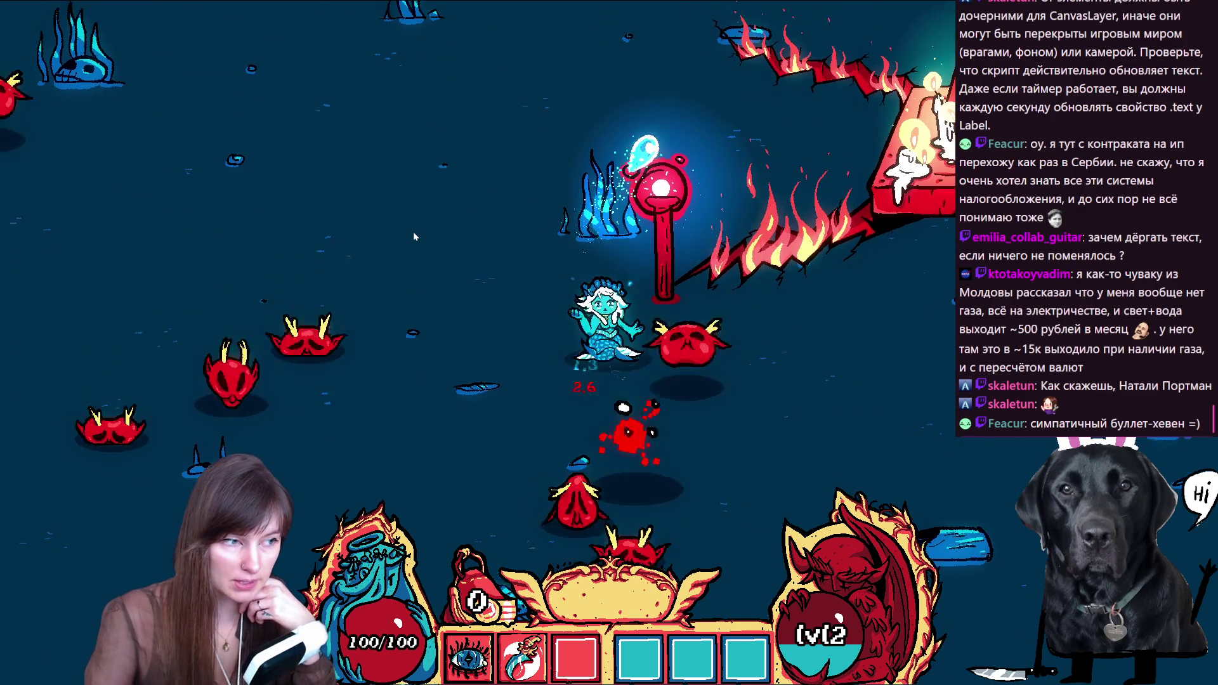
pyautogui.press('e')
pyautogui.press('d')
pyautogui.press('s')
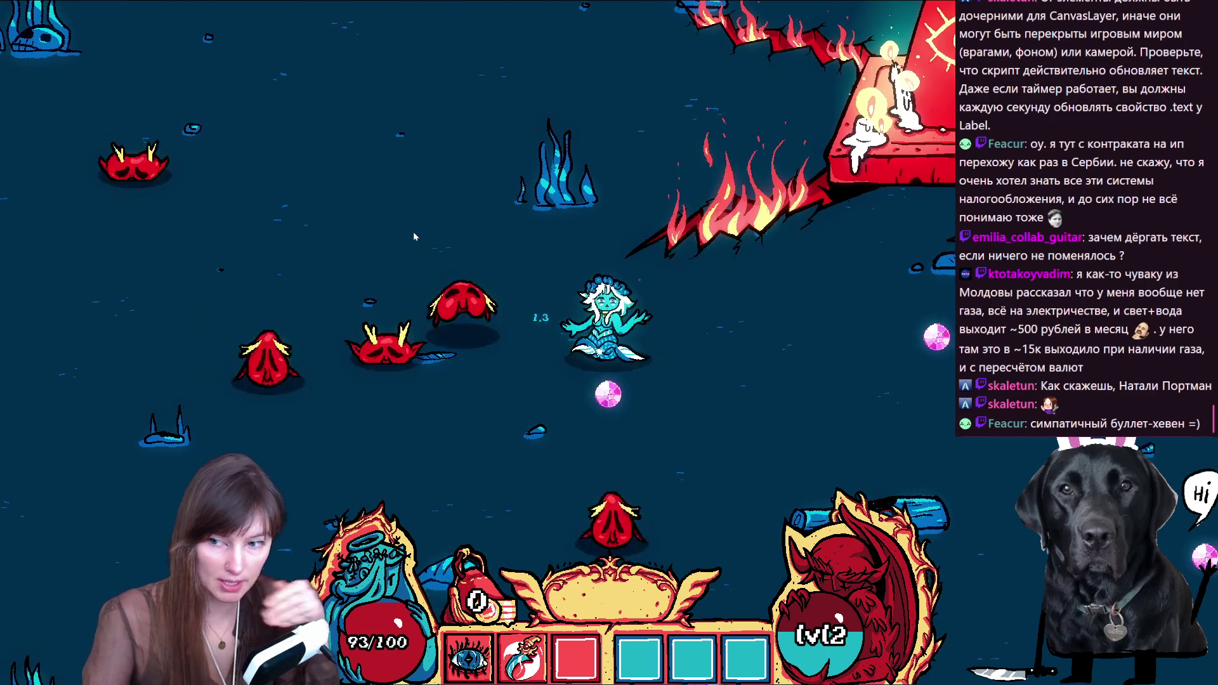
pyautogui.press('s')
pyautogui.press('a')
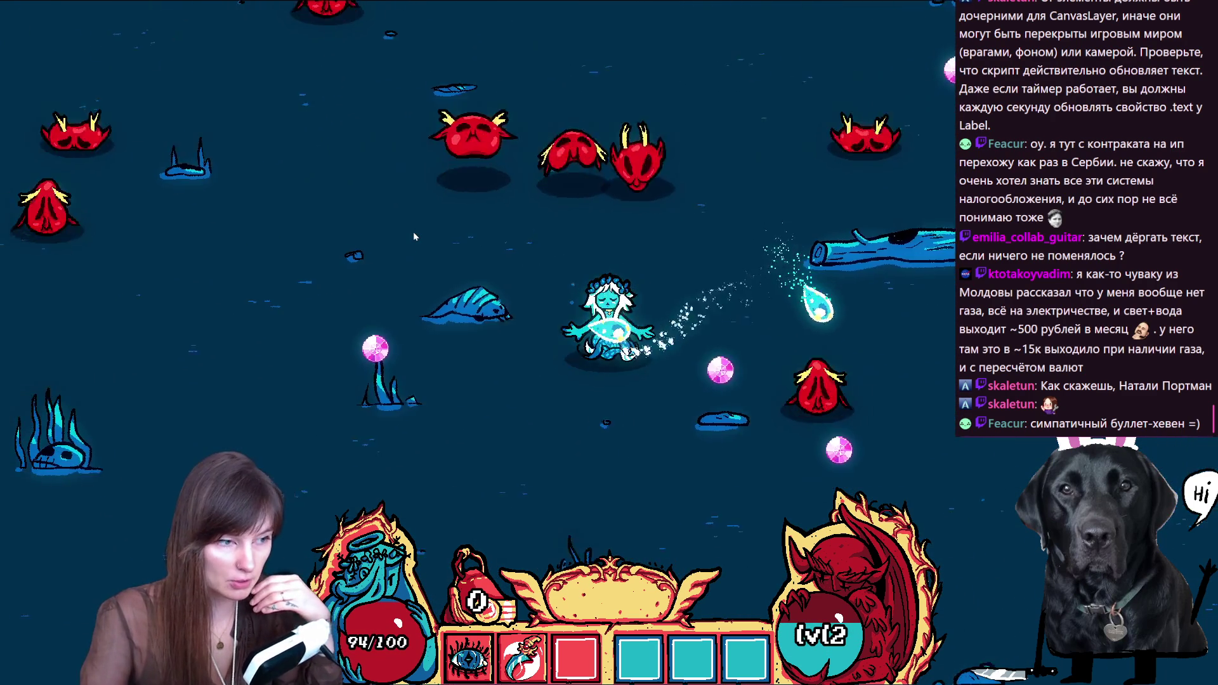
pyautogui.press('d')
pyautogui.press('w')
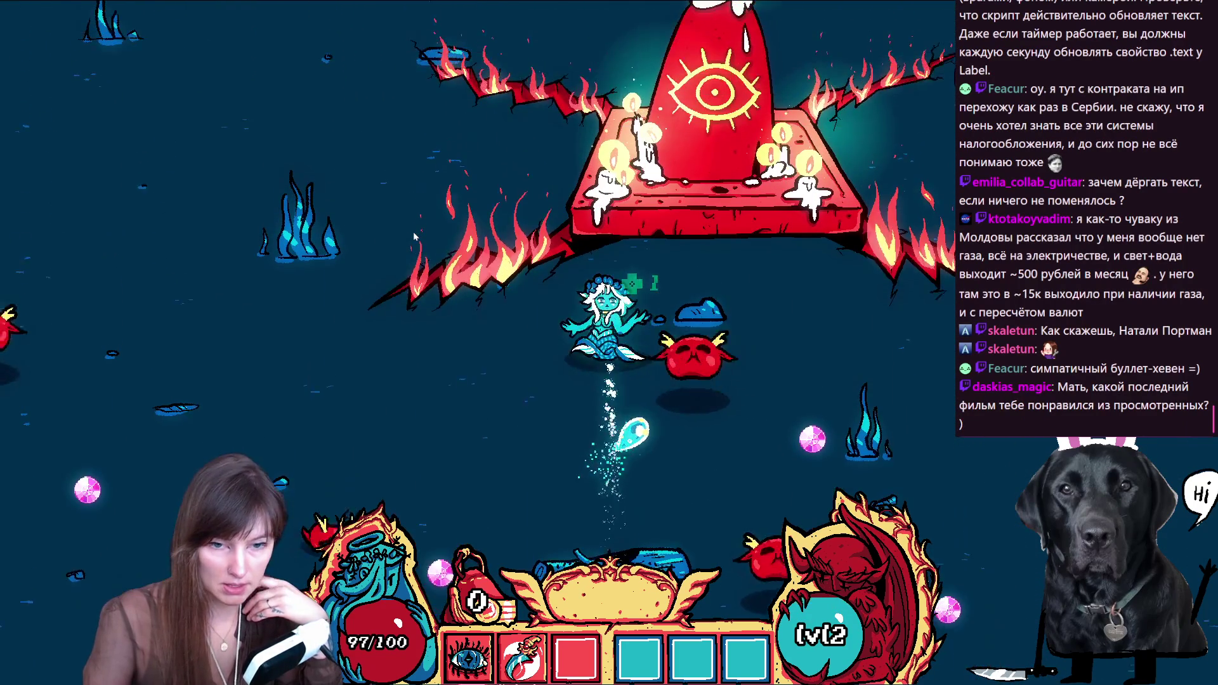
pyautogui.press('a')
pyautogui.press('a')
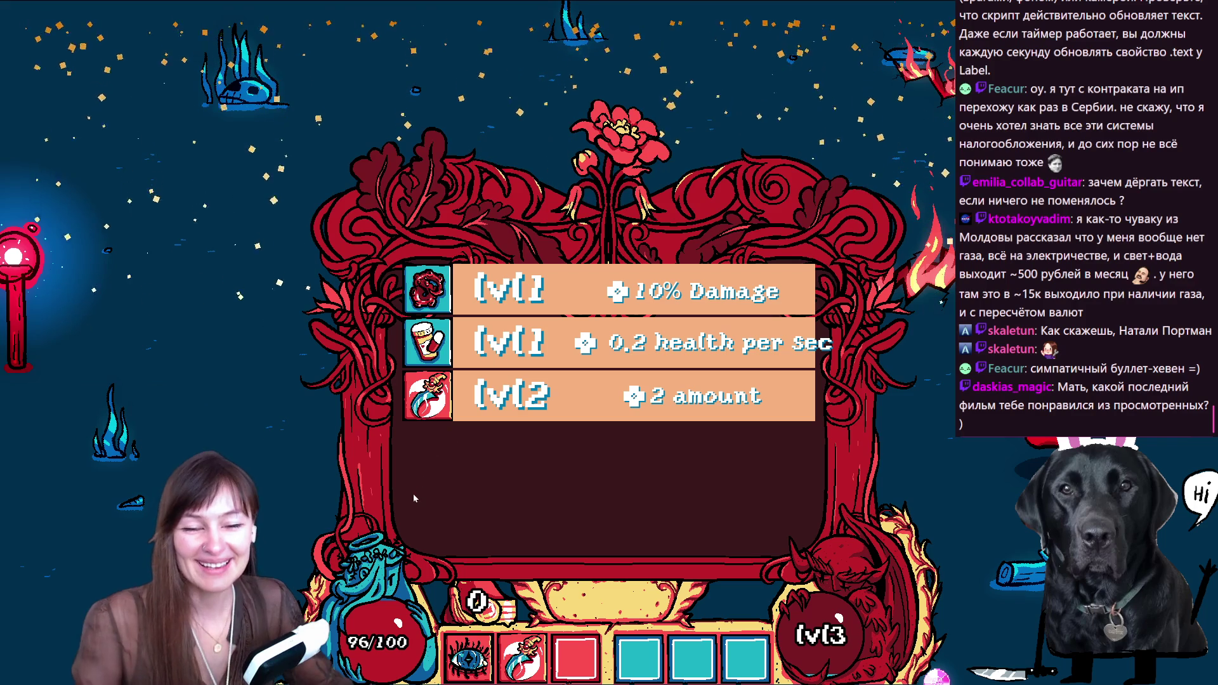
# Step: Choose the +2 amount upgrade and keep playing briefly
pyautogui.click(521, 396)
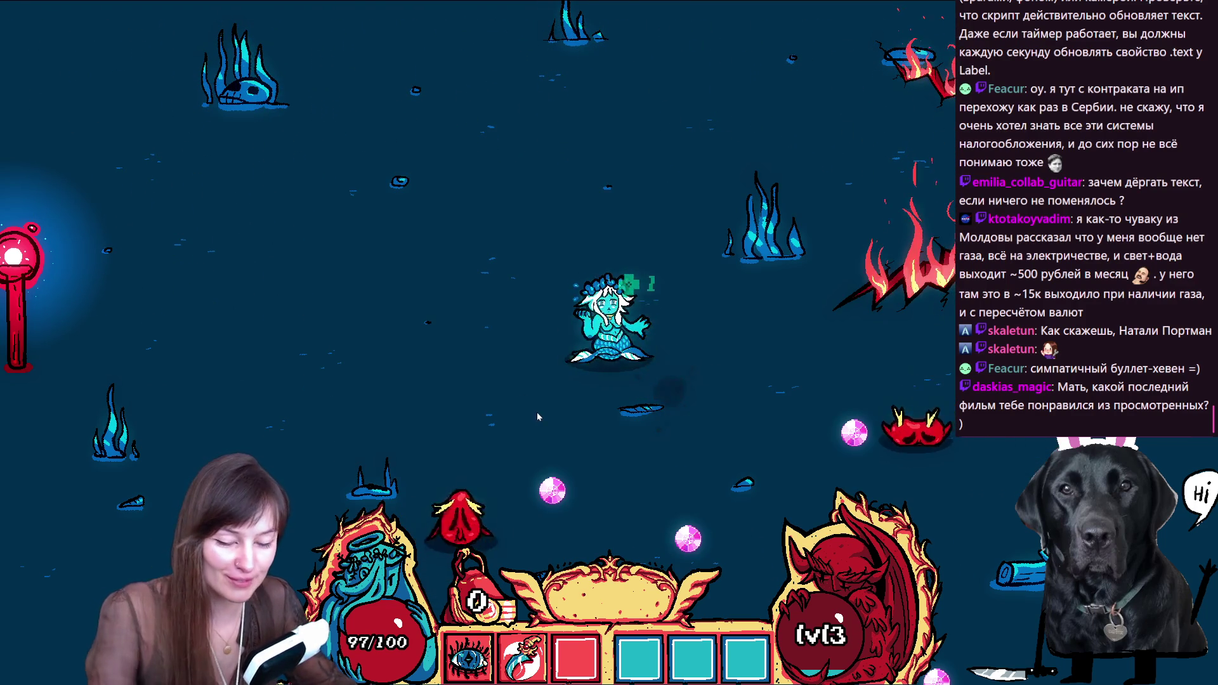
pyautogui.press('s')
pyautogui.press('d')
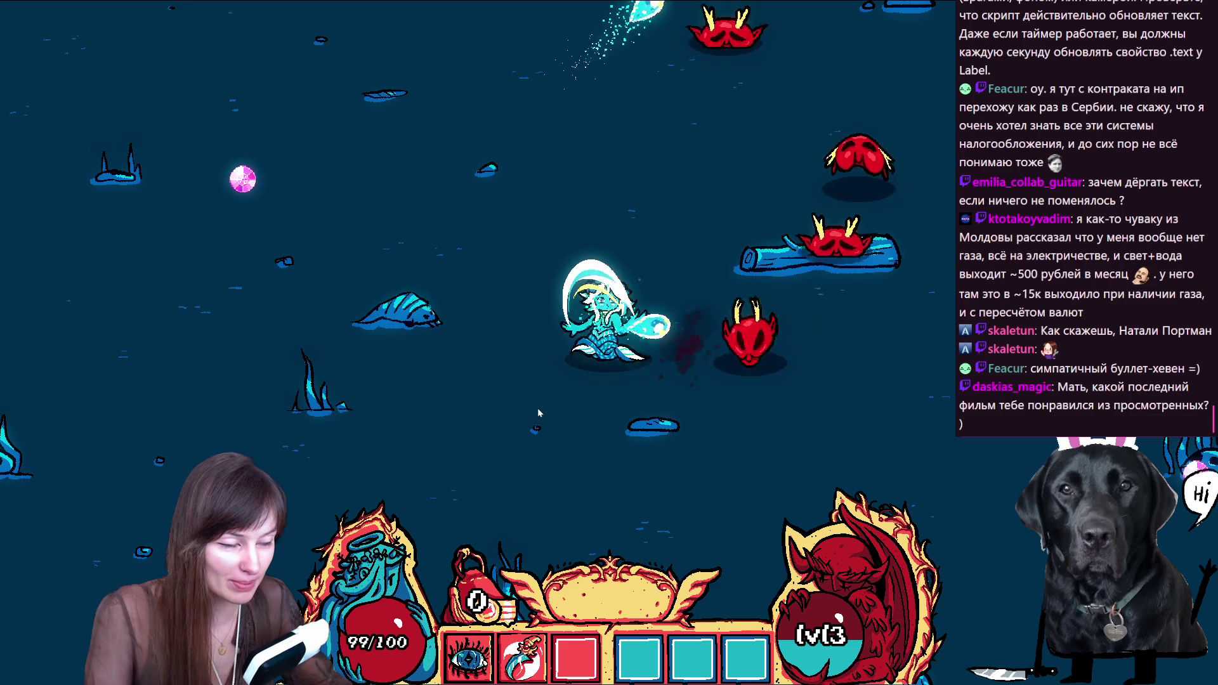
pyautogui.press('a')
# Step: Pause, quit to the main menu, and close the game window
pyautogui.press('Escape')
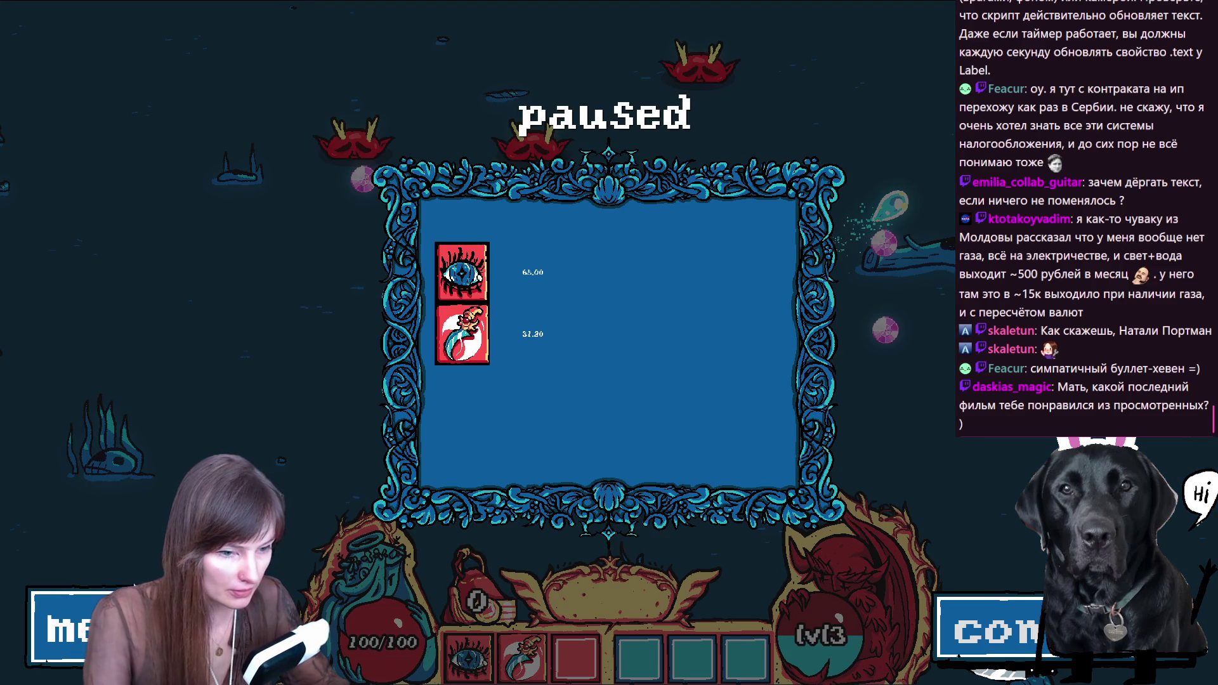
pyautogui.click(58, 634)
pyautogui.click(130, 48)
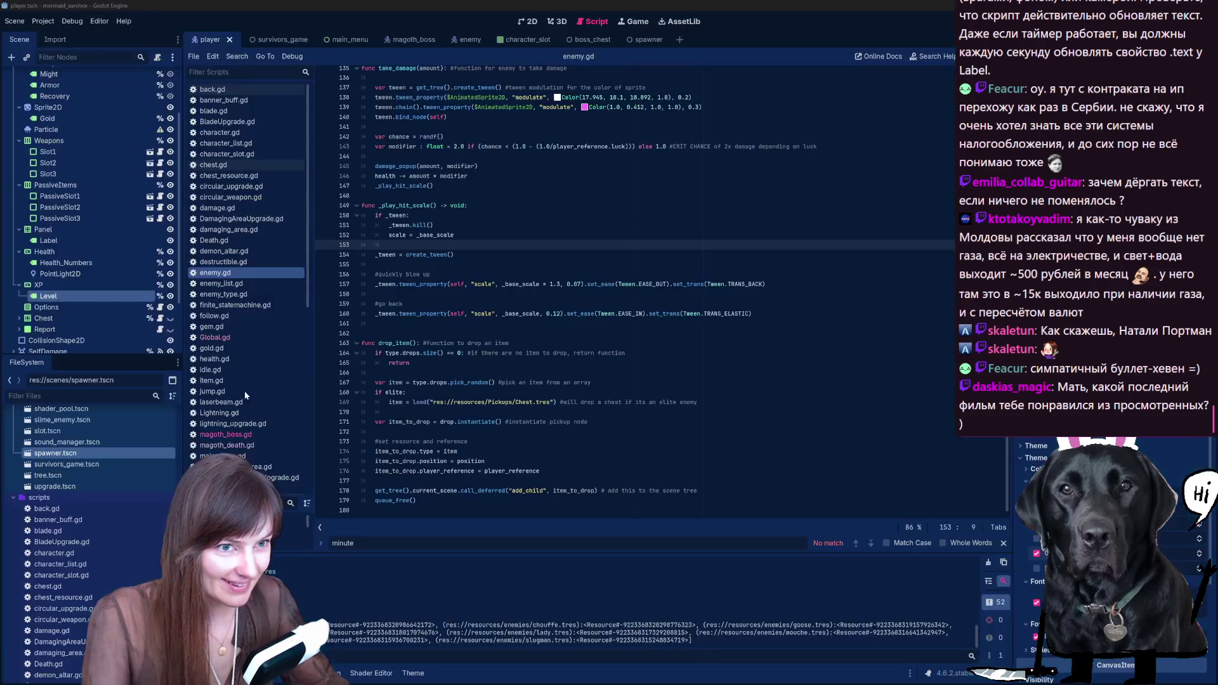
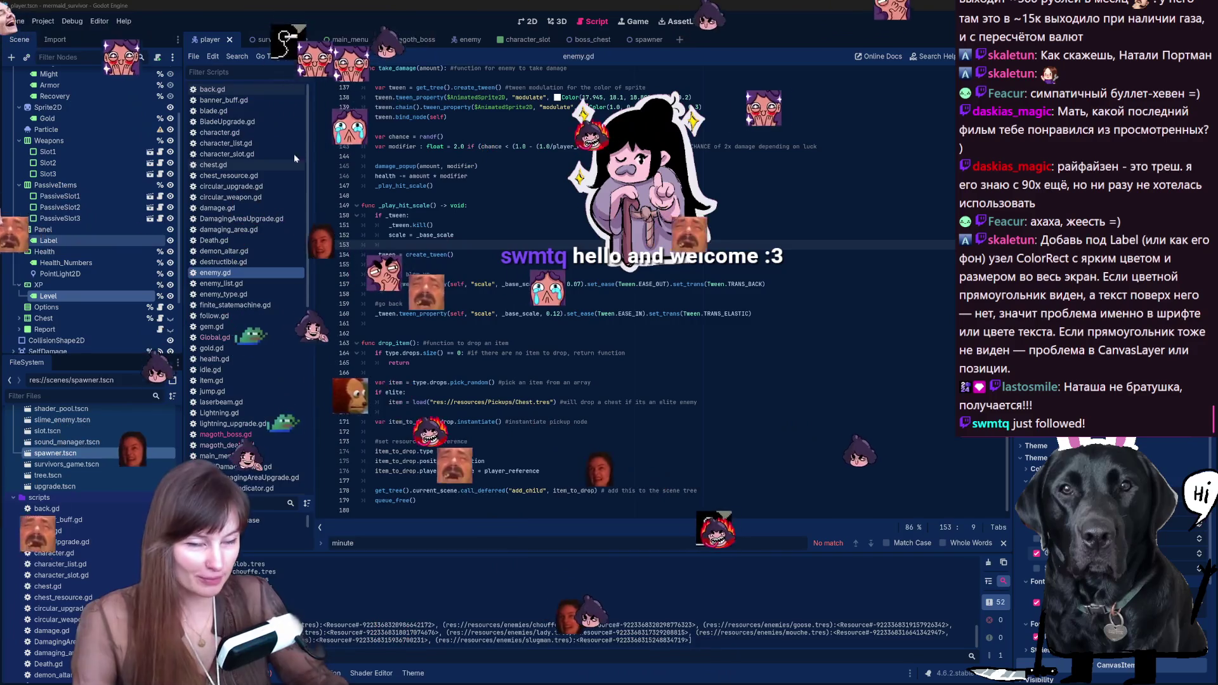
# Step: Run the mermaid survivor project with F5 and start a new game from its main menu
pyautogui.press('F5')
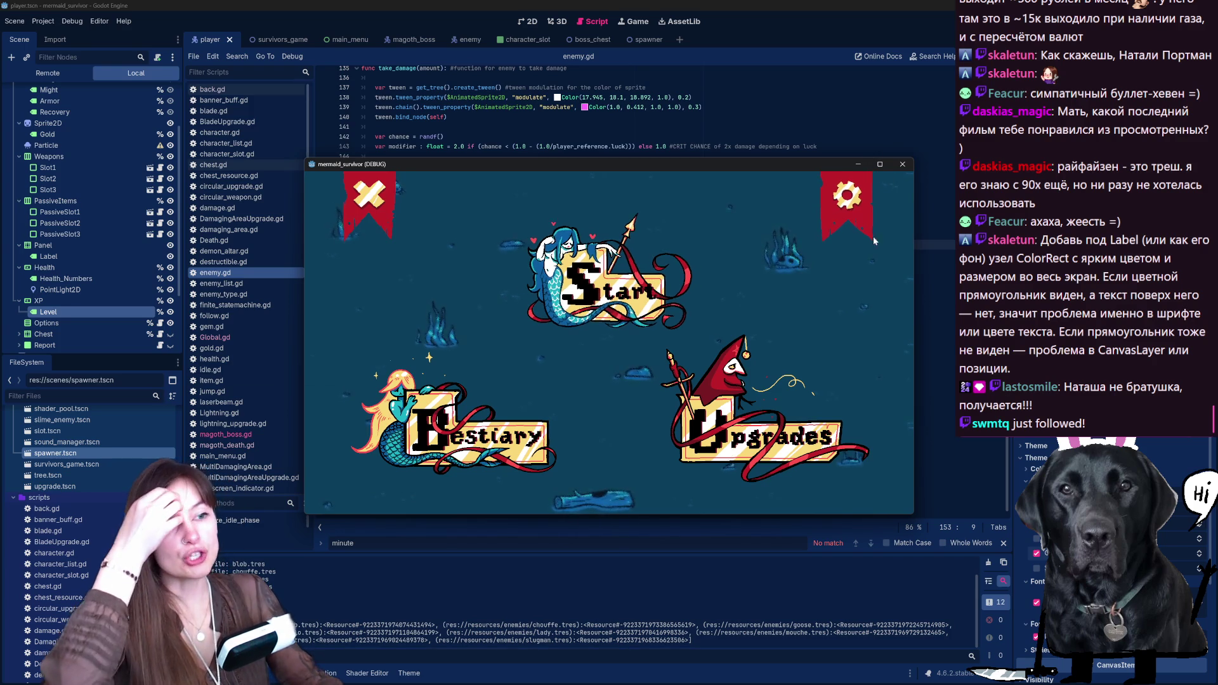
pyautogui.click(608, 289)
# Step: Pick a character, begin the run, and swim the mermaid around enemies toward a gem
pyautogui.click(492, 298)
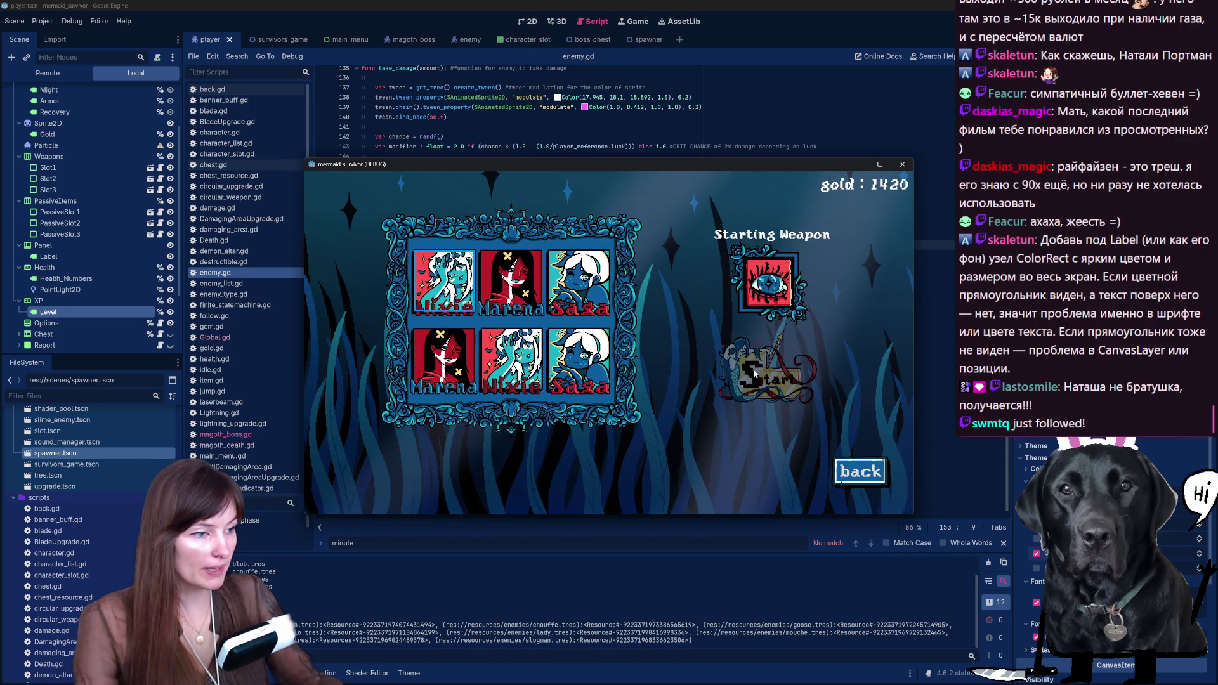
pyautogui.click(768, 379)
pyautogui.press('a')
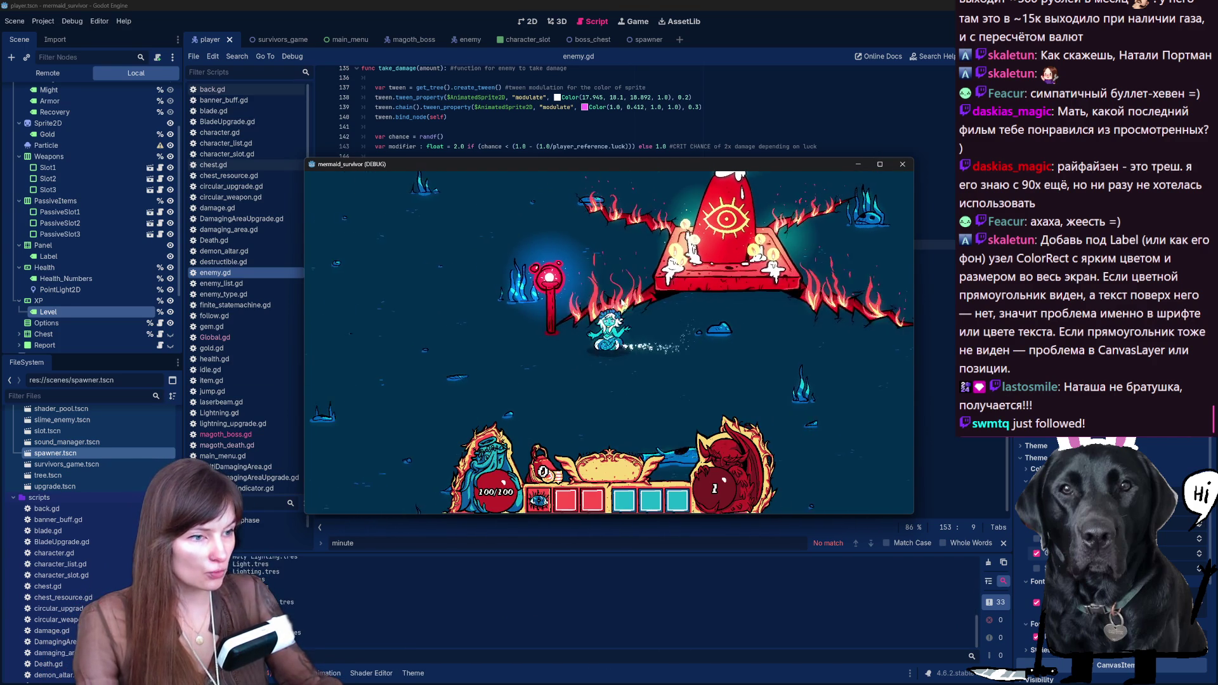
pyautogui.press('s')
pyautogui.press('d')
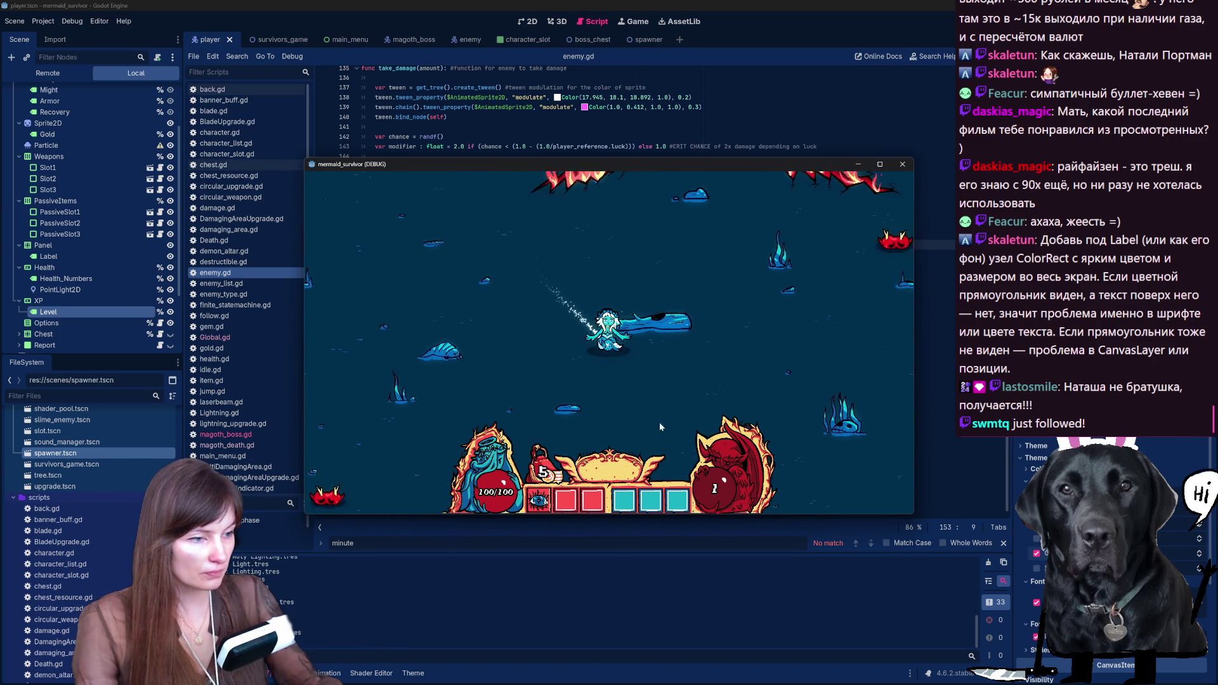
pyautogui.press('w')
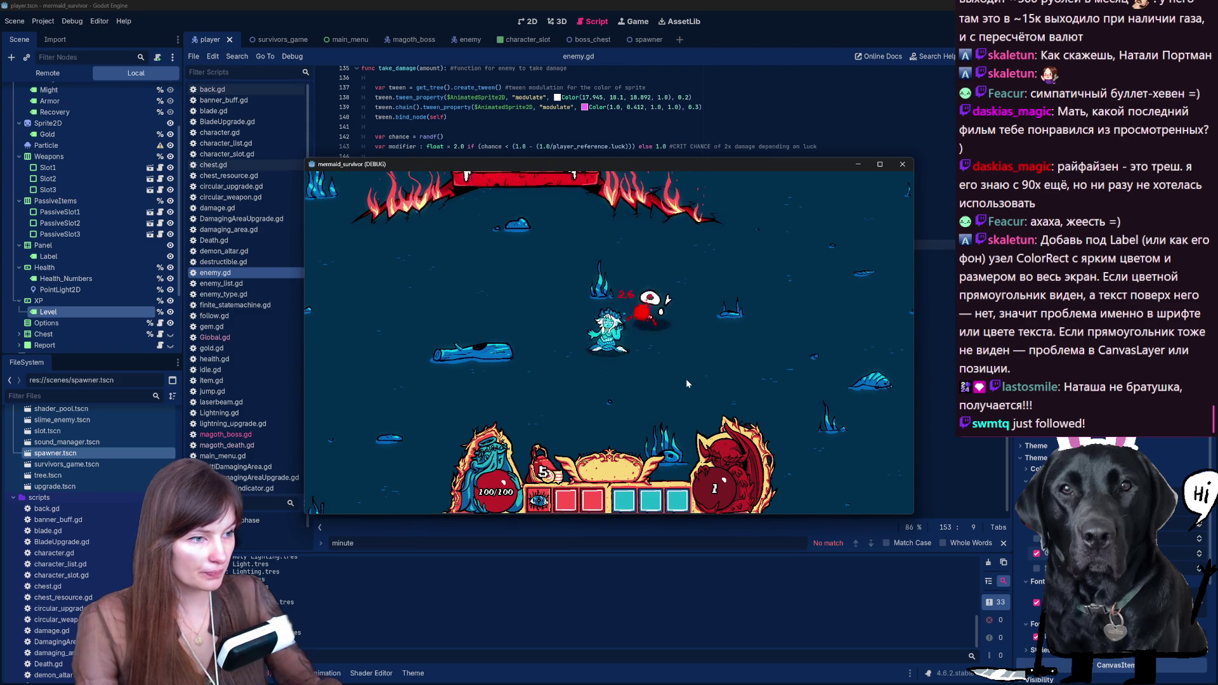
pyautogui.press('a')
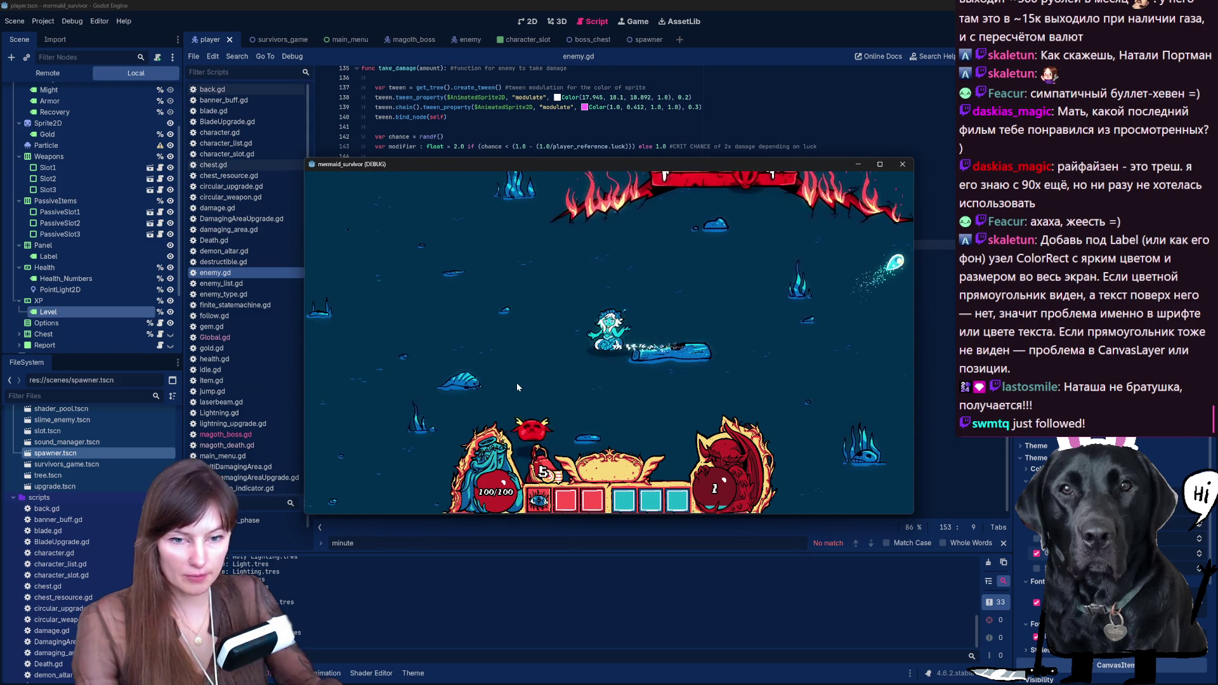
pyautogui.press('s')
pyautogui.press('d')
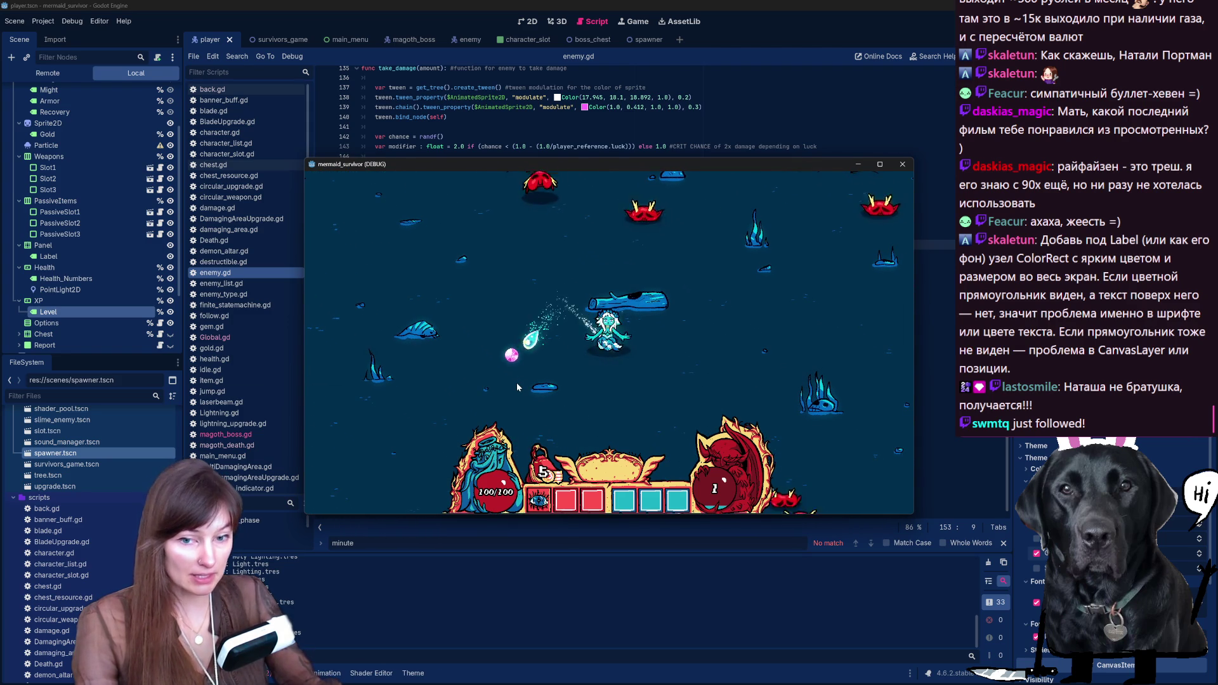
pyautogui.press('a')
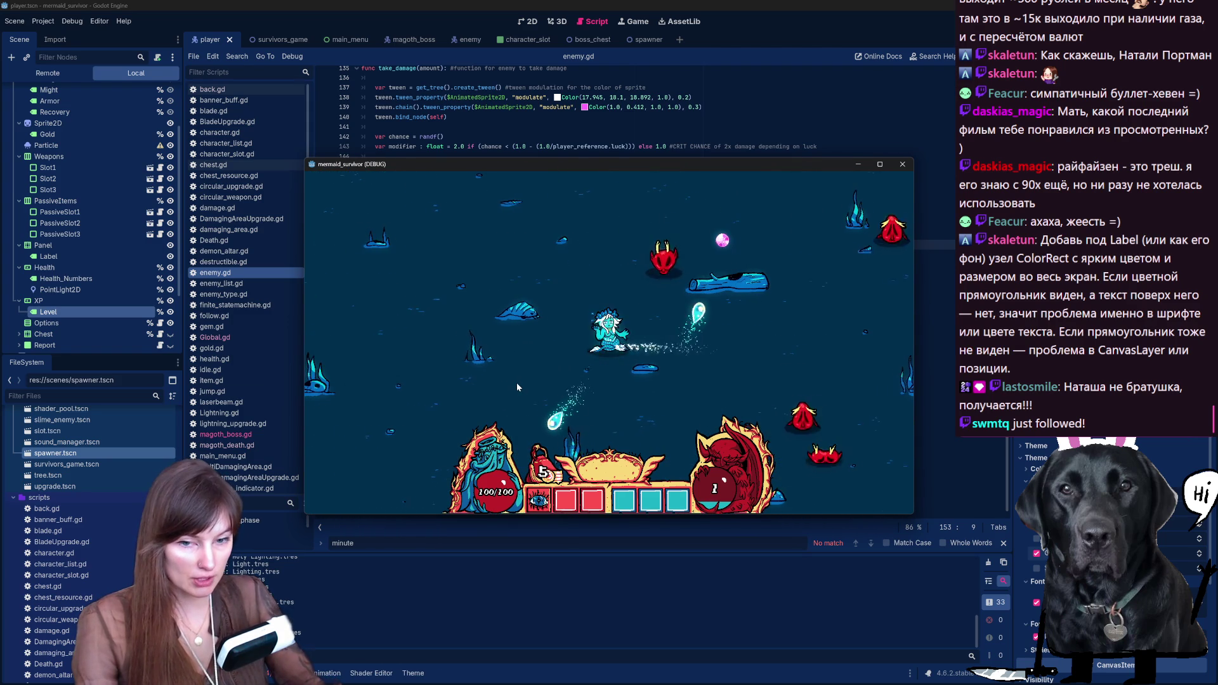
pyautogui.press('w')
pyautogui.press('a')
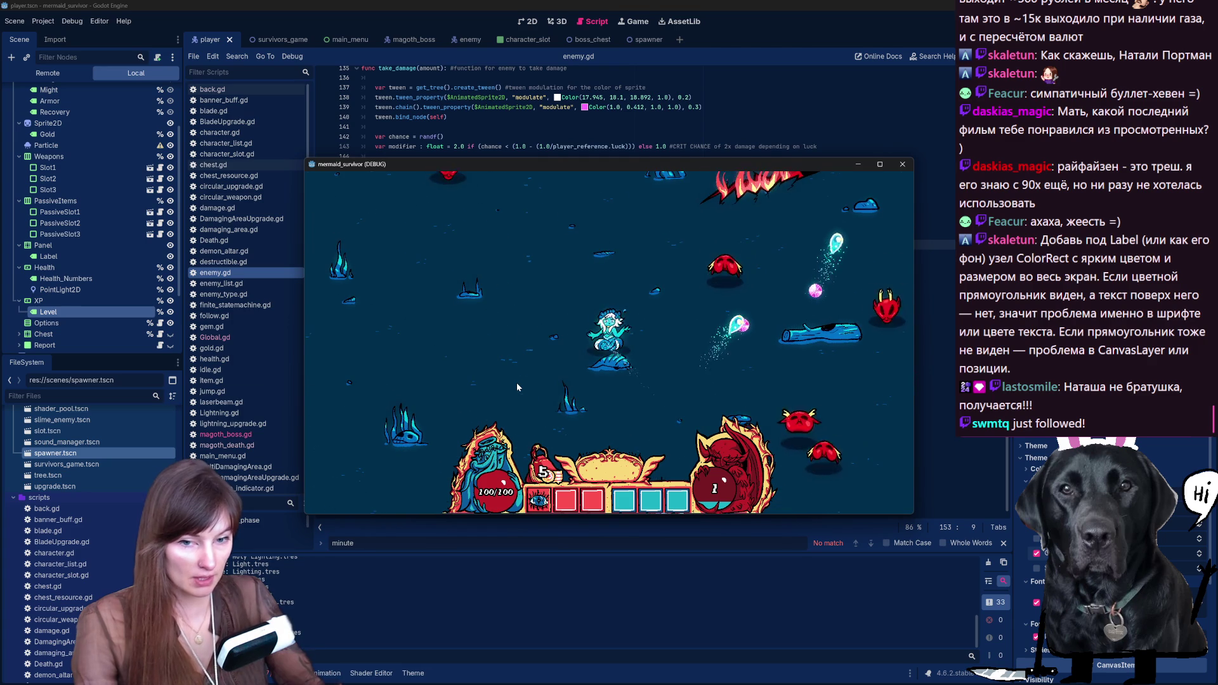
pyautogui.press('d')
pyautogui.press('w')
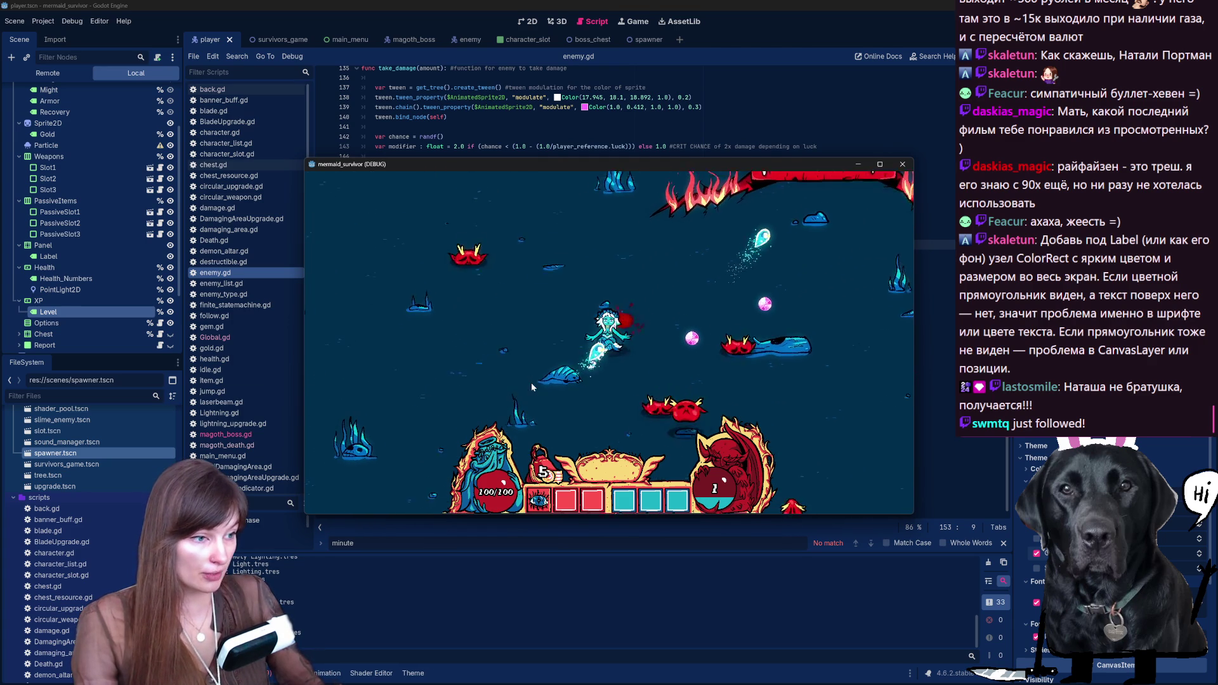
pyautogui.press('a')
pyautogui.press('s')
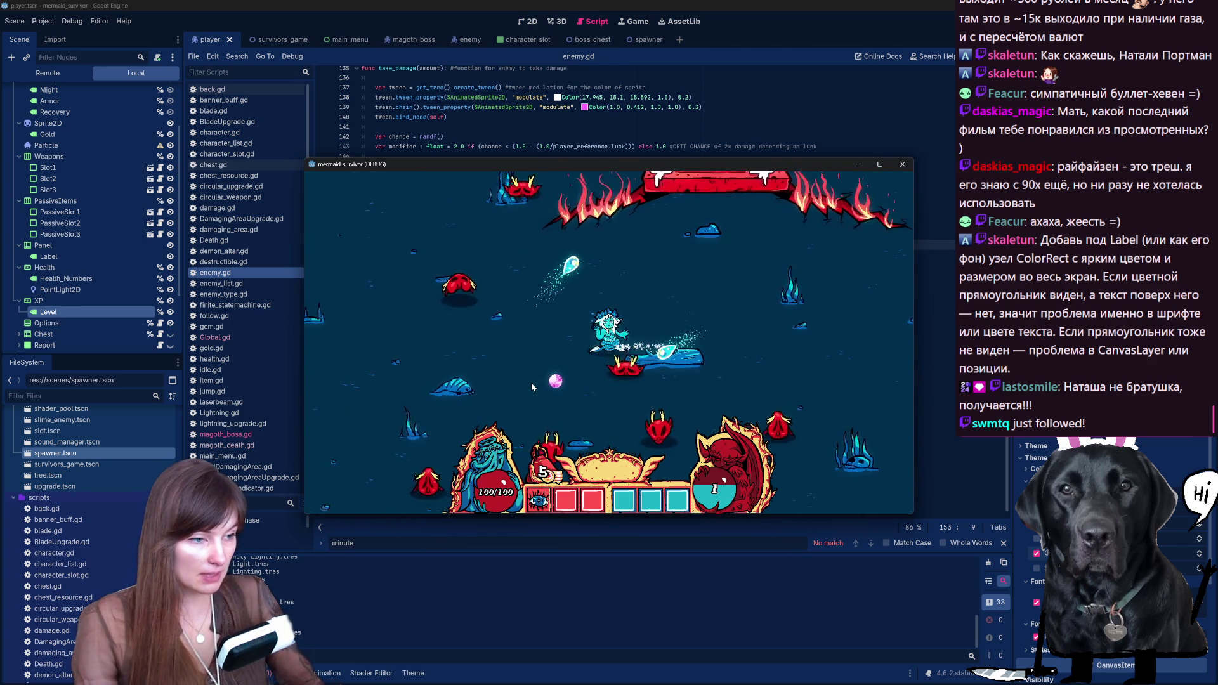
pyautogui.press('a')
pyautogui.press('s')
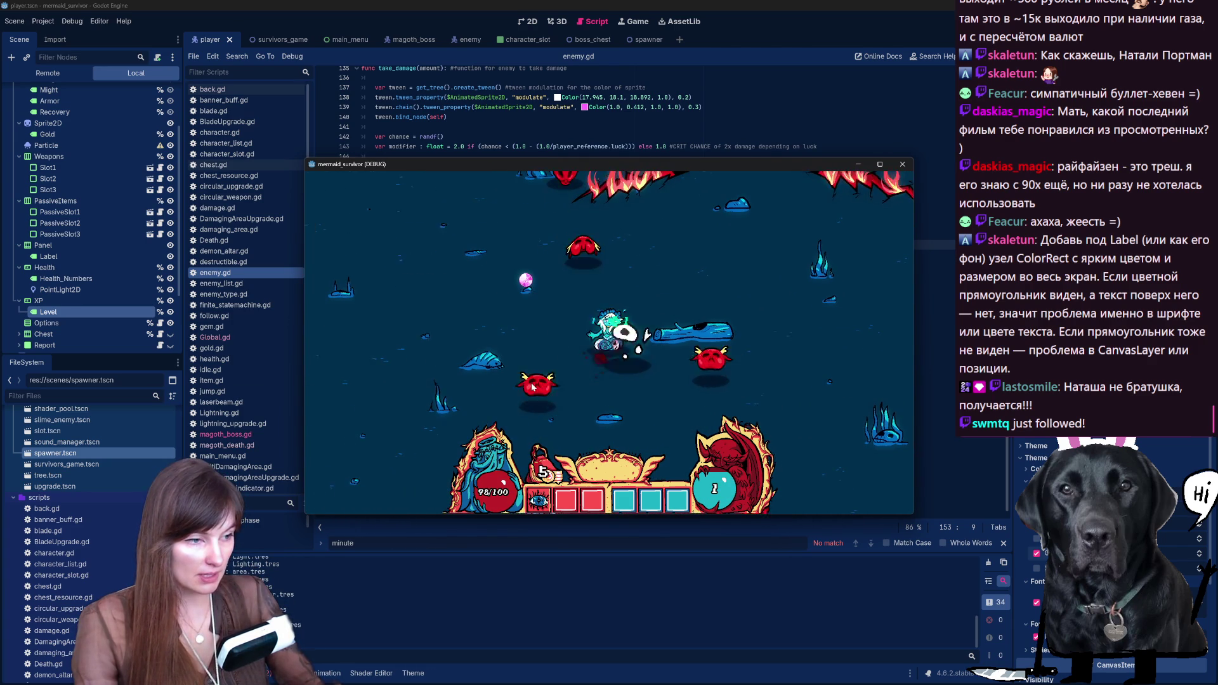
# Step: Take the first upgrade, then keep swimming and collecting gems until level 3, enlarging the game window
pyautogui.press('Return')
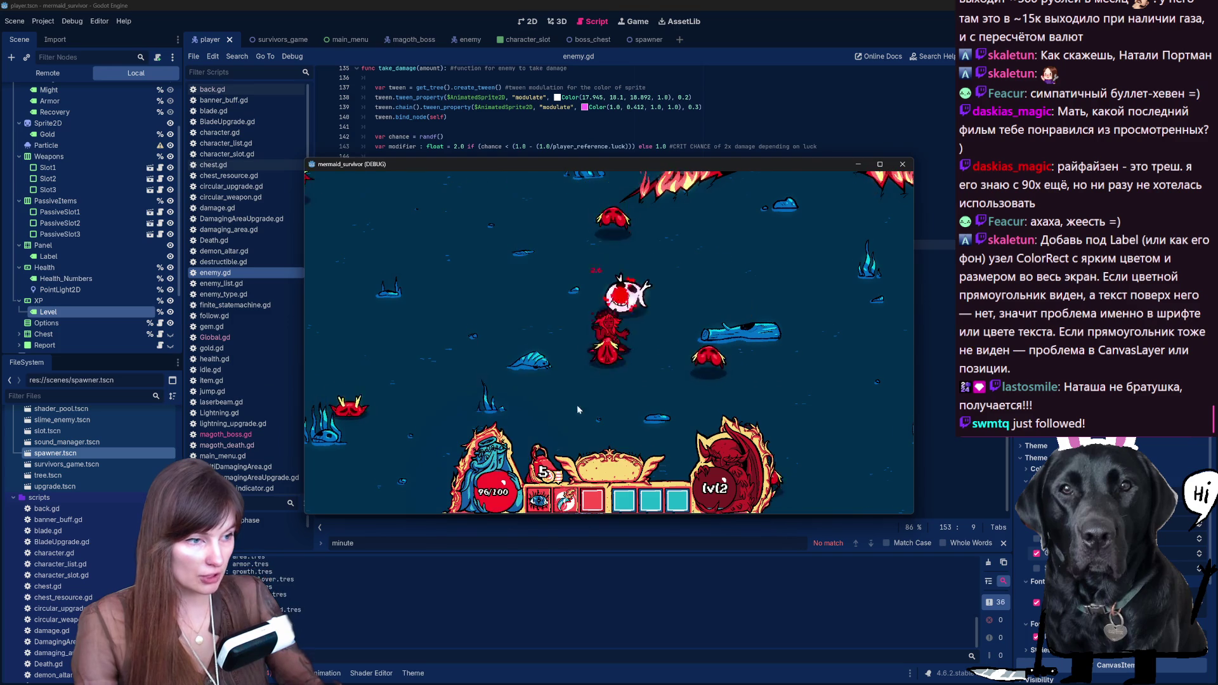
pyautogui.press('s')
pyautogui.press('w')
pyautogui.press('d')
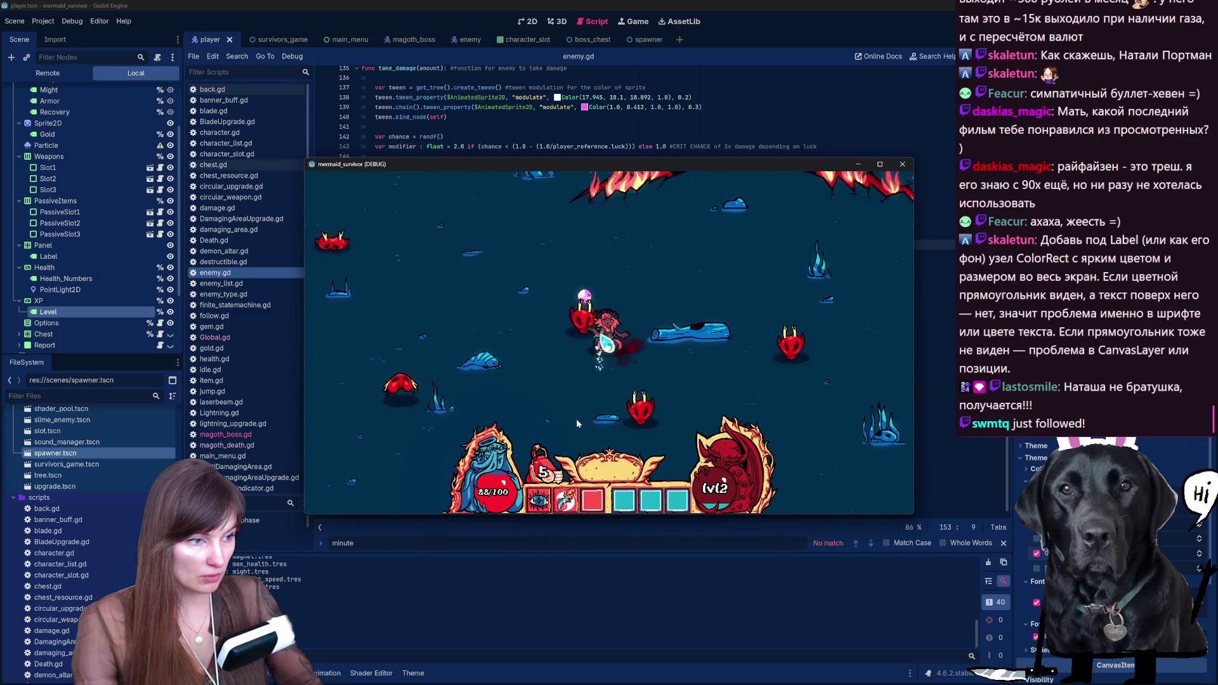
pyautogui.press('s')
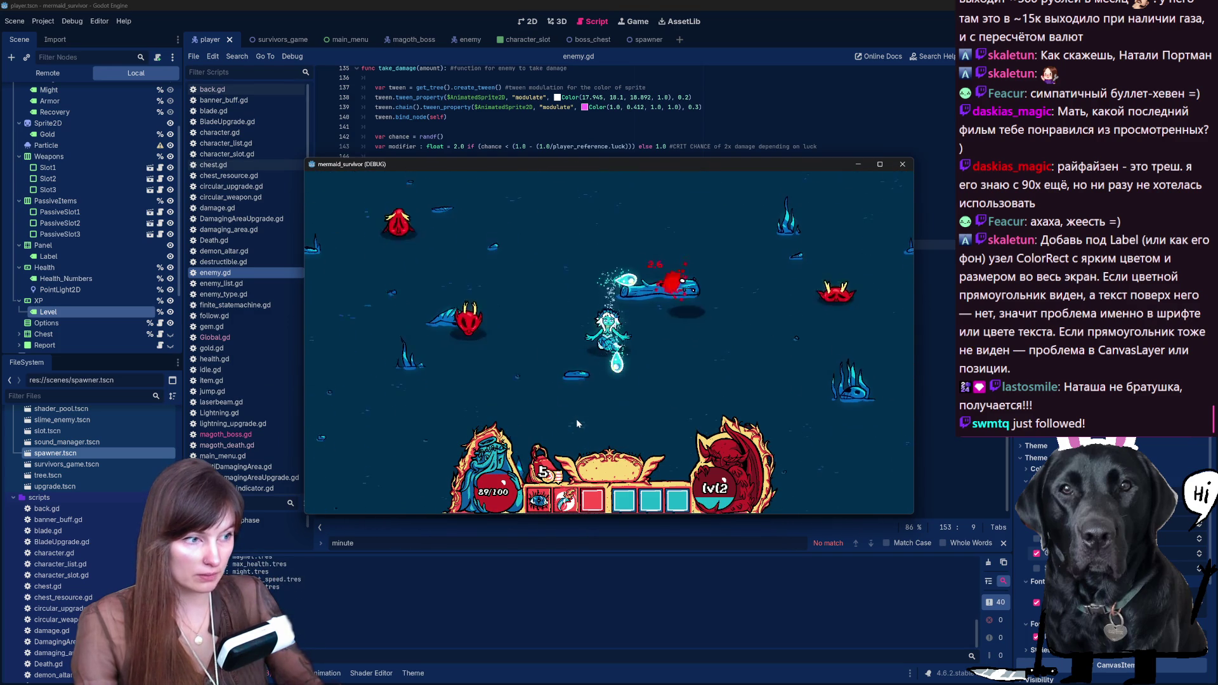
pyautogui.press('w')
pyautogui.press('d')
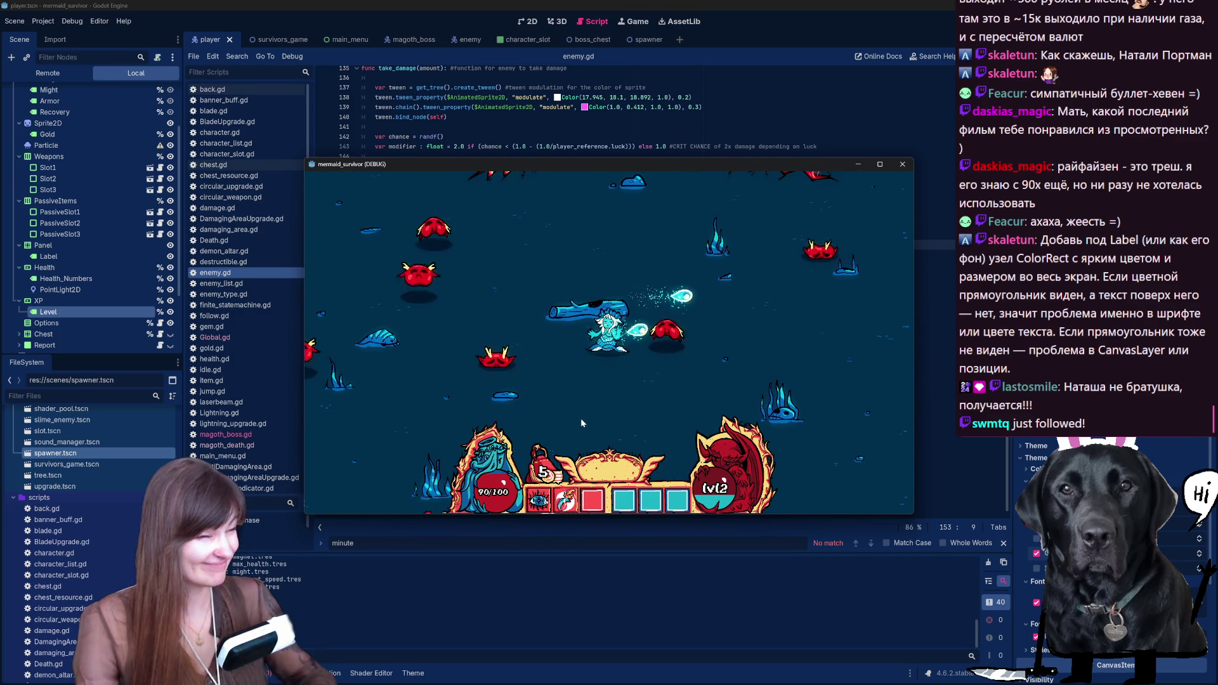
pyautogui.press('w')
pyautogui.press('d')
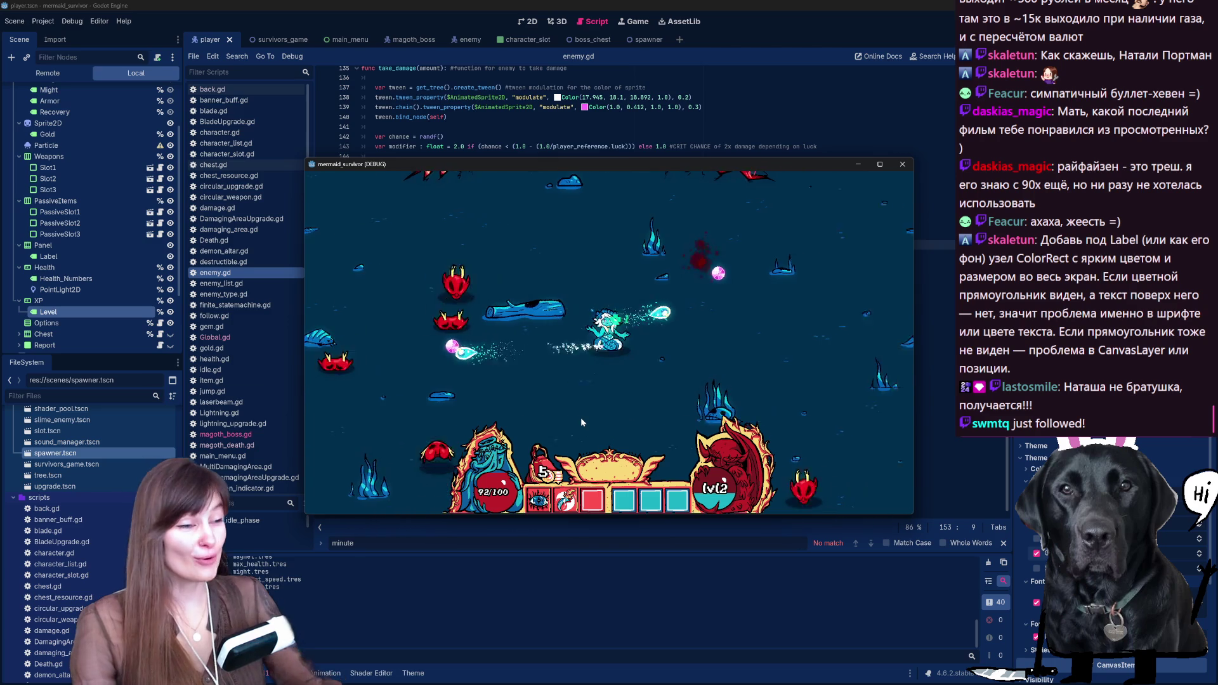
pyautogui.press('s')
pyautogui.press('a')
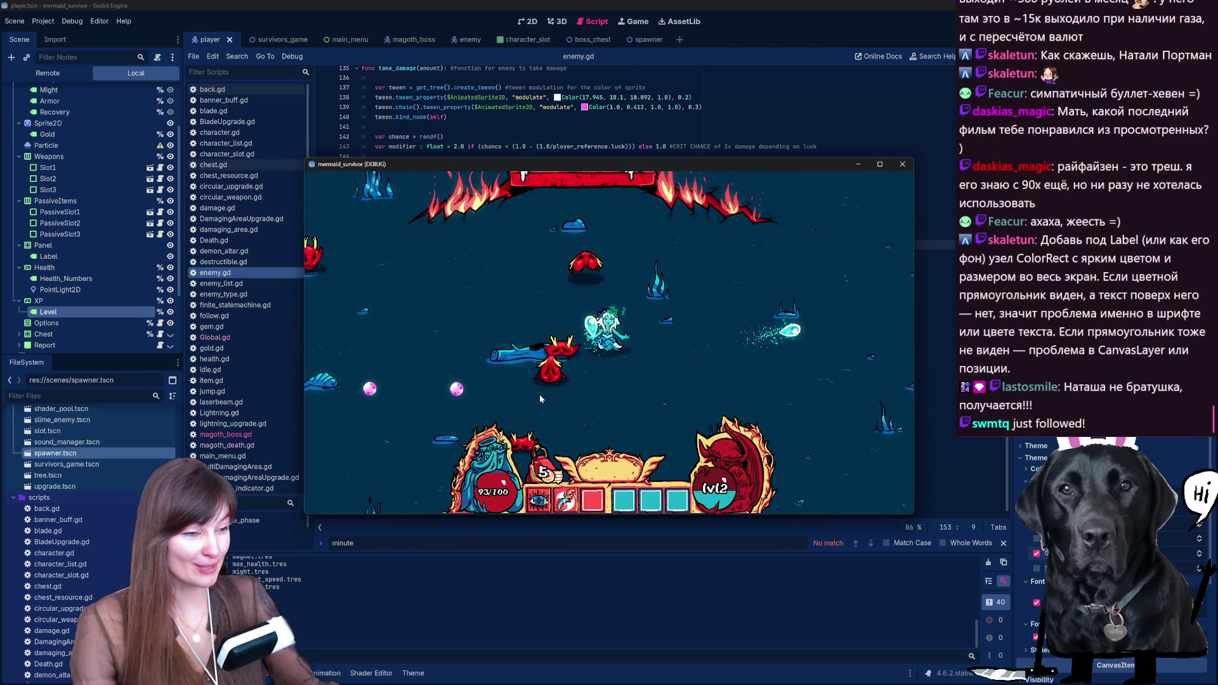
pyautogui.press('a')
pyautogui.press('w')
pyautogui.press('s')
pyautogui.press('d')
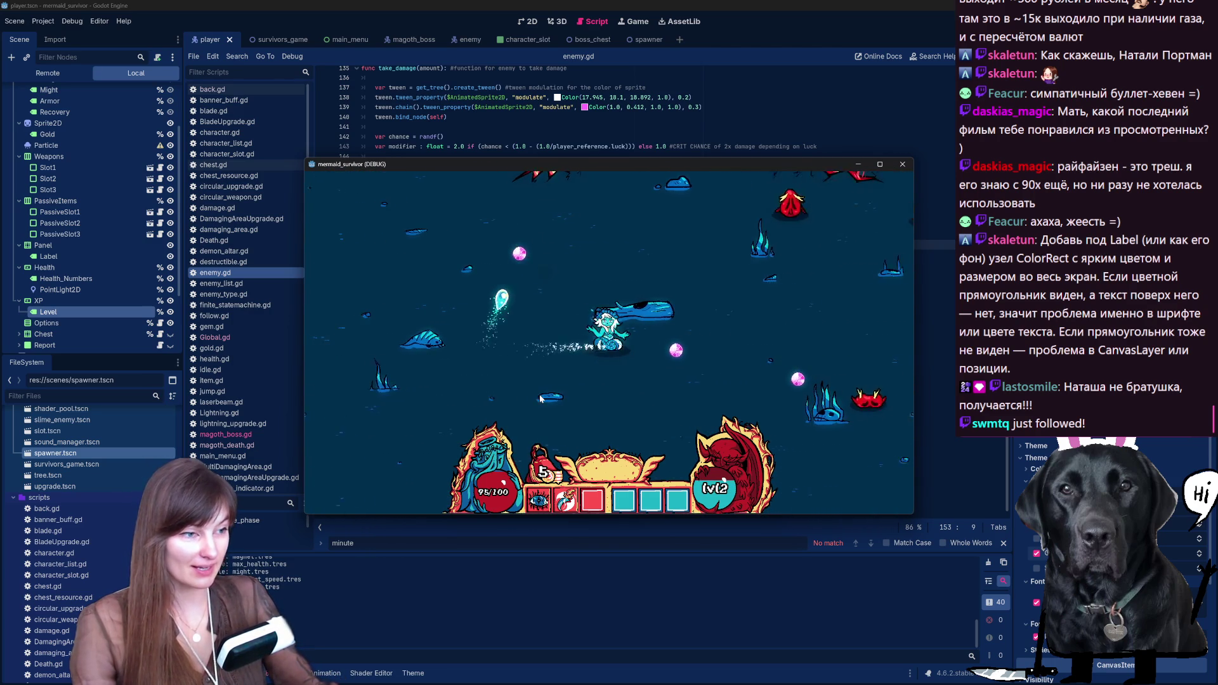
pyautogui.press('s')
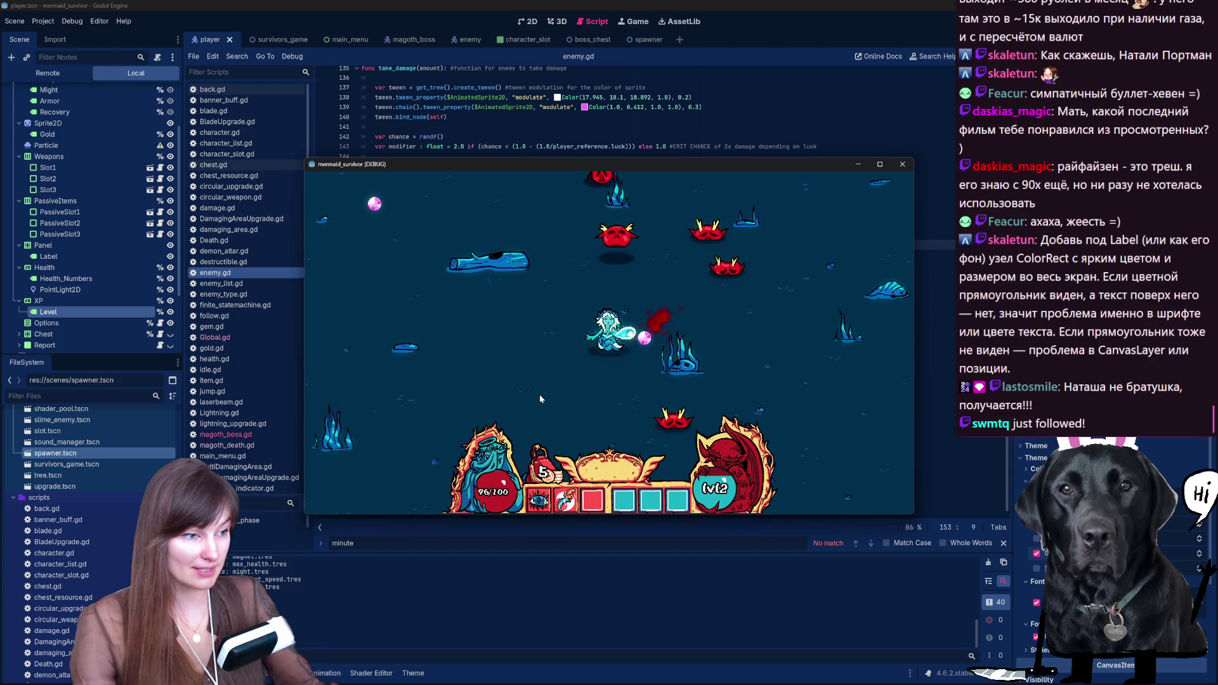
pyautogui.press('s')
pyautogui.press('d')
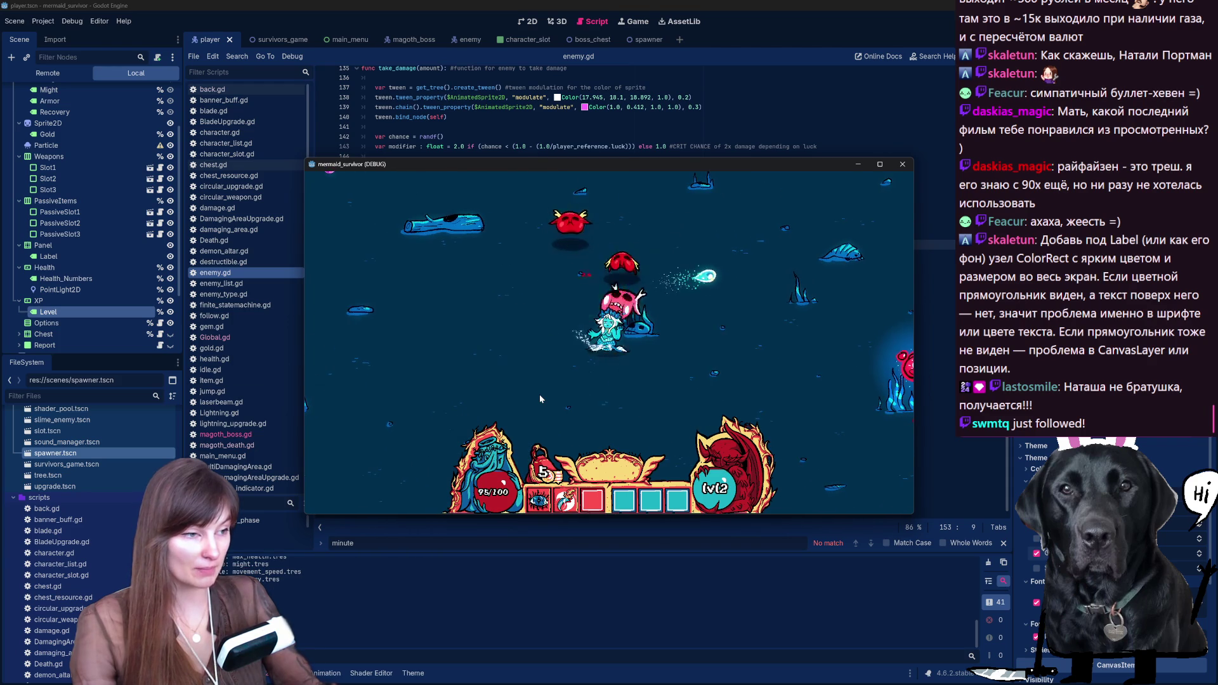
pyautogui.press('w')
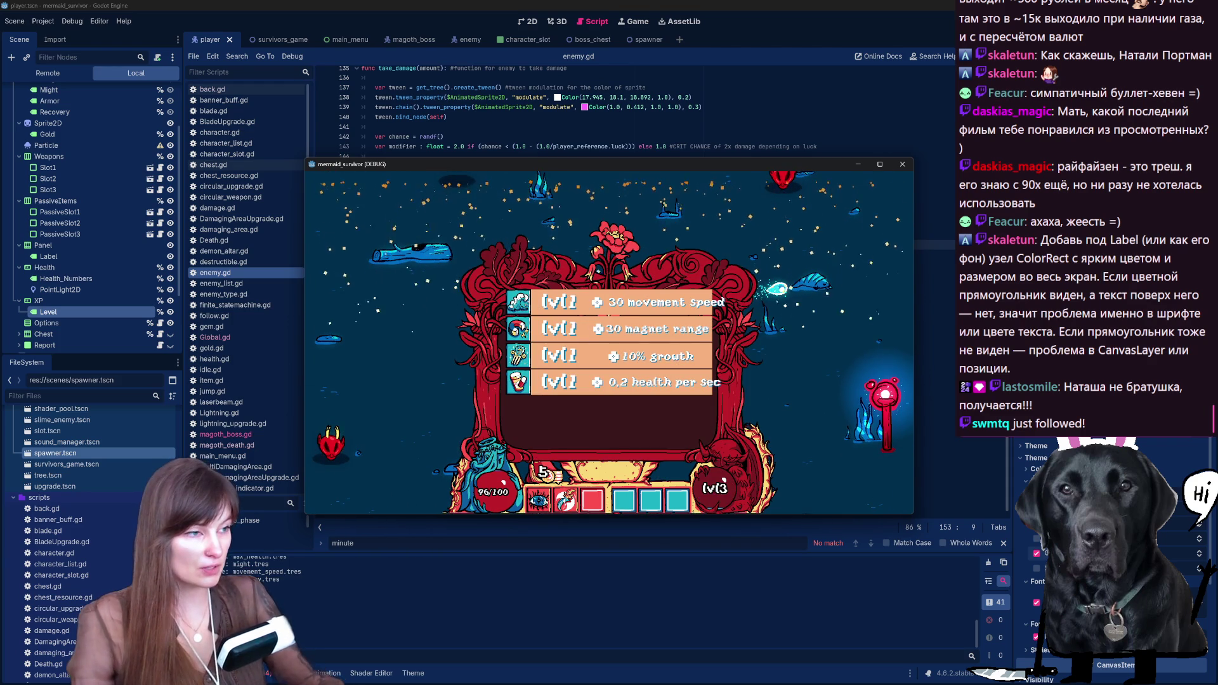
pyautogui.click(880, 164)
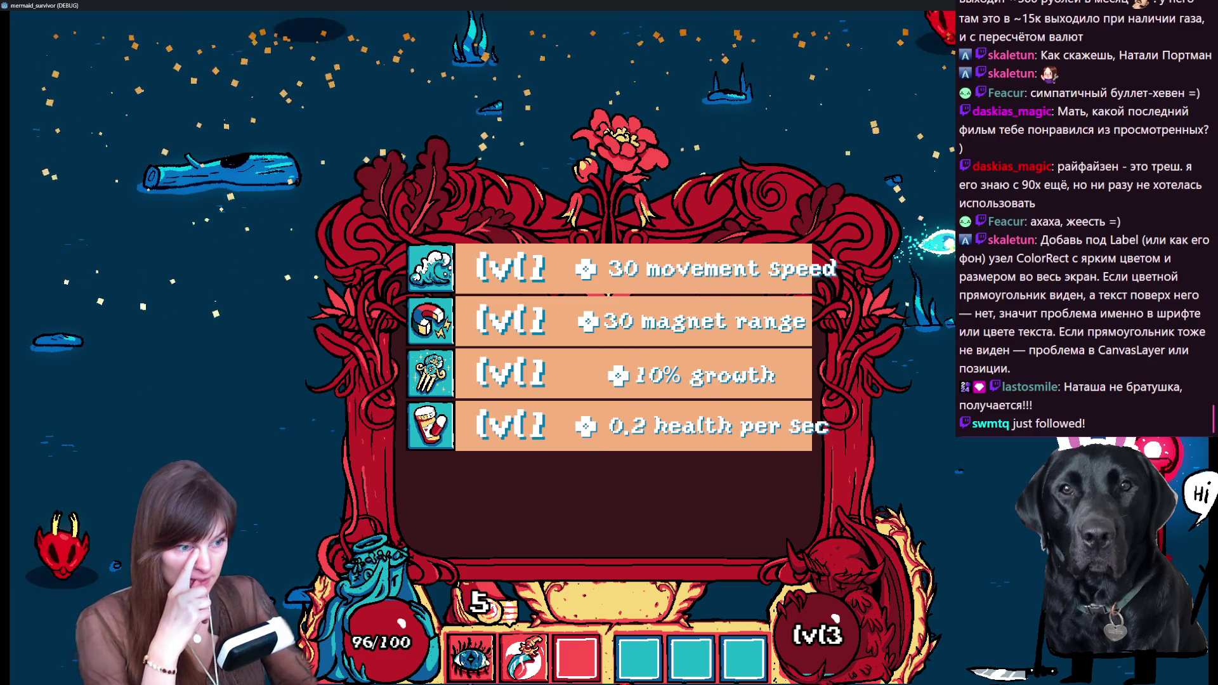
# Step: Stop the running game with F8 to return to enemy.gd in the script editor
pyautogui.press('F8')
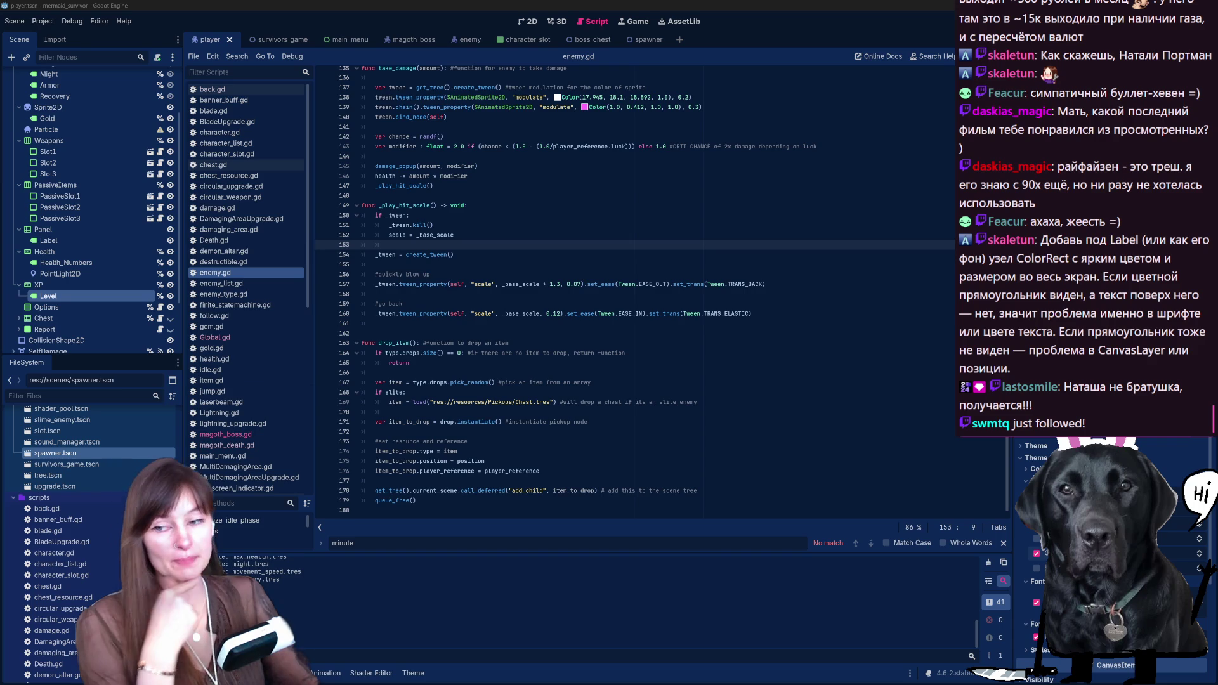
pyautogui.moveTo(672, 314)
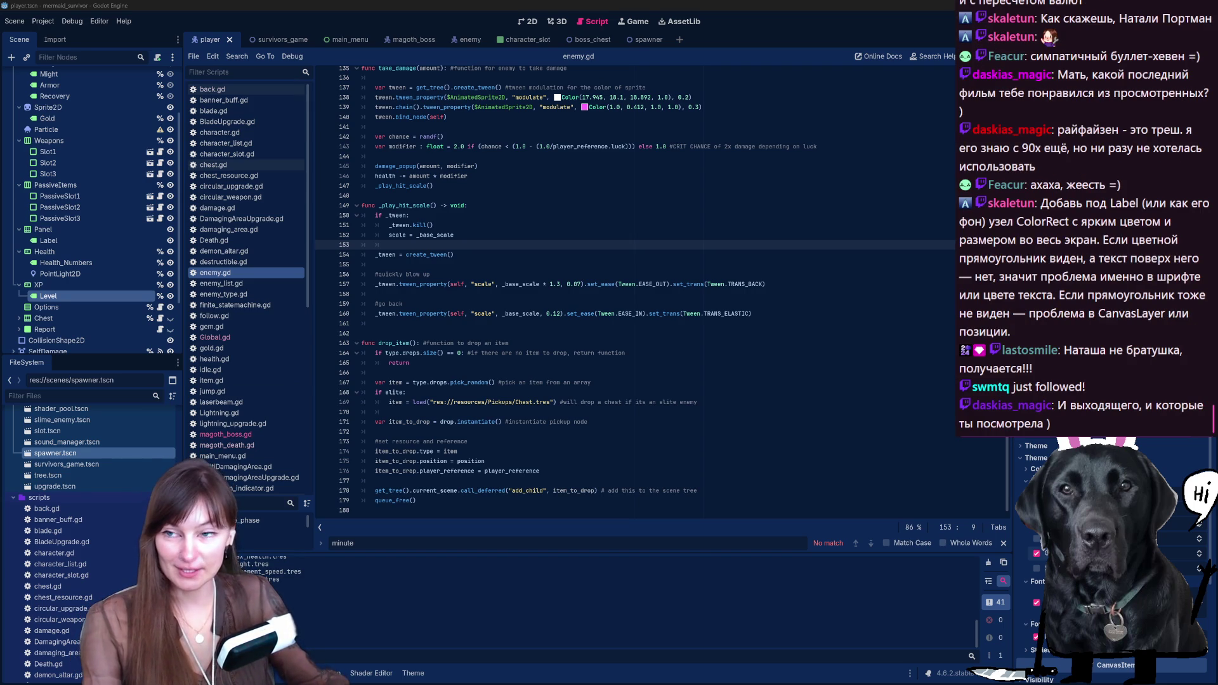
pyautogui.hotkey('alt', 'Tab')
pyautogui.moveTo(394, 24); pyautogui.dragTo(272, 23)
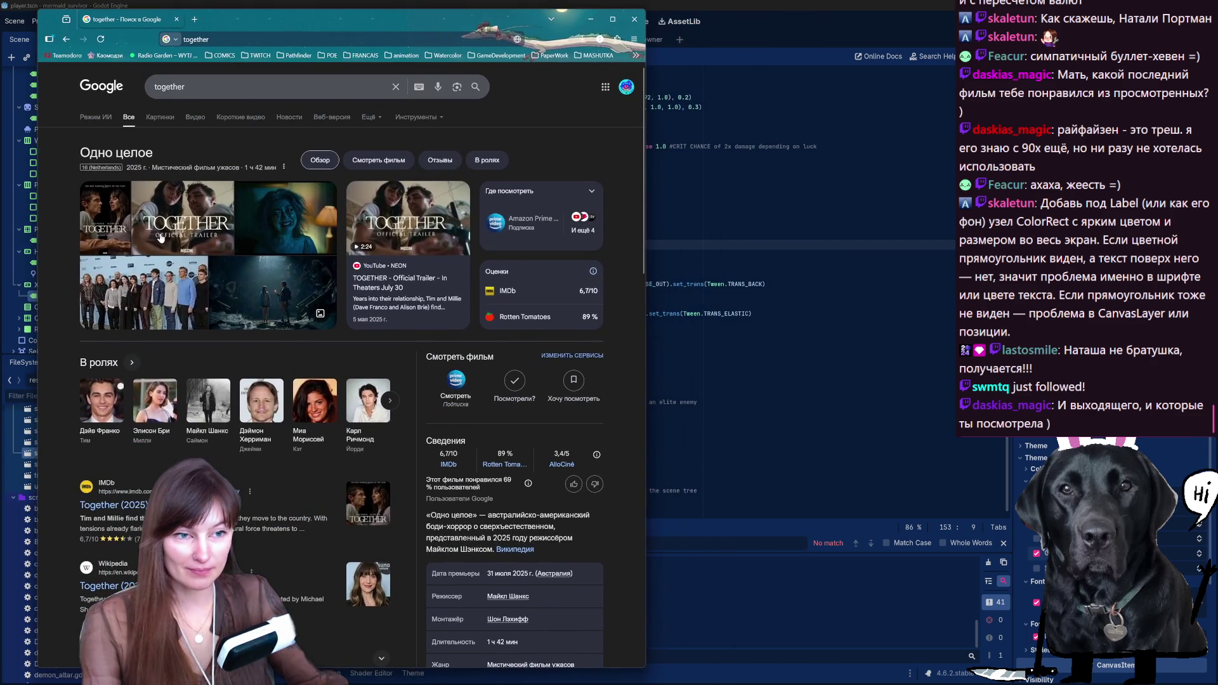
# Step: Preview the IMDb poster for Together, briefly select its cast text, then close Firefox
pyautogui.click(105, 219)
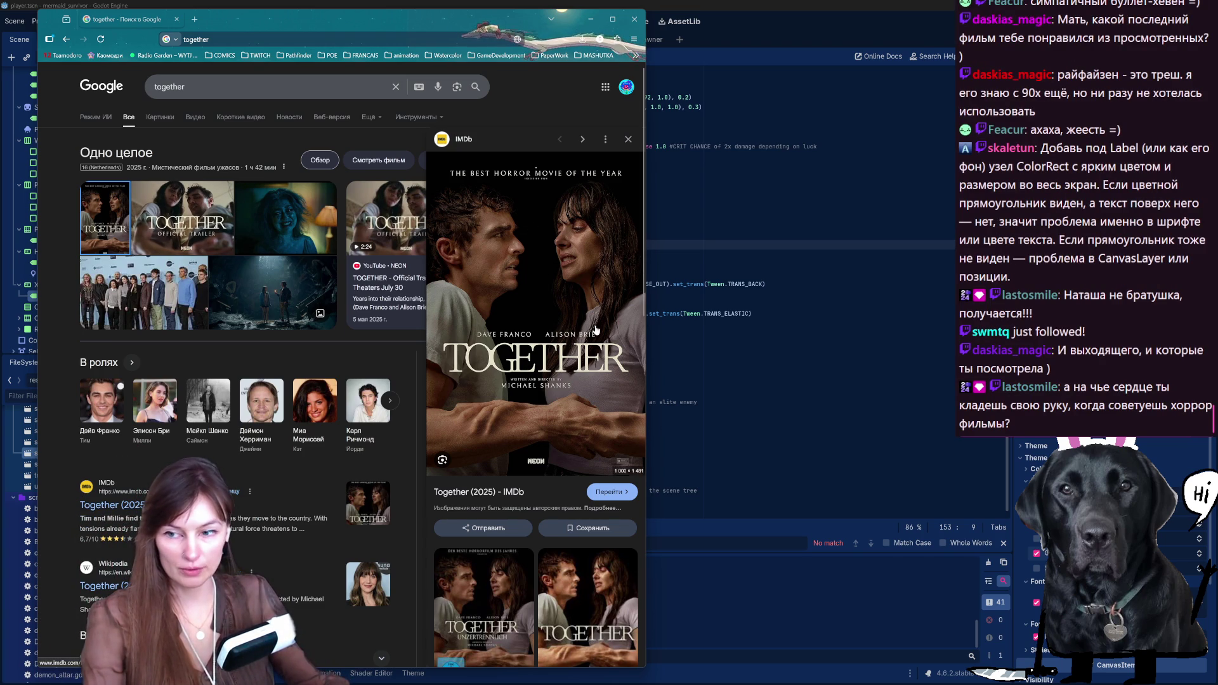
pyautogui.moveTo(76, 539); pyautogui.dragTo(135, 544)
pyautogui.click(77, 546)
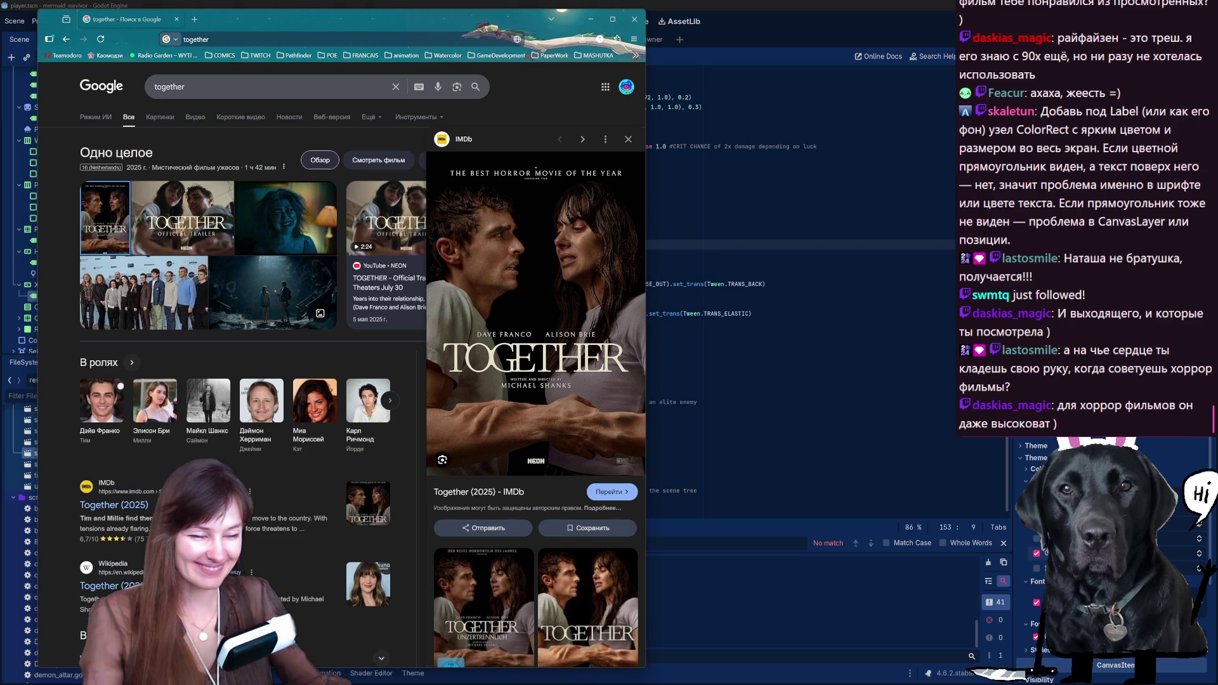
pyautogui.click(179, 20)
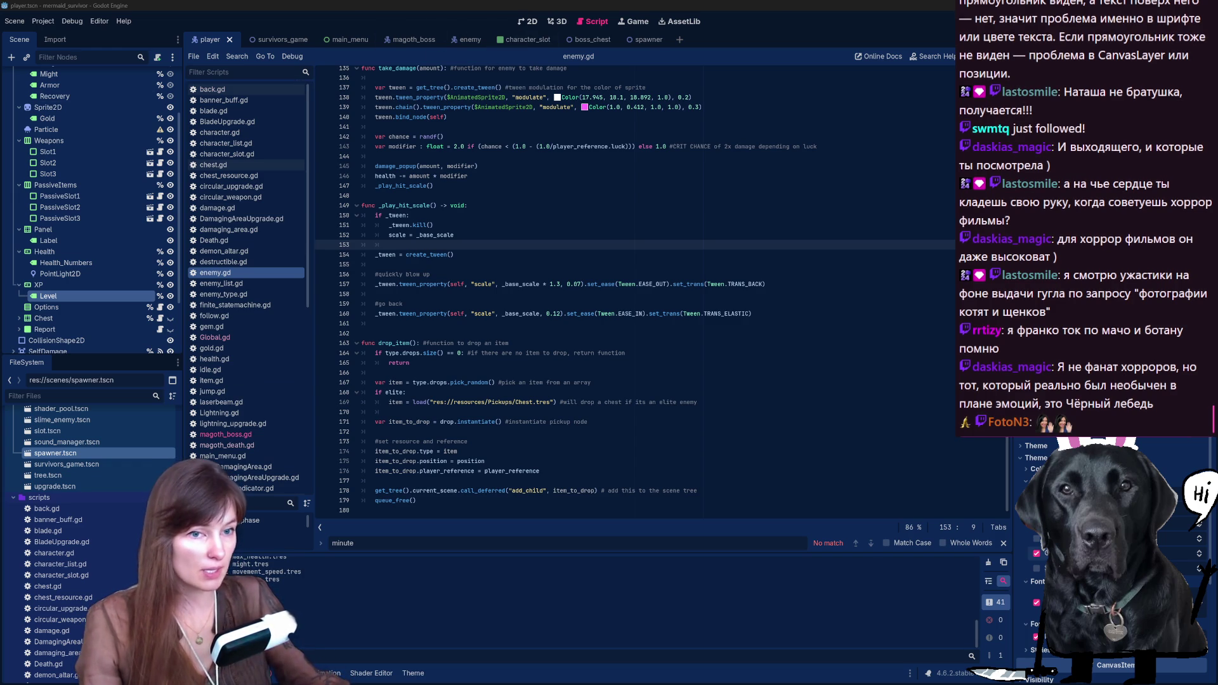
pyautogui.scroll(3, 73, 327)
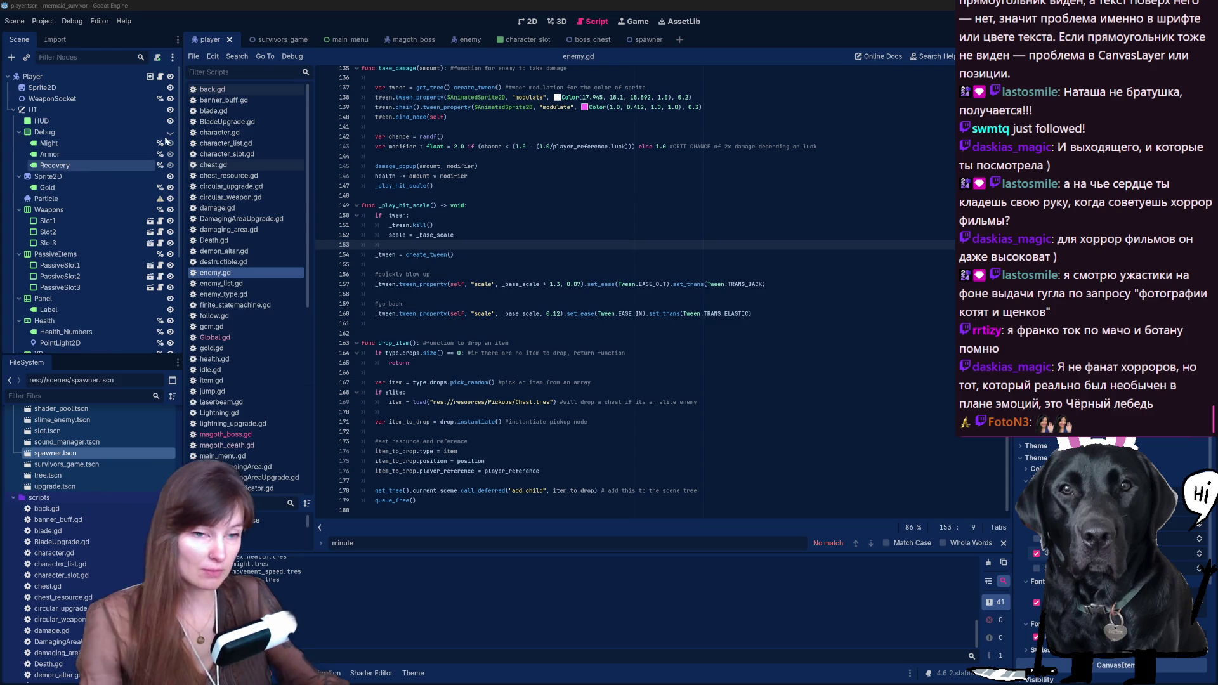
pyautogui.scroll(-5, 93, 230)
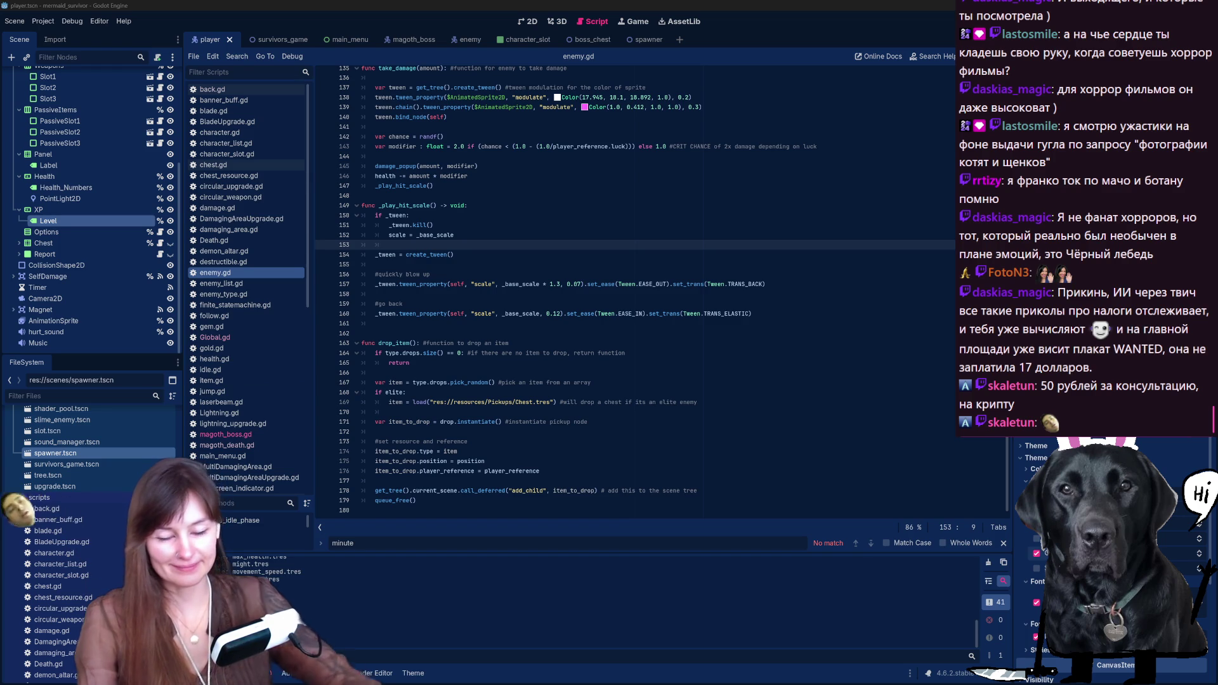
pyautogui.press('super+1')
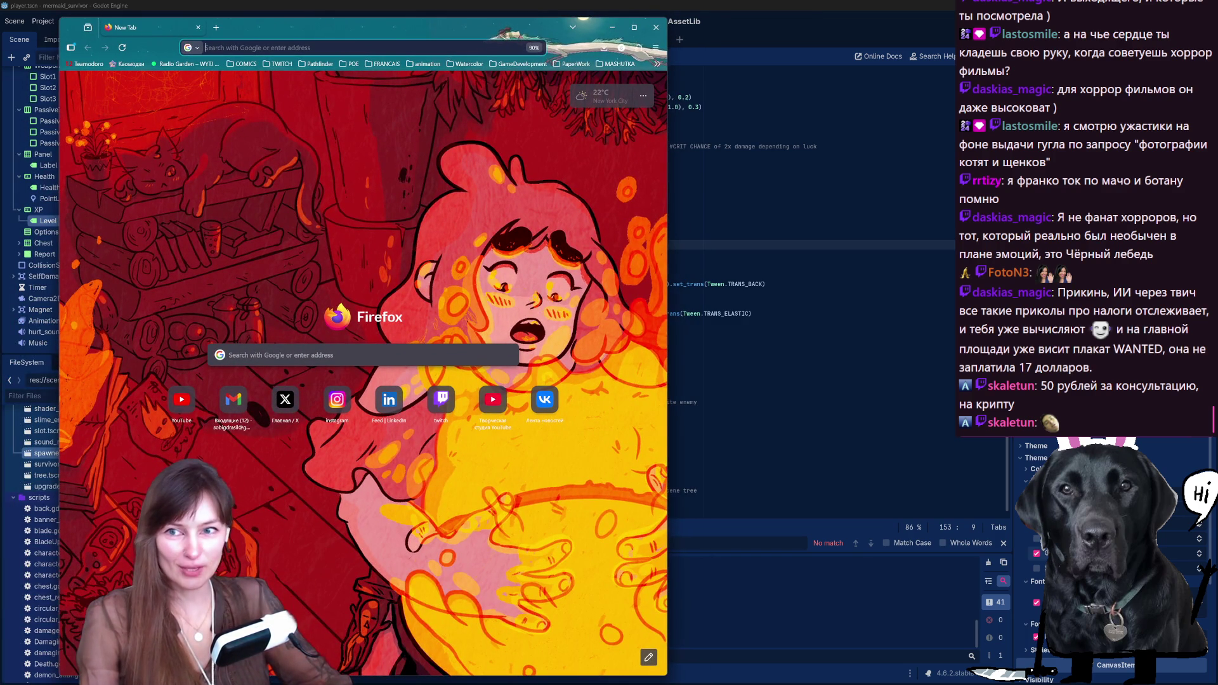
# Step: Search Google for the Invitation thriller (typed as 'штмшефешщт екщддук') and preview two poster results
pyautogui.hotkey('ctrl', 'l')
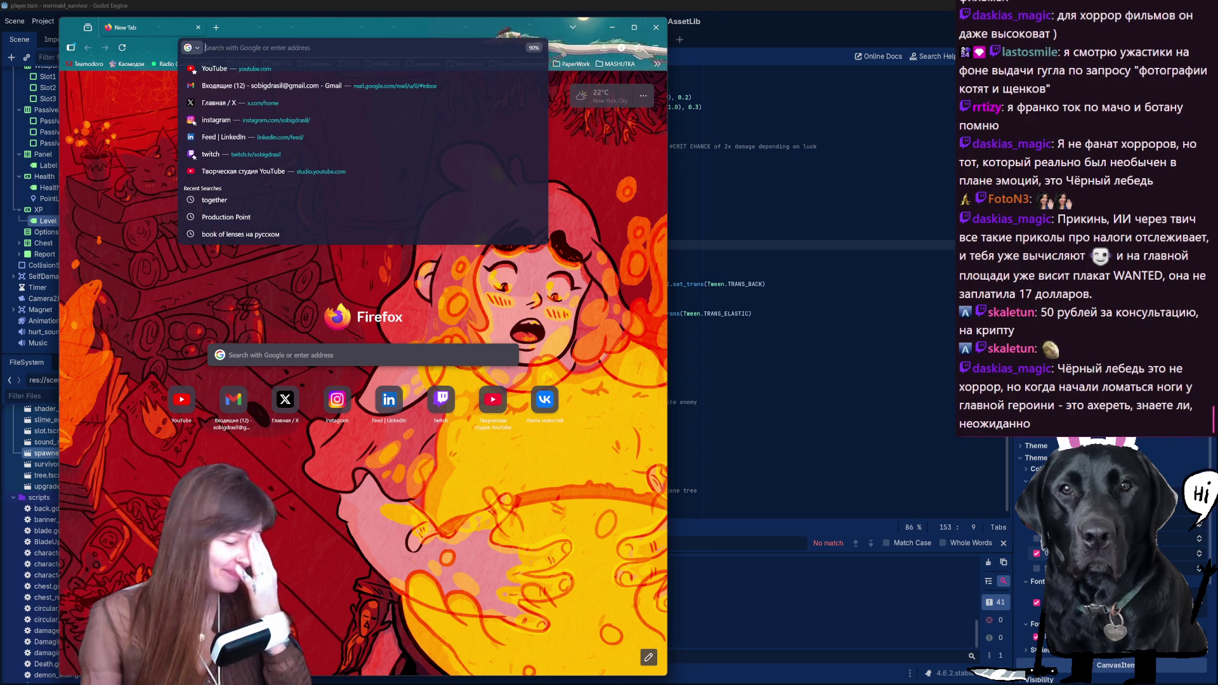
pyautogui.write('штмшефешщт екщдд')
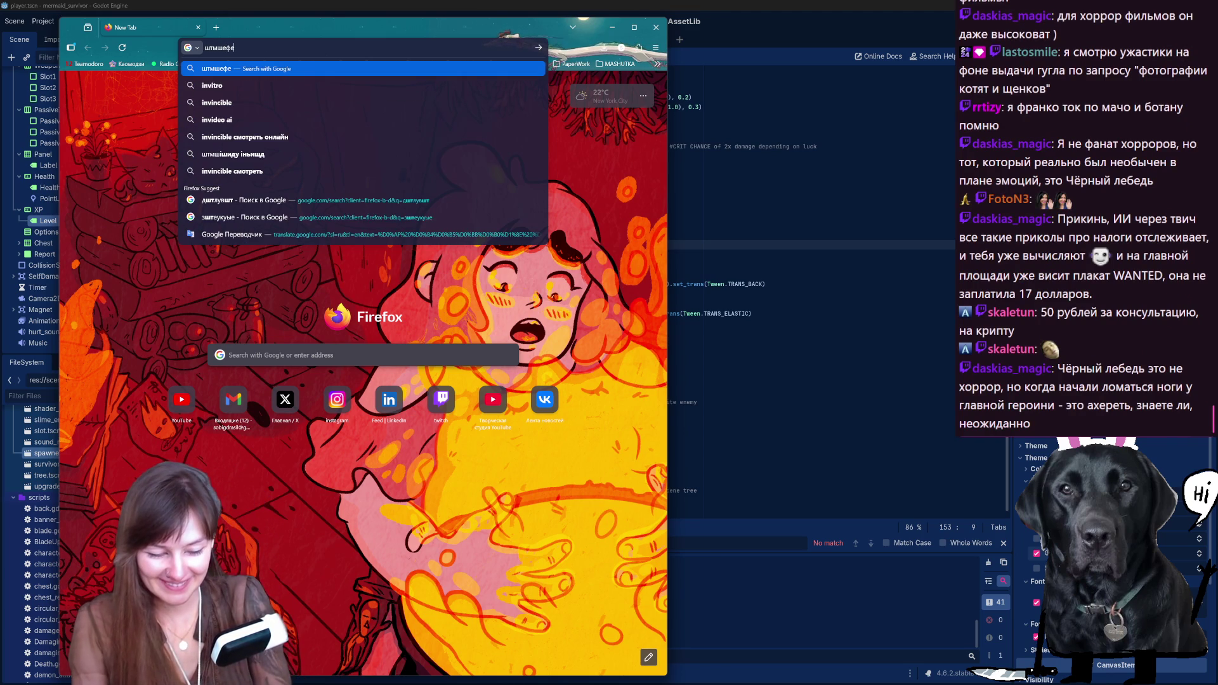
pyautogui.write('ук')
pyautogui.press('Return')
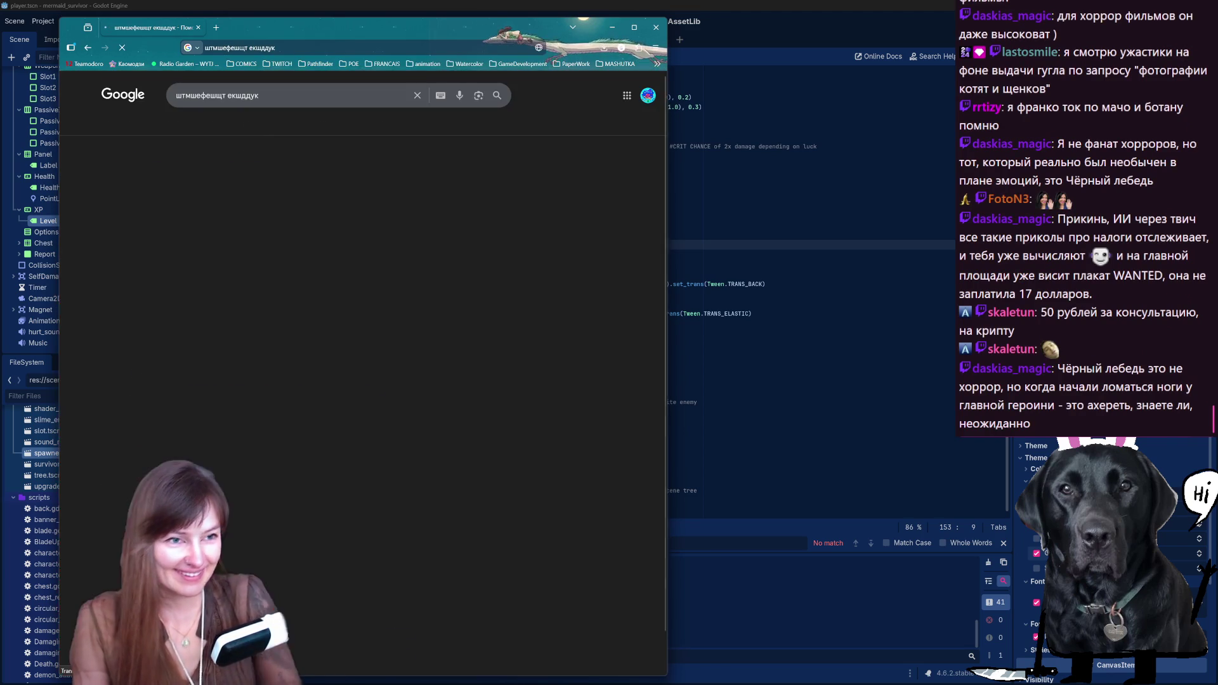
pyautogui.click(492, 473)
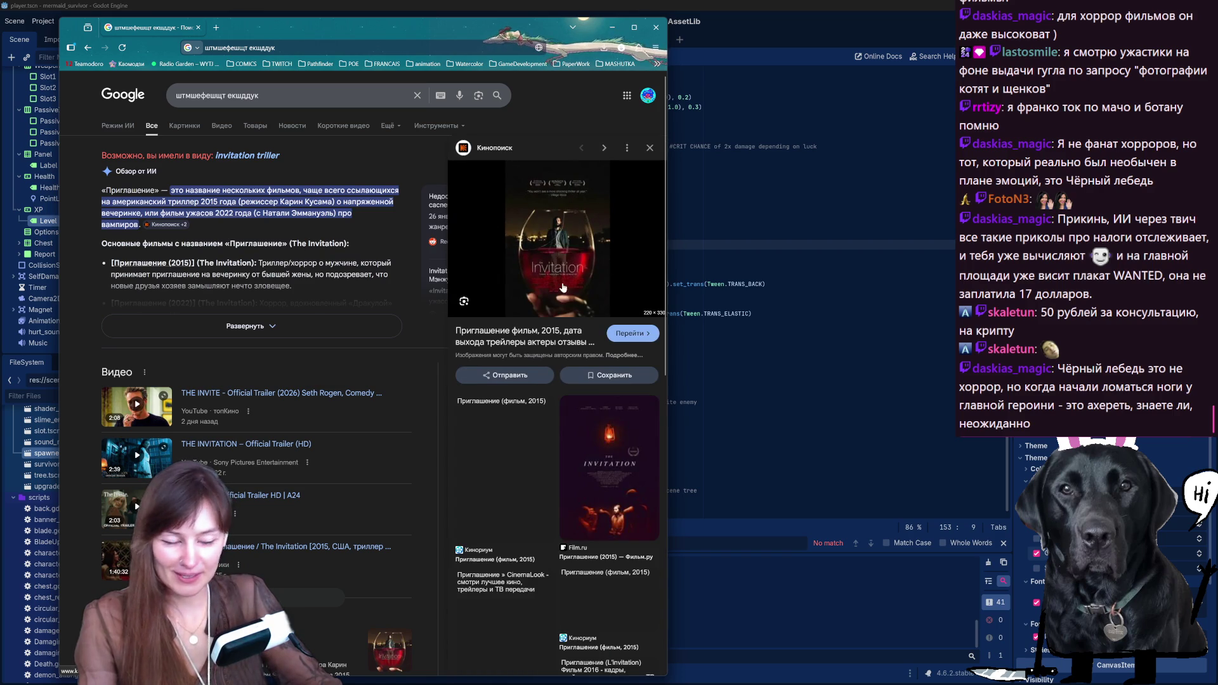
pyautogui.click(612, 465)
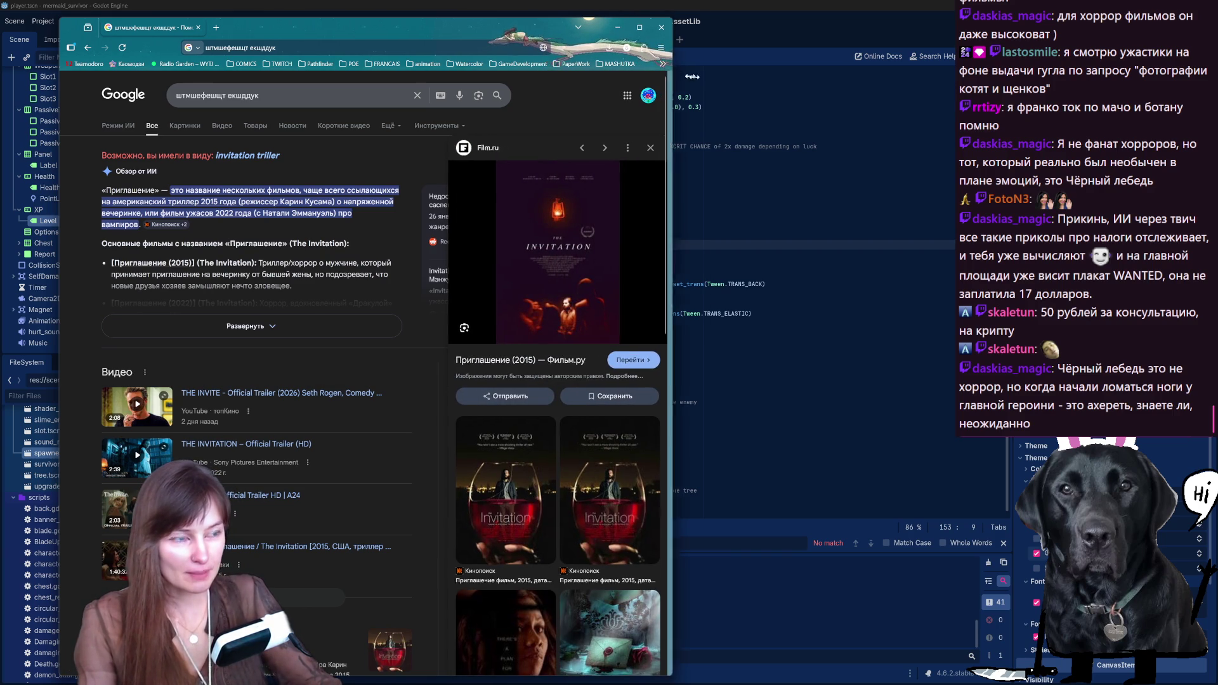
# Step: Widen the window, switch to image results, and preview thumbnails up to the Google Play listing
pyautogui.moveTo(668, 76); pyautogui.dragTo(781, 75)
pyautogui.click(254, 127)
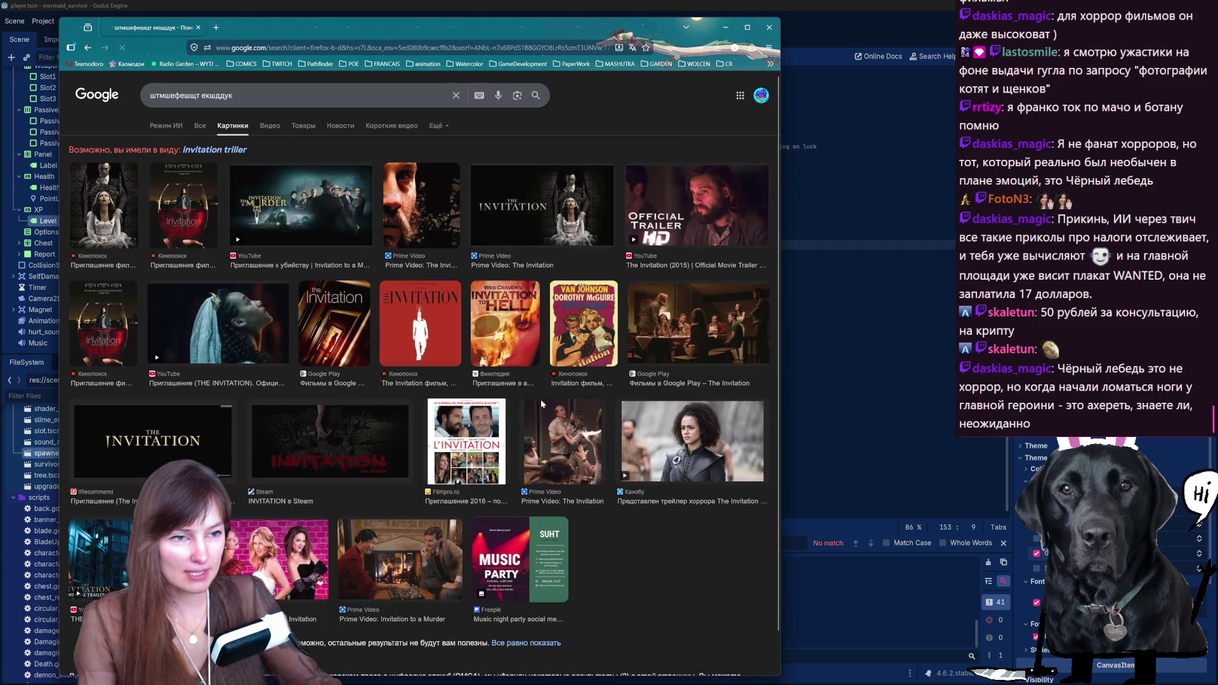
pyautogui.click(181, 219)
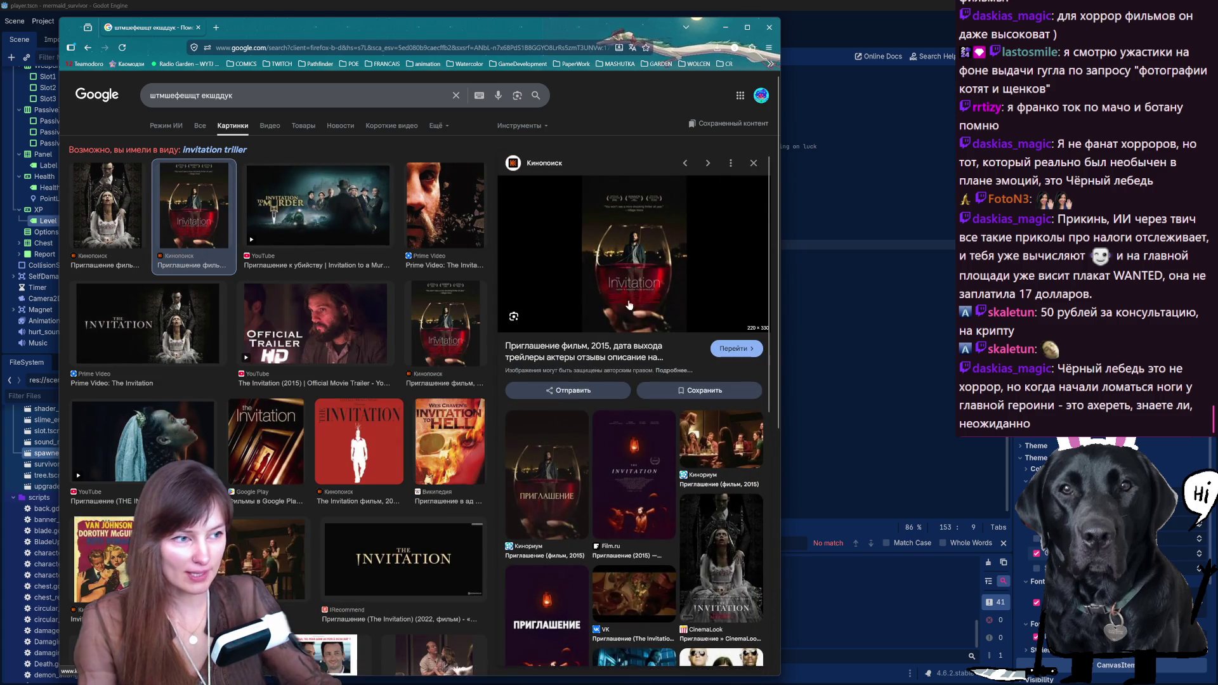
pyautogui.click(316, 323)
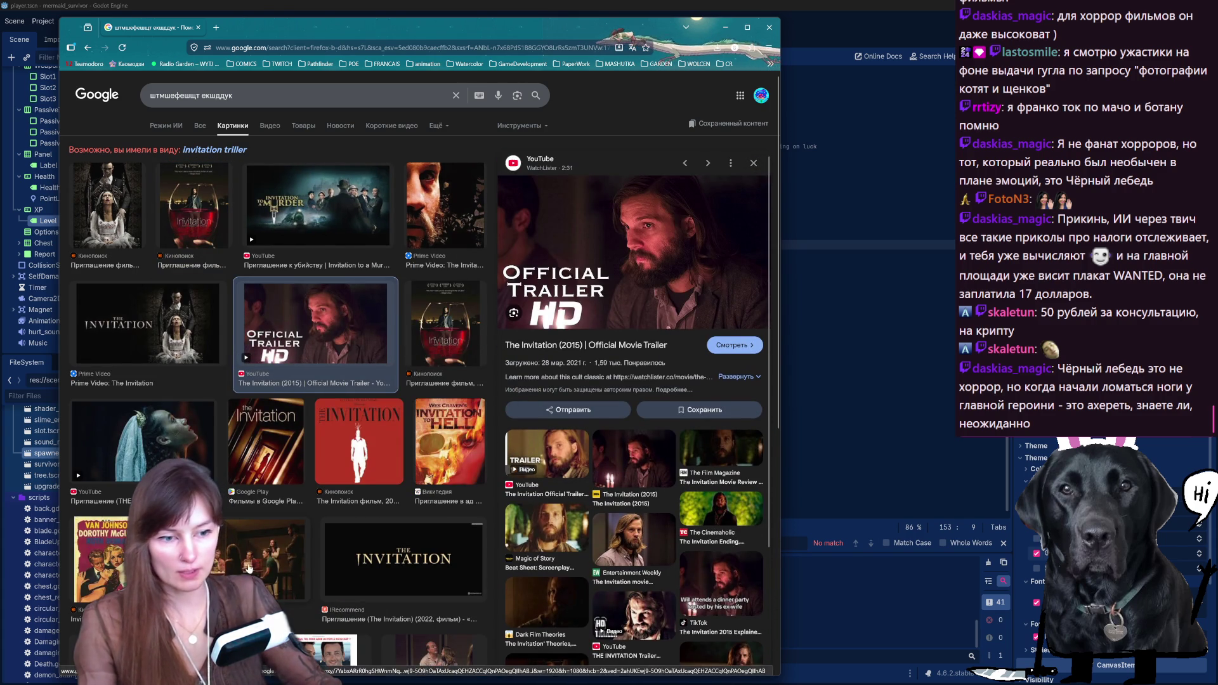
pyautogui.press('Right')
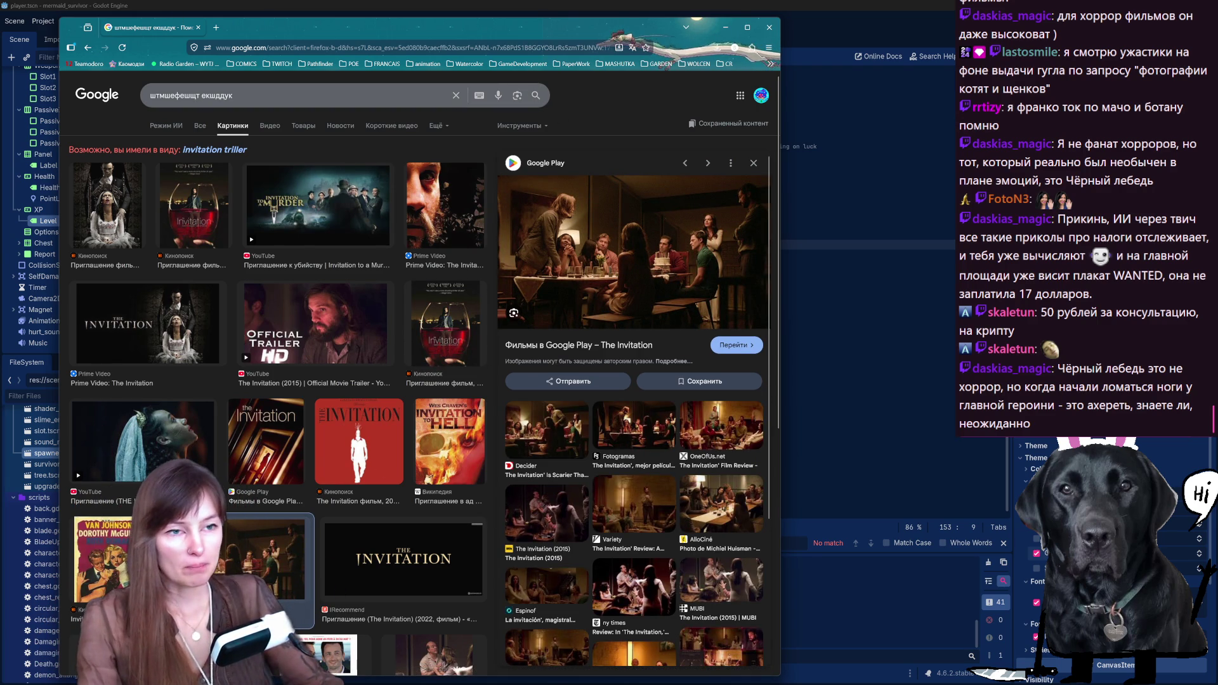
pyautogui.moveTo(234, 96); pyautogui.dragTo(108, 79)
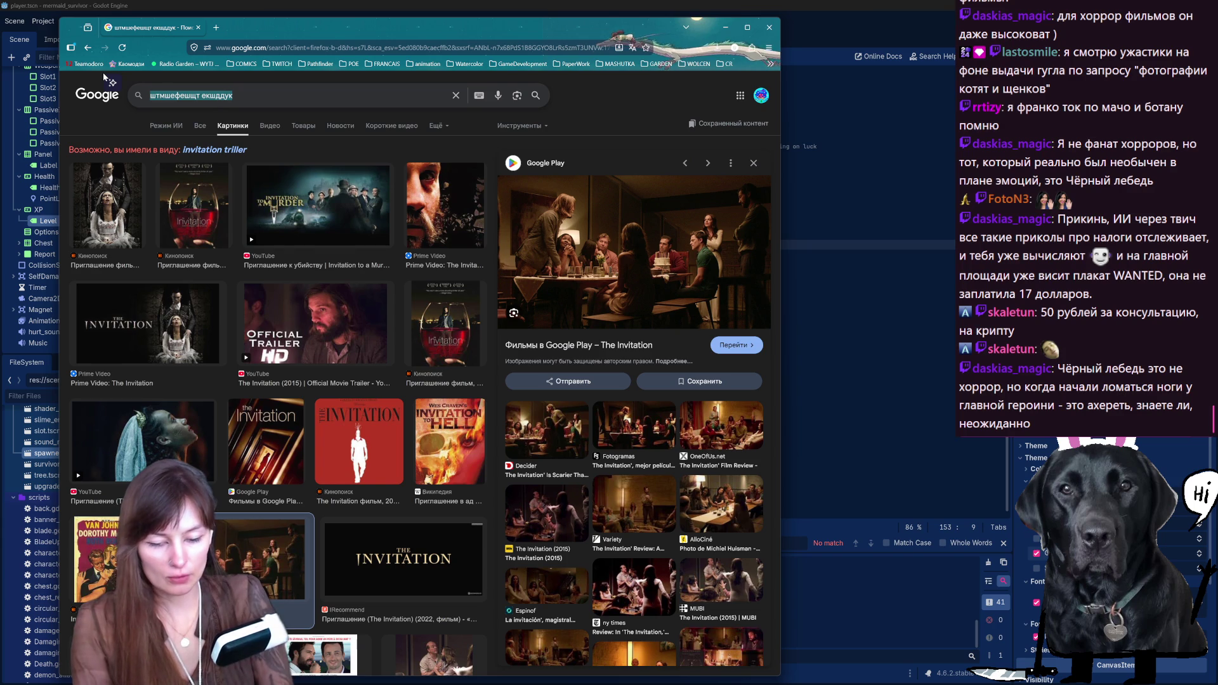
# Step: Search 'dont speak evil' via the 2022 suggestion and preview several Speak No Evil images
pyautogui.write('dont')
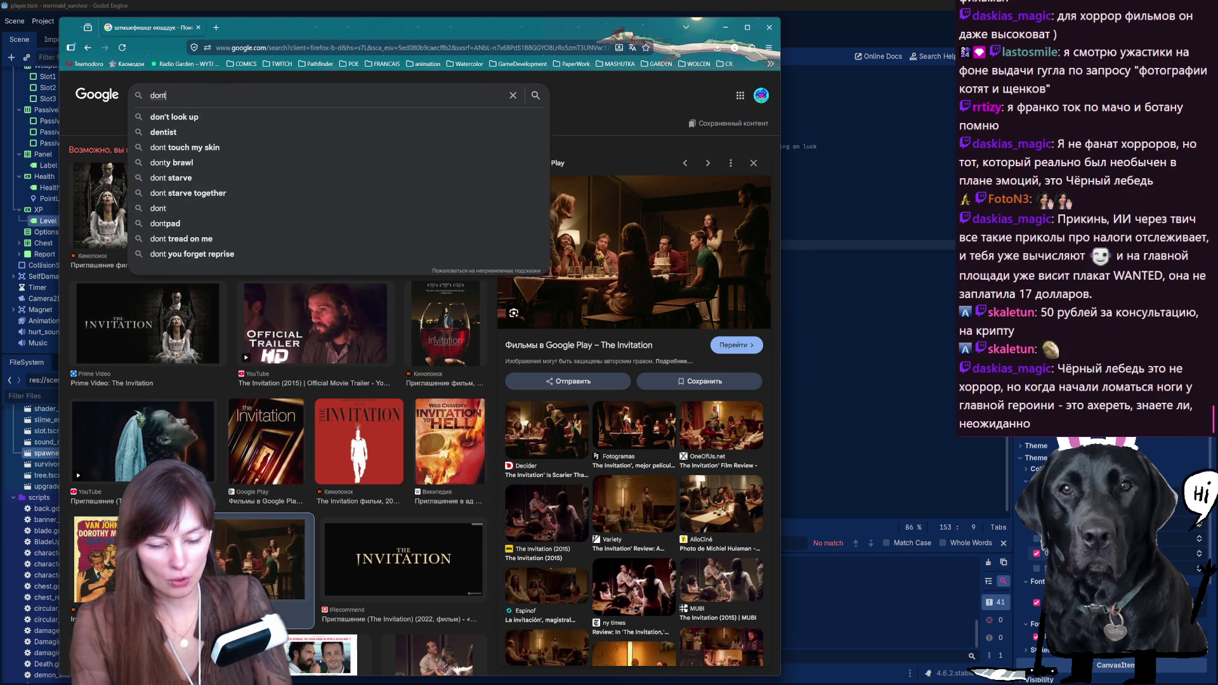
pyautogui.write(' speak evil')
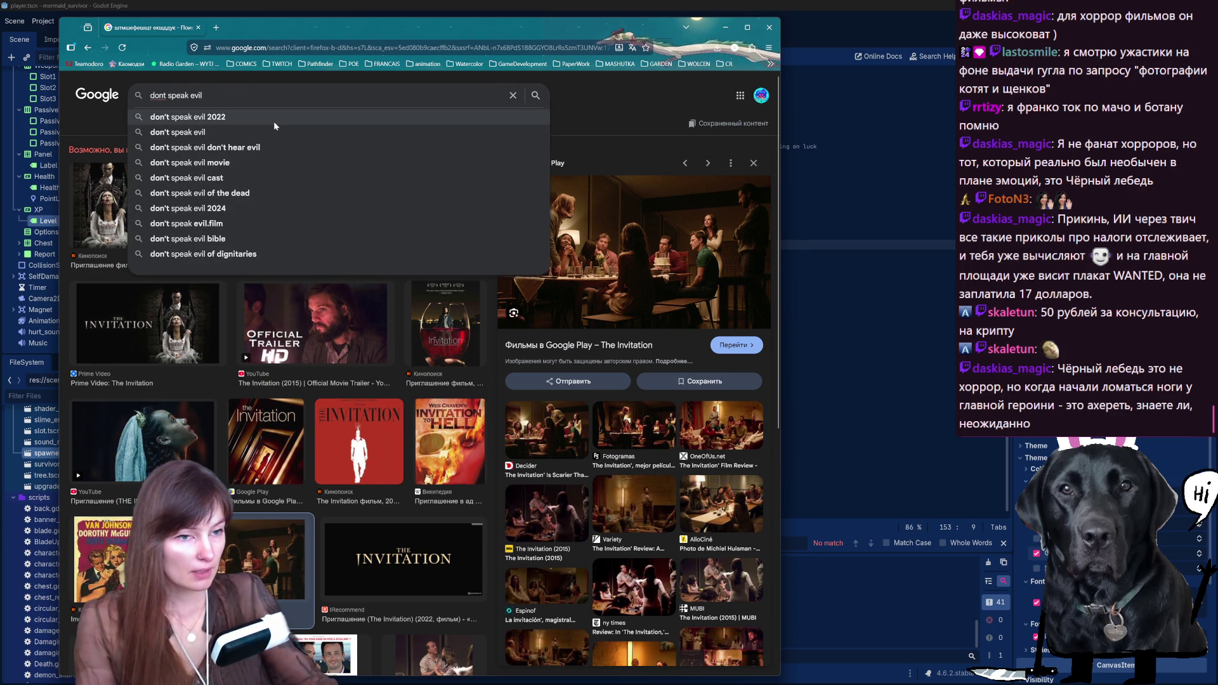
pyautogui.click(273, 120)
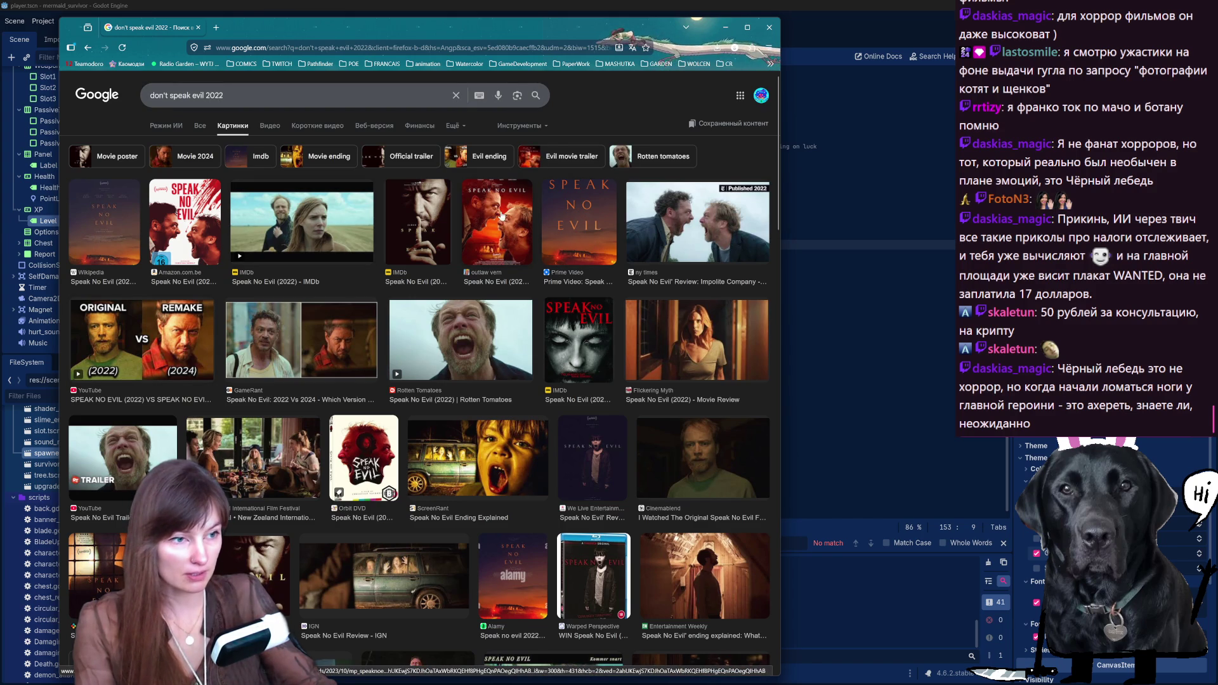
pyautogui.click(101, 229)
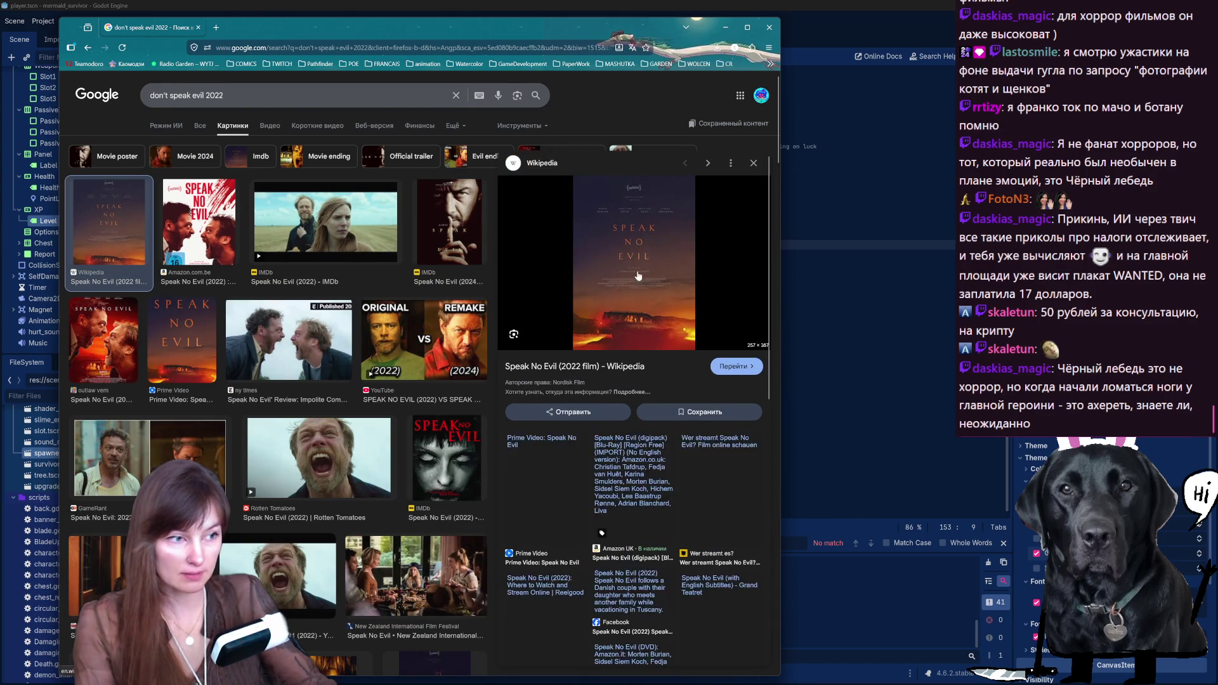
pyautogui.click(316, 235)
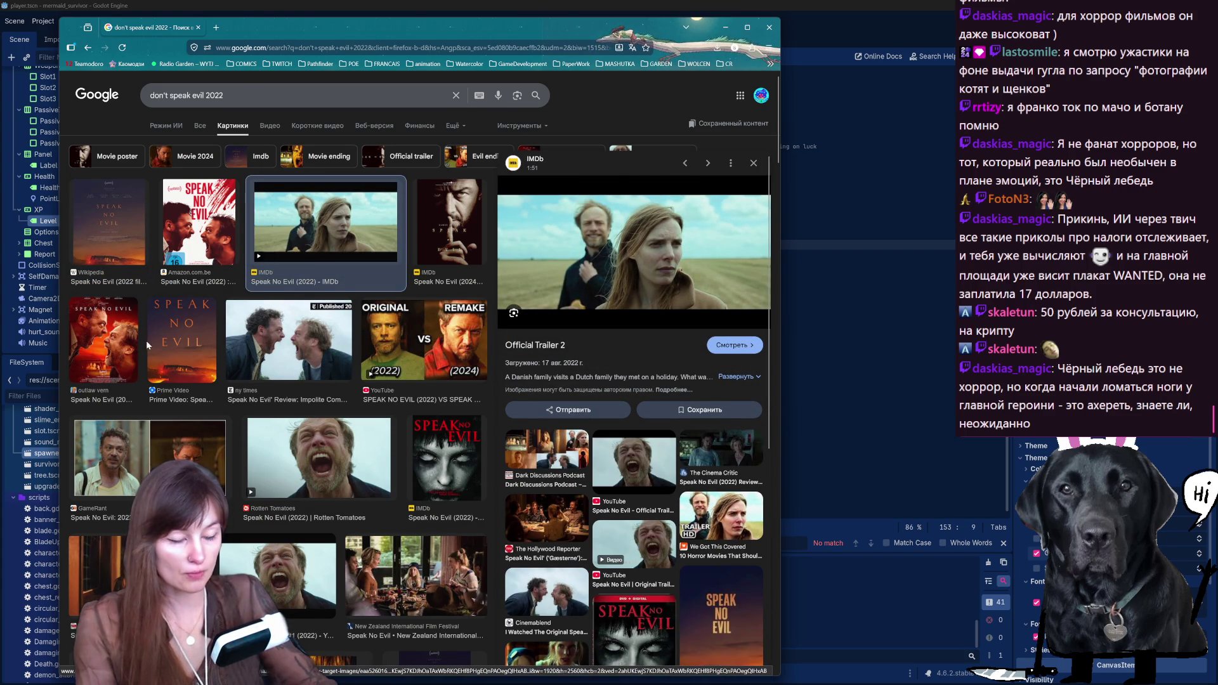
pyautogui.scroll(-3, 159, 356)
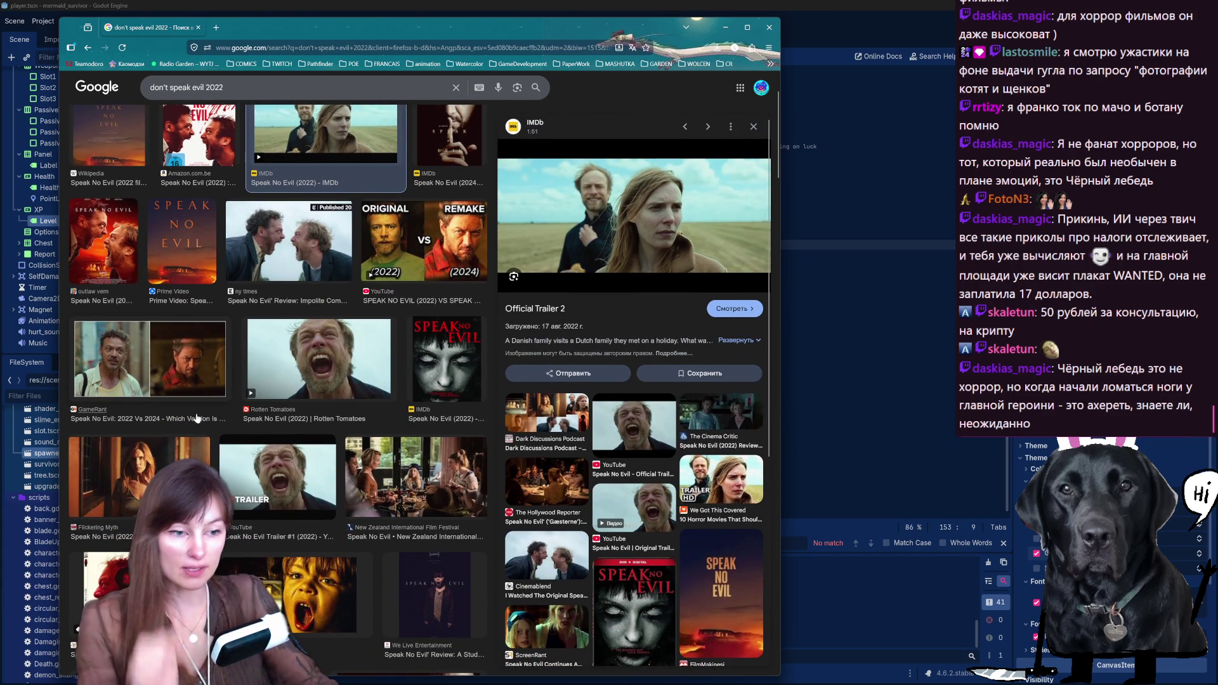
pyautogui.click(448, 575)
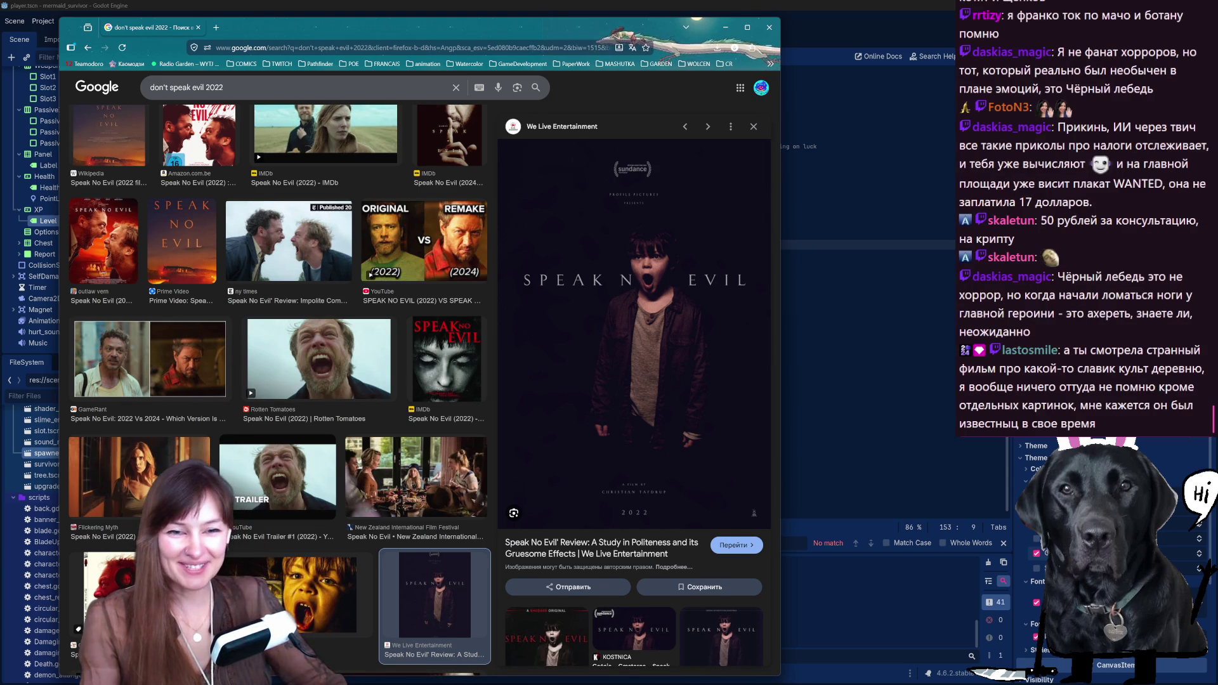
# Step: Search Google for 'мачо и ботану' in a new tab
pyautogui.click(216, 27)
pyautogui.write('мачо и ботану')
pyautogui.press('Return')
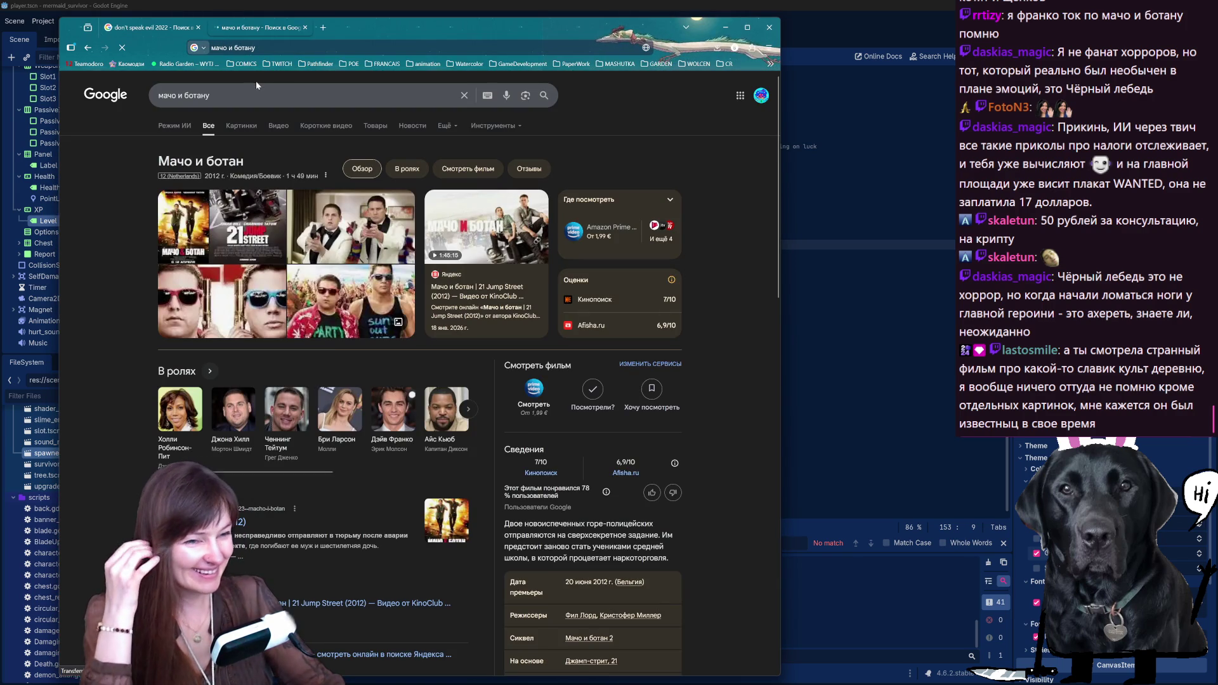